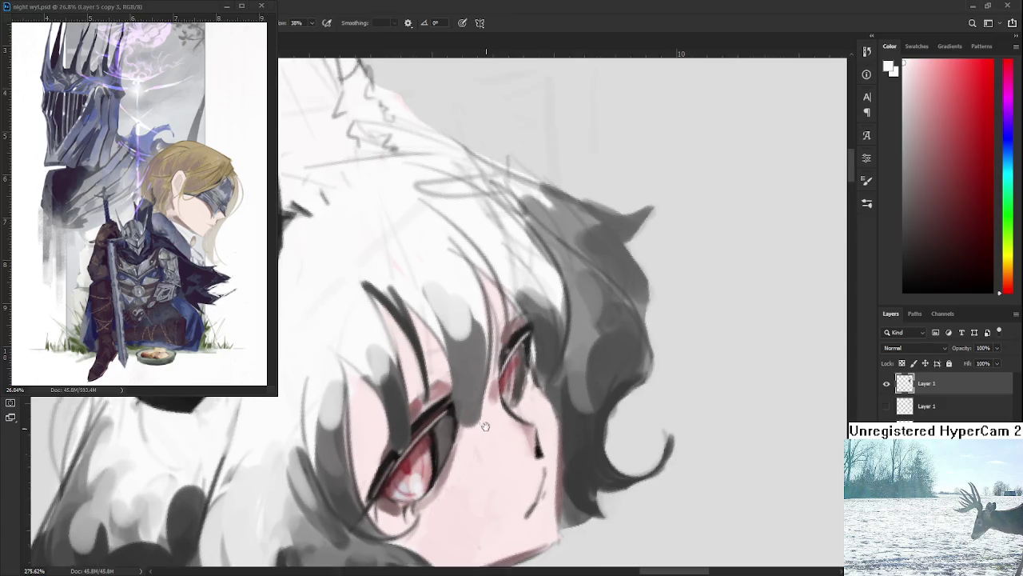
Darken and extend the grey hair strand beside the eye with sampled grey.
left_click(462, 389, "alt")
left_click_drag(468, 379, 461, 442)
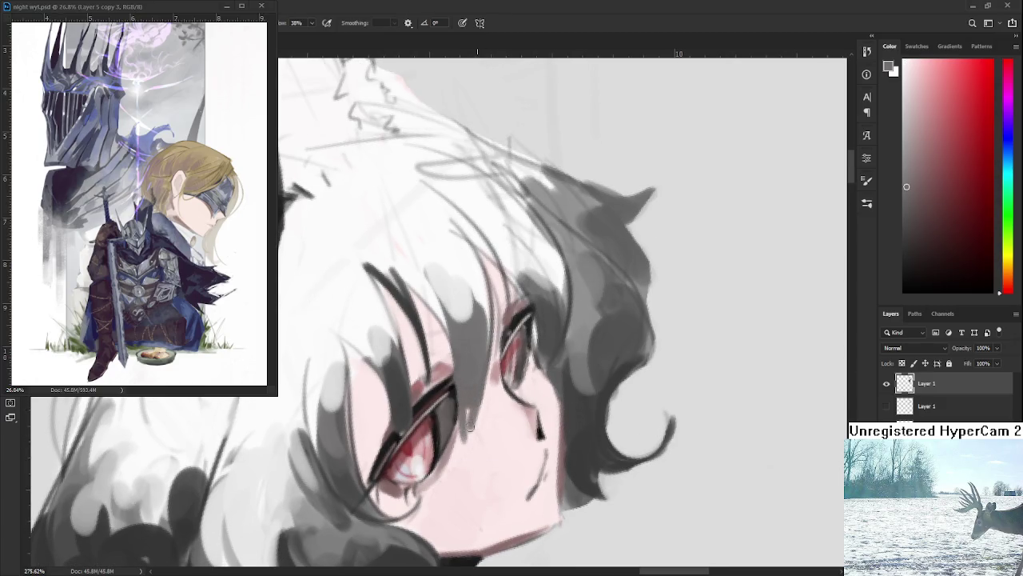
left_click(491, 396, "alt")
scroll(491, 441, "up", 1)
Draw a near-black hair strand curling down the cheek, redoing misplaced attempts, and touch up with light pink.
left_click(521, 455, "alt")
left_click_drag(470, 352, 446, 464)
key("ctrl+z")
mouse_move(470, 351)
left_mouse_down()
mouse_move(446, 459)
mouse_move(449, 478)
mouse_move(461, 476)
left_mouse_up()
key("ctrl+z")
left_click(462, 476, "alt")
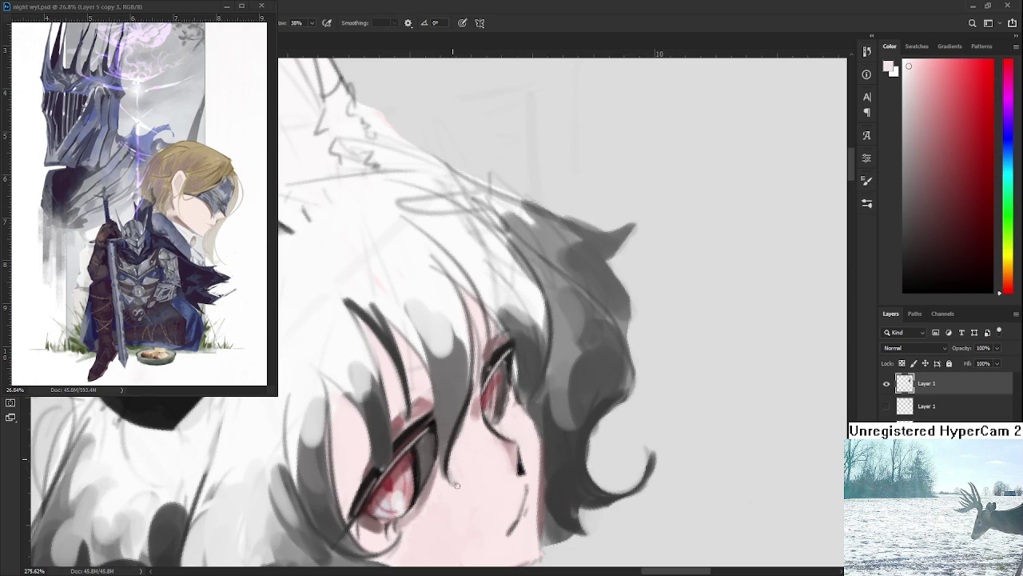
mouse_move(472, 414)
left_mouse_down()
mouse_move(458, 402)
mouse_move(461, 465)
left_mouse_up()
Add a small dark grey stroke to the hair, then zoom out.
left_click(445, 417, "alt")
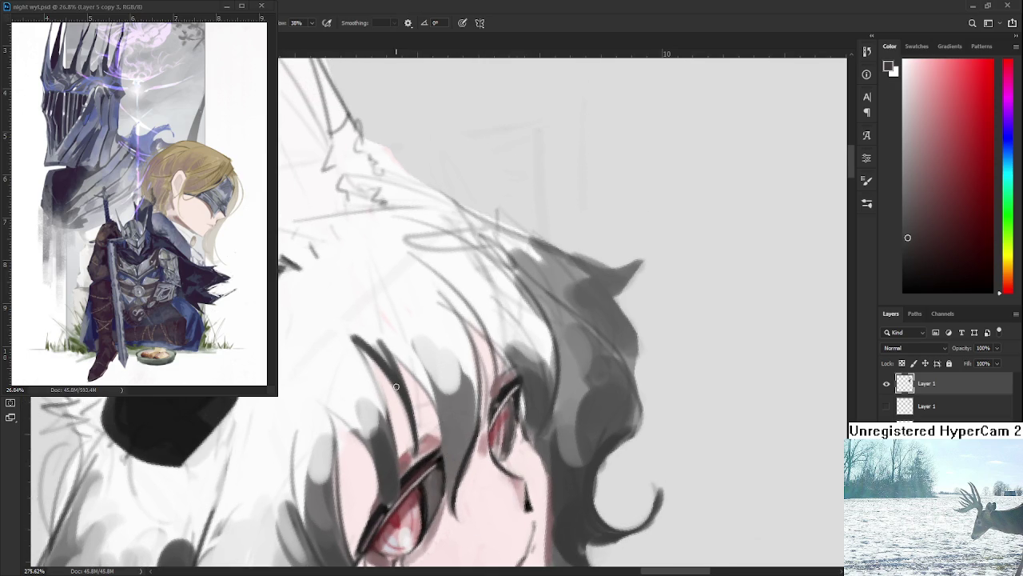
left_click_drag(397, 362, 441, 437)
scroll(418, 375, "down", 4, "alt")
scroll(418, 376, "down", 3, "alt")
scroll(387, 381, "up", 2, "alt")
scroll(387, 382, "up", 3, "alt")
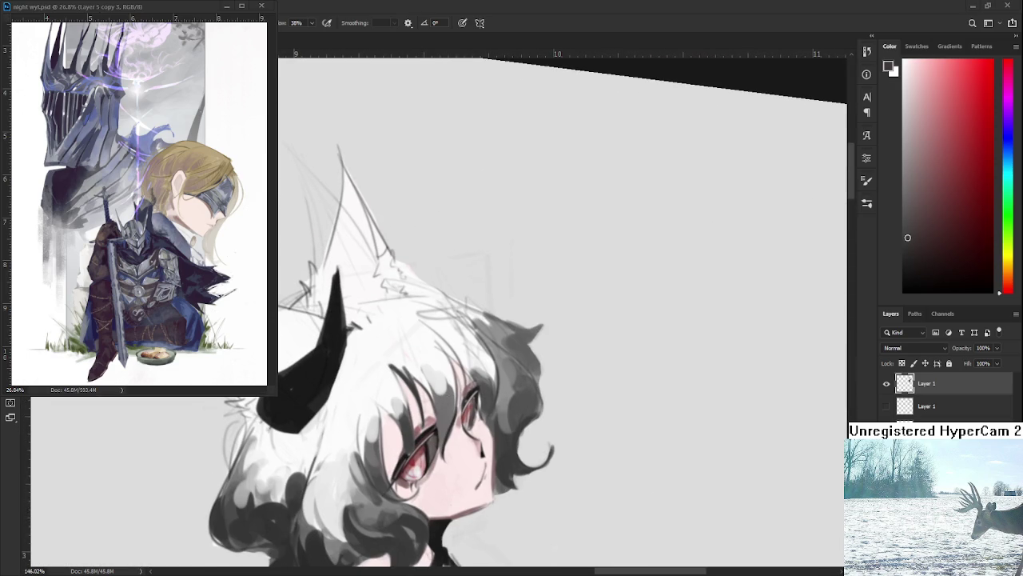
Paint a darker grey streak above the eye and soften it with white.
left_click(441, 412, "alt")
left_click_drag(424, 367, 416, 356)
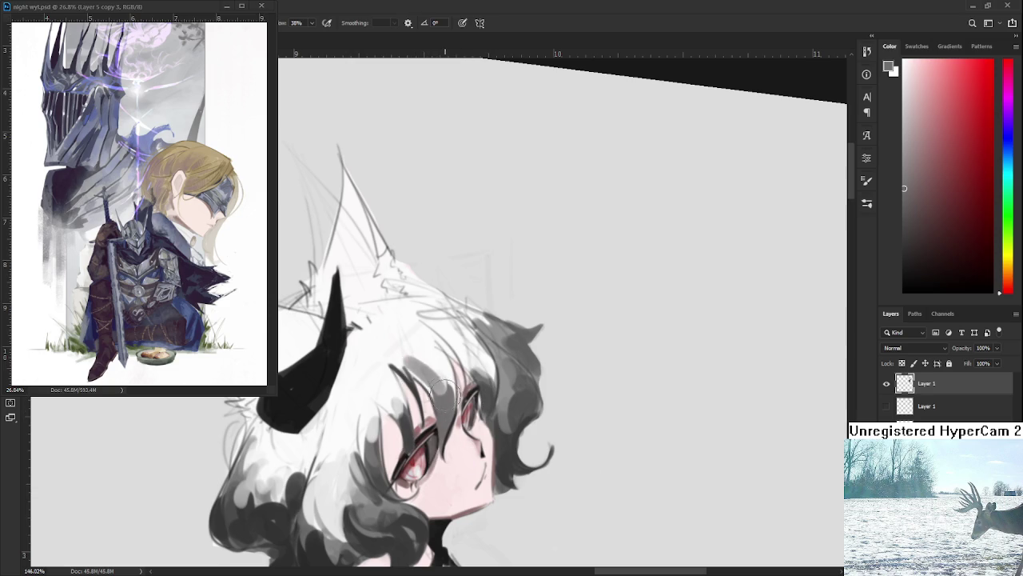
left_click(422, 361, "alt")
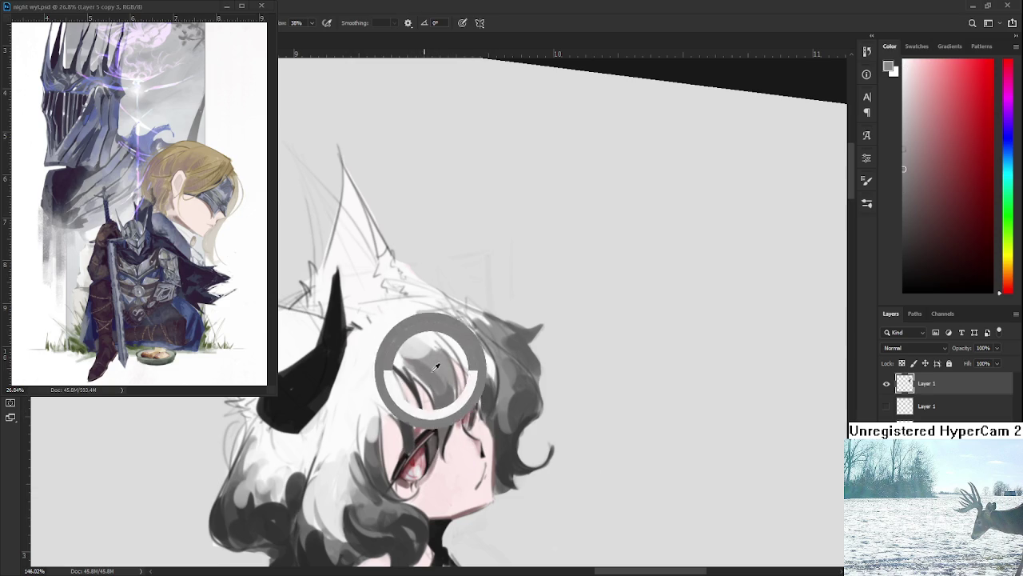
mouse_move(417, 352)
left_mouse_down()
mouse_move(406, 331)
mouse_move(441, 373)
left_mouse_up()
Brush more sampled grey shading strokes over the hair above the eye.
left_click(437, 373, "alt")
left_click(402, 339, "alt")
left_click(437, 369, "alt")
mouse_move(387, 335)
left_mouse_down()
mouse_move(436, 360)
mouse_move(380, 404)
left_mouse_up()
left_click(385, 382, "alt")
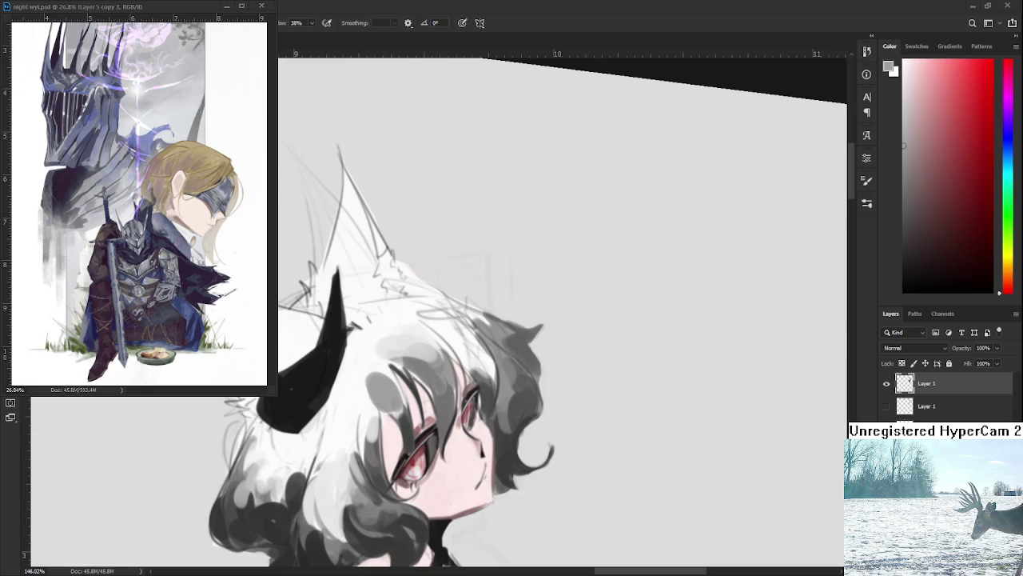
Tilt the view and paint grey shading on the hair's right side.
left_click_drag(480, 336, 516, 378)
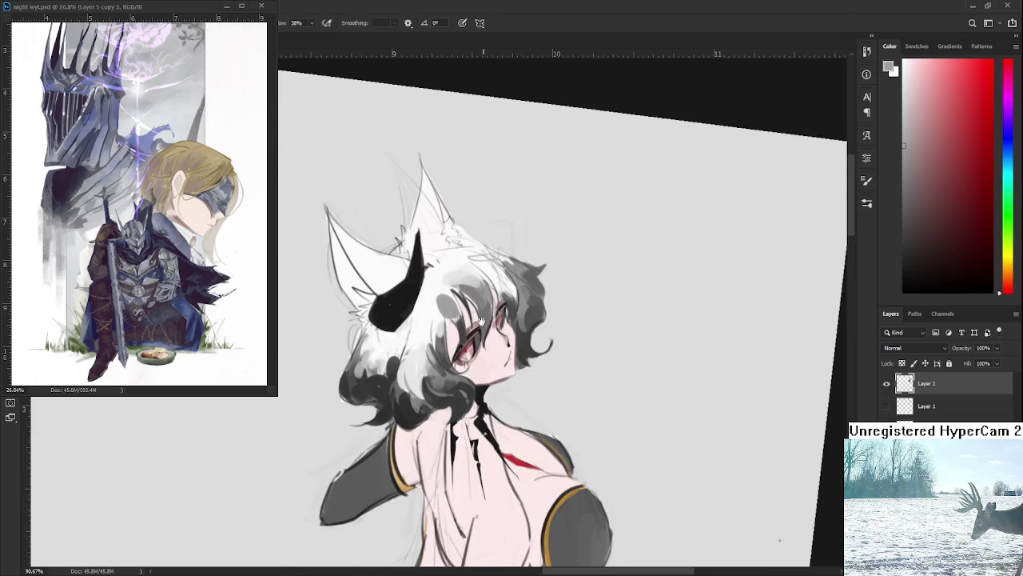
scroll(476, 392, "up", 1)
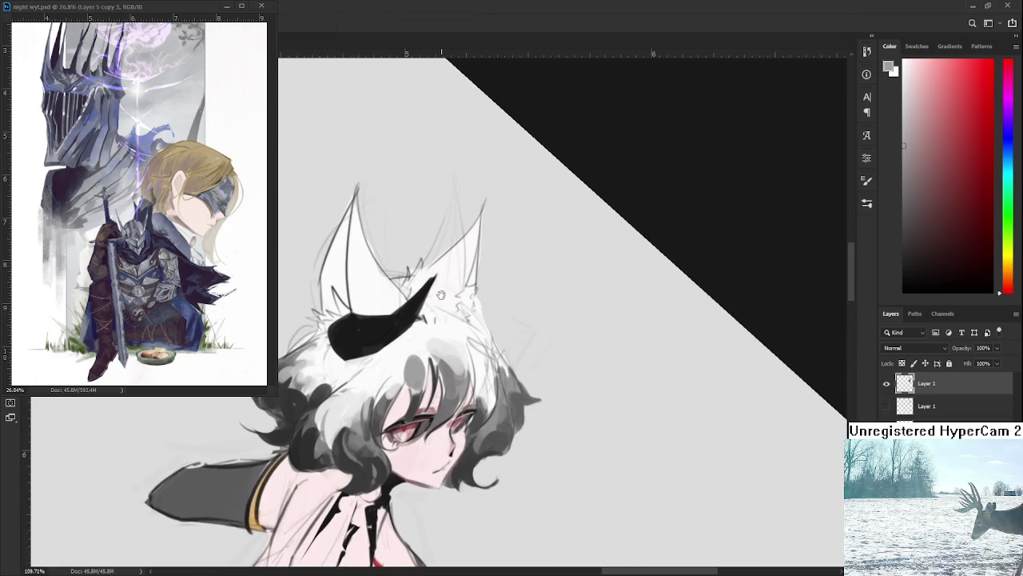
scroll(476, 391, "up", 1)
left_click(480, 399, "alt")
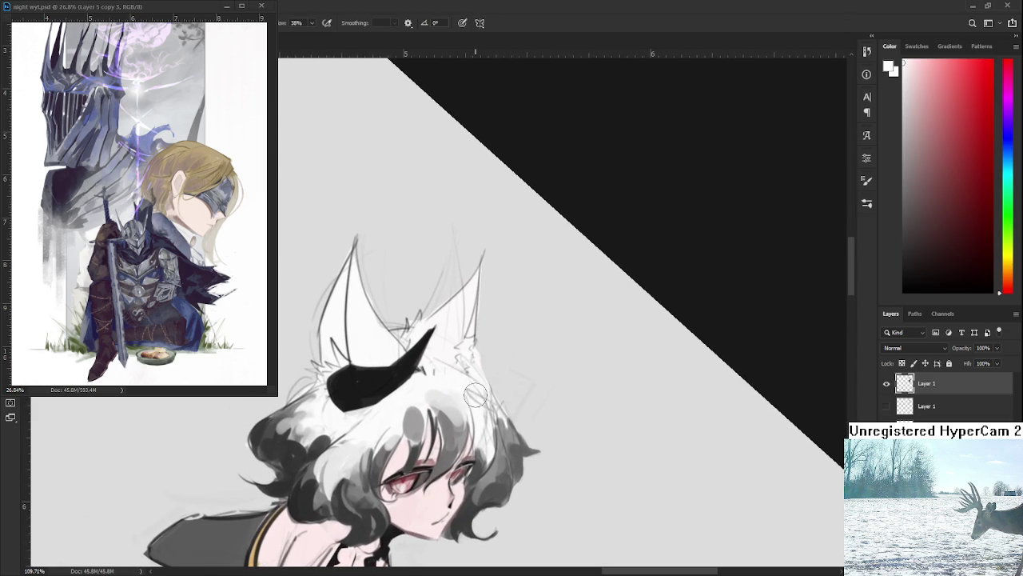
left_click(507, 426, "alt")
left_click_drag(502, 416, 481, 382)
left_click_drag(478, 471, 499, 449)
Add lighter grey strokes along the right side of the hair.
left_click(484, 392, "alt")
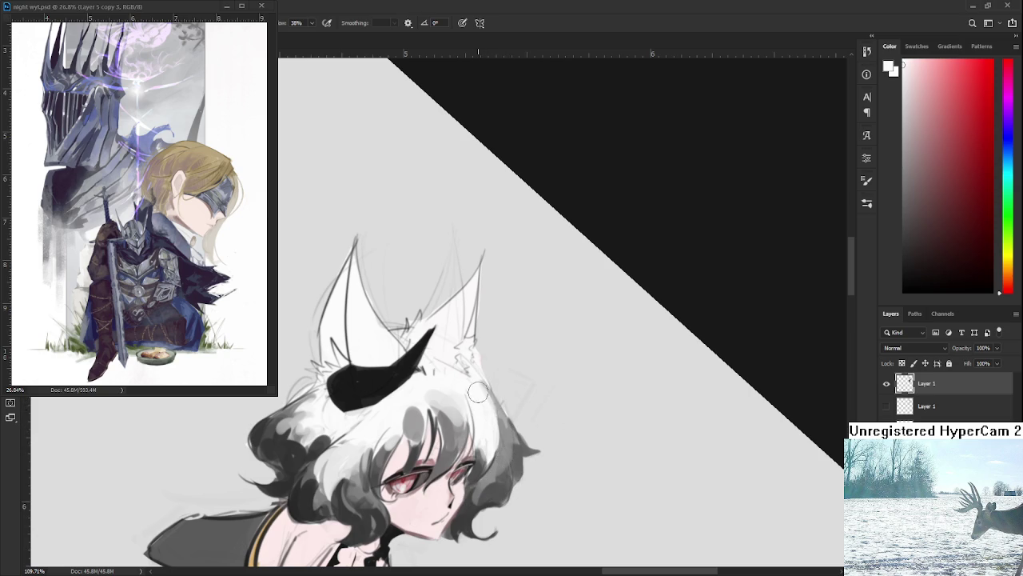
left_click(506, 433, "alt")
left_click(508, 442, "alt")
left_click_drag(481, 418, 486, 459)
left_click(486, 413, "alt")
left_click(495, 418, "alt")
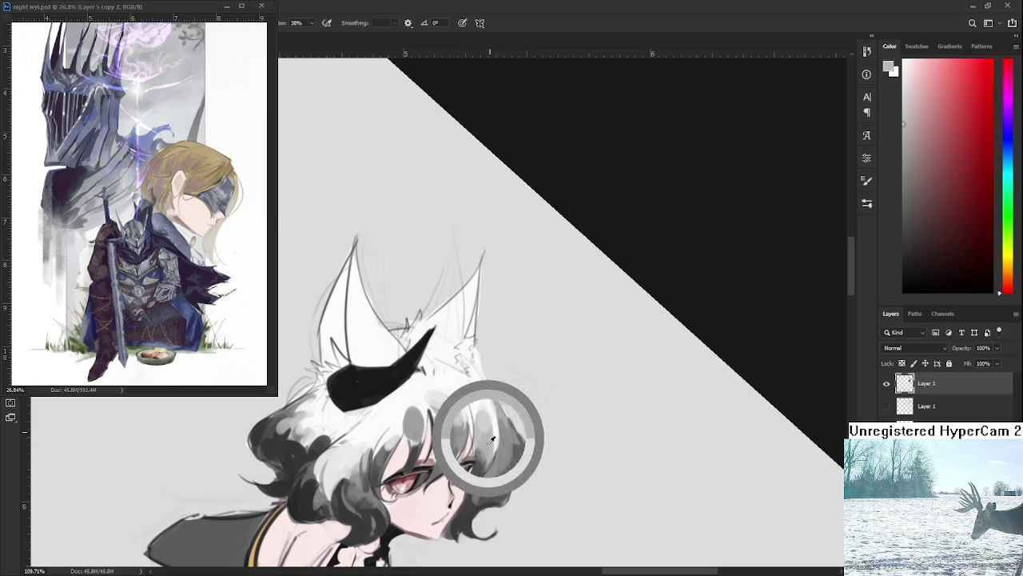
Paint dark and light strokes on the lower curls.
mouse_move(472, 457)
left_mouse_down()
mouse_move(487, 417)
mouse_move(470, 480)
mouse_move(480, 520)
mouse_move(452, 519)
left_mouse_up()
left_click(487, 418, "alt")
mouse_move(463, 483)
left_mouse_down()
mouse_move(447, 519)
mouse_move(473, 509)
mouse_move(468, 479)
left_mouse_up()
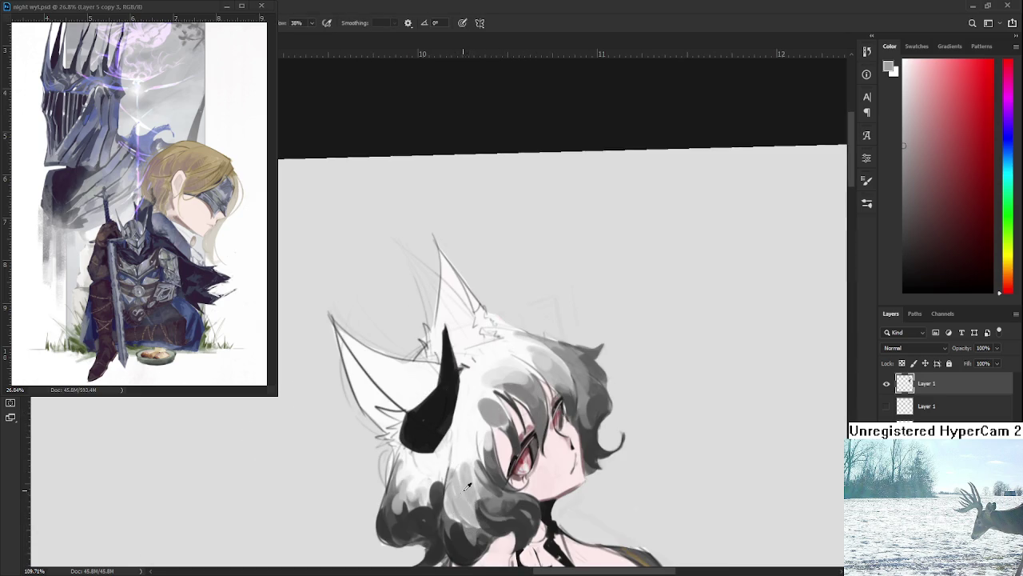
left_click(468, 450, "alt")
left_click(468, 454, "alt")
Lighten the hair beside the horn and add grey strokes nearby.
left_click_drag(549, 414, 446, 357)
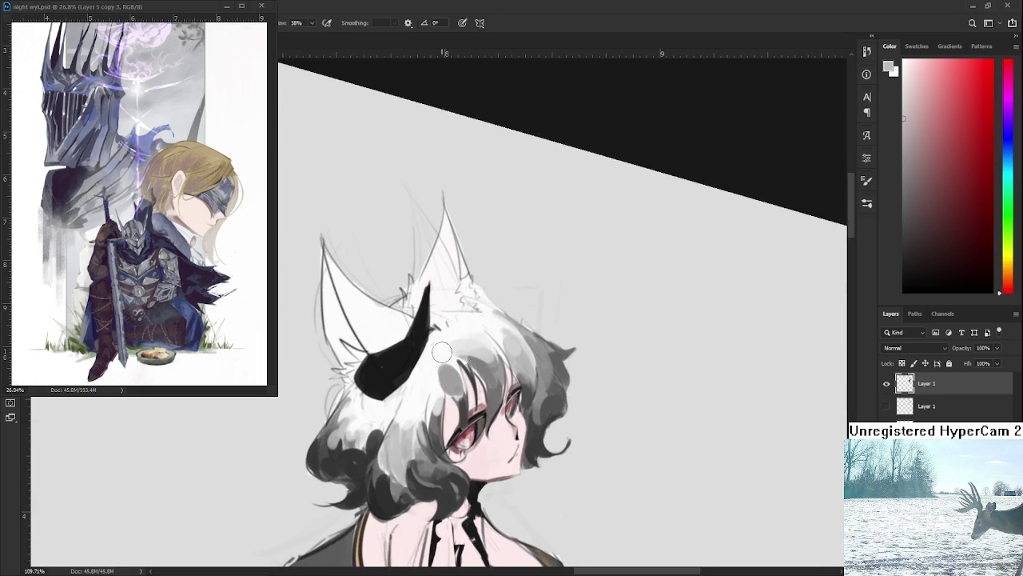
left_click(438, 374, "alt")
mouse_move(441, 360)
left_mouse_down()
mouse_move(437, 387)
mouse_move(352, 441)
mouse_move(360, 412)
mouse_move(379, 446)
left_mouse_up()
left_click(367, 473, "alt")
left_click_drag(326, 361, 334, 431)
Lightly erase the top-left outline of the left fox ear.
key("e")
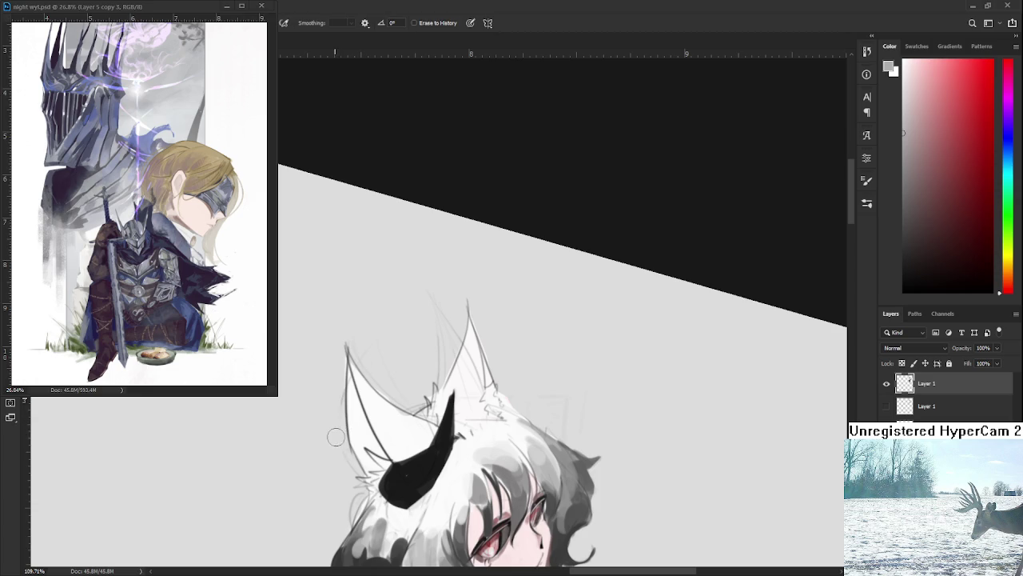
left_click_drag(347, 342, 346, 404)
Deepen the dark grey shading on the hair left of the face.
scroll(520, 410, "down", 2)
left_click_drag(520, 410, 495, 416)
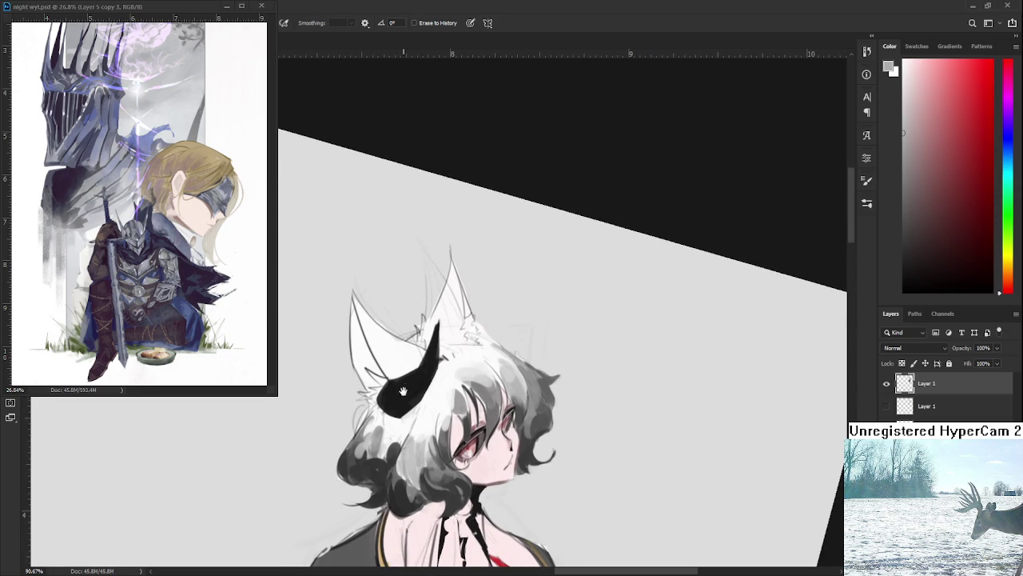
key("b")
left_click(407, 461, "alt")
mouse_move(407, 461)
left_mouse_down()
mouse_move(417, 486)
mouse_move(408, 460)
left_mouse_up()
left_click(404, 473, "alt")
left_click(410, 496, "alt")
left_click(409, 479, "alt")
left_click(406, 464, "alt")
left_click(417, 479, "alt")
left_click(408, 458, "alt")
Brush a patch of the left hair lighter using sampled near-white tones.
left_click(404, 470, "alt")
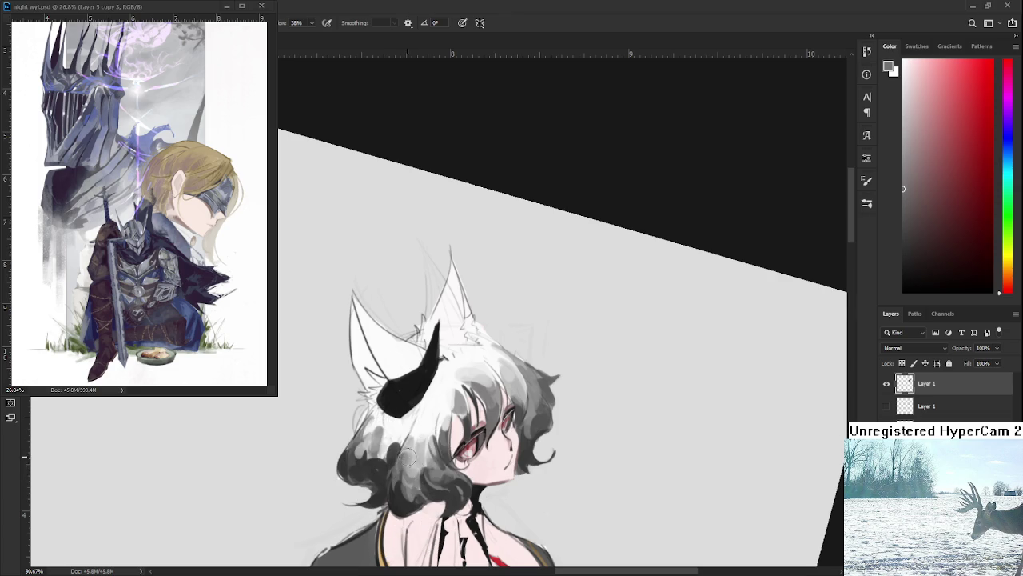
left_click(417, 448, "alt")
left_click(416, 456, "alt")
left_click(427, 451, "alt")
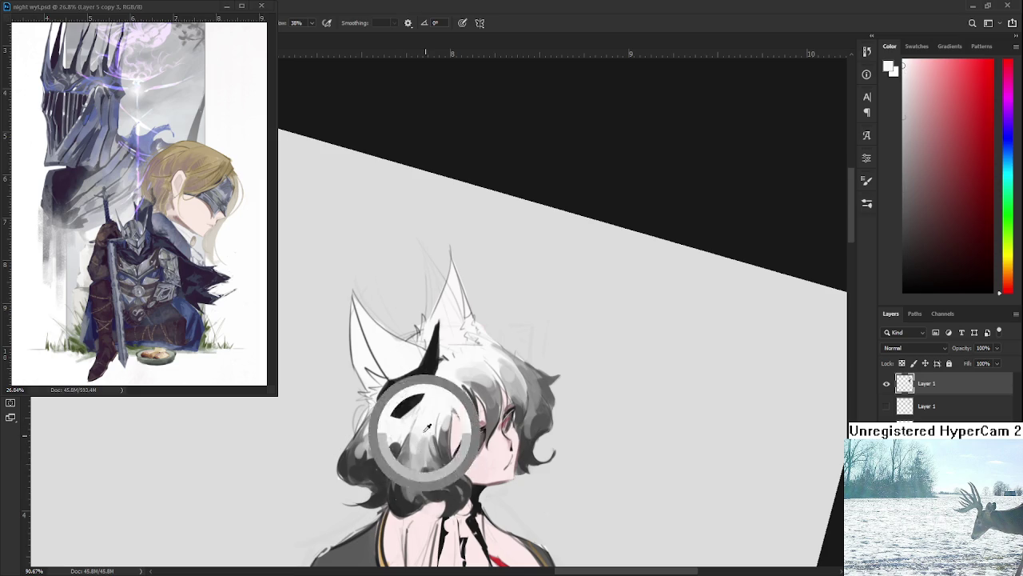
left_click(422, 446, "alt")
left_click(426, 432, "alt")
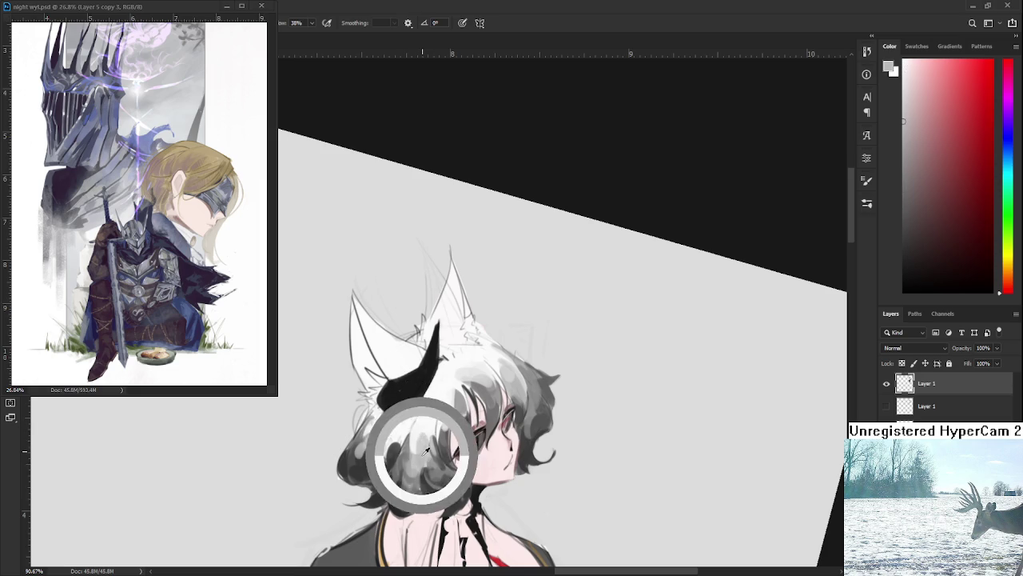
left_click(424, 428, "alt")
left_click(427, 430, "alt")
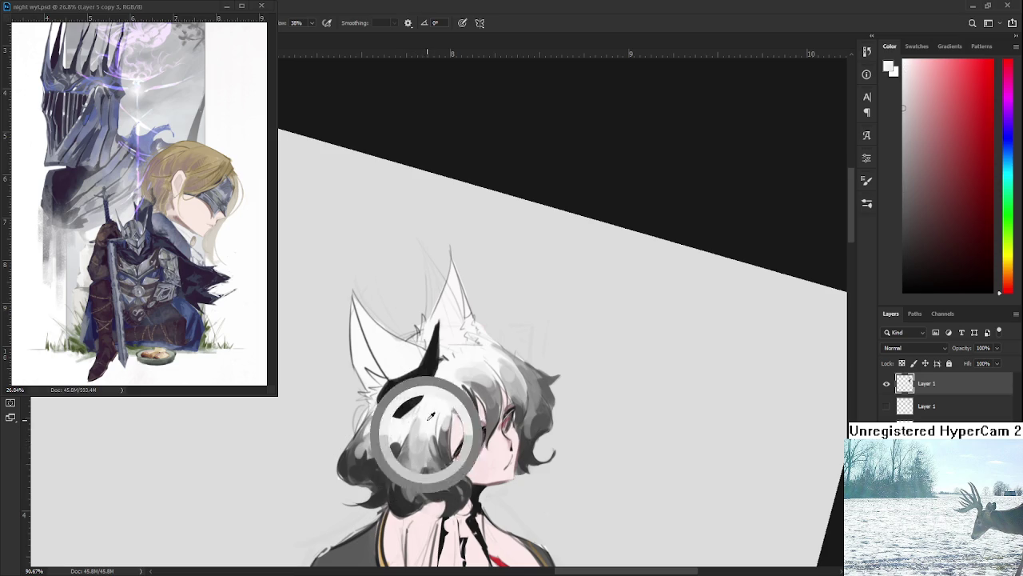
left_click(407, 440, "alt")
left_click(406, 433, "alt")
left_click_drag(404, 436, 411, 420)
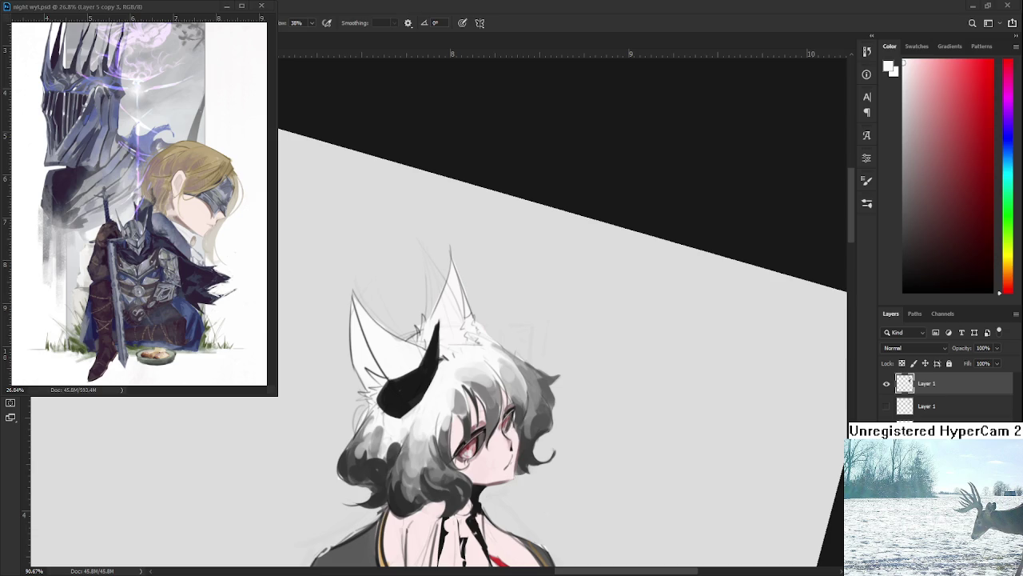
scroll(539, 380, "down", 4)
Add light highlights down the right side of the hair.
scroll(539, 380, "down", 4)
scroll(539, 381, "down", 3)
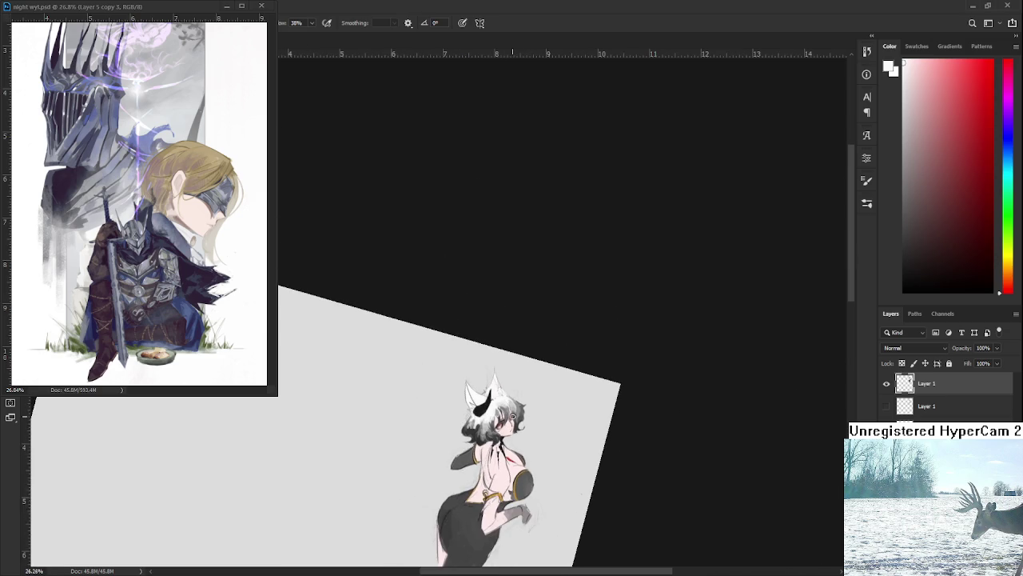
scroll(539, 380, "up", 3)
scroll(496, 388, "up", 3)
scroll(448, 396, "up", 3)
scroll(402, 403, "up", 3)
scroll(403, 404, "down", 2)
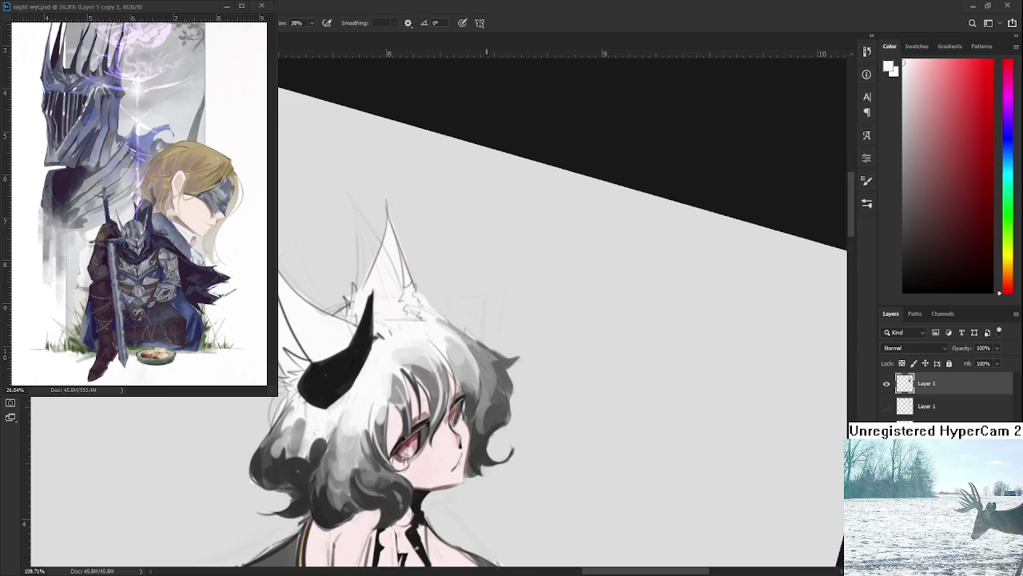
left_click_drag(468, 364, 473, 414)
left_click_drag(484, 344, 492, 423)
Shade the inside of the left ear with faint grey strokes.
left_click_drag(373, 492, 472, 438)
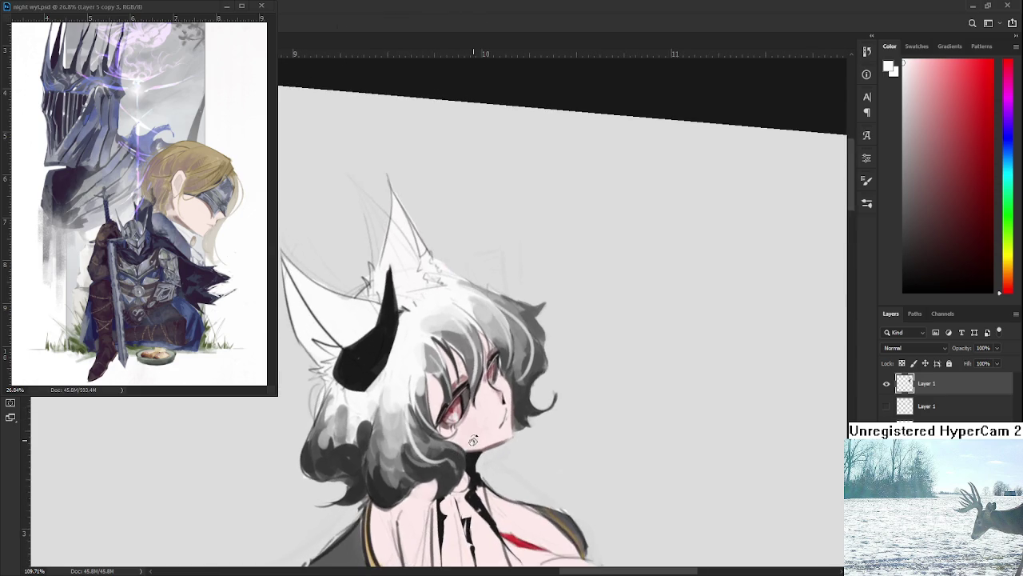
scroll(448, 464, "up", 5)
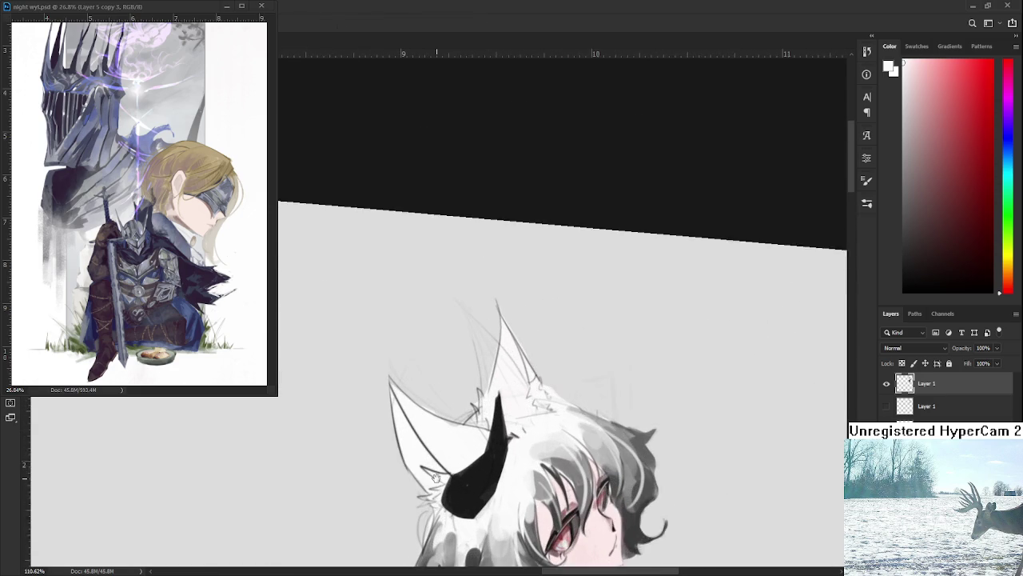
left_click_drag(438, 495, 494, 449)
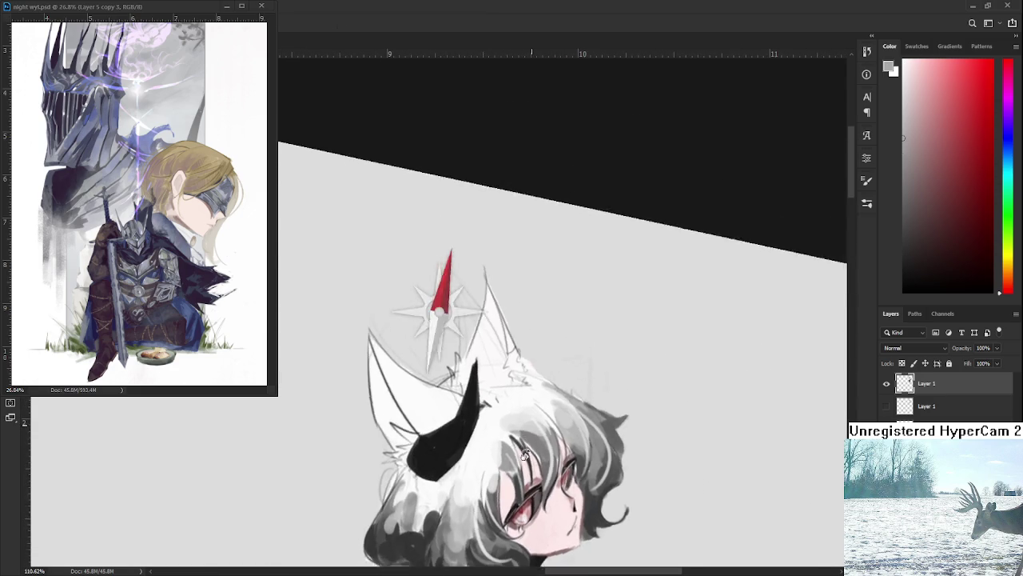
mouse_move(360, 385)
left_mouse_down()
mouse_move(367, 431)
mouse_move(361, 368)
mouse_move(364, 403)
left_mouse_up()
left_click_drag(368, 364, 384, 414)
mouse_move(364, 328)
left_mouse_down()
mouse_move(364, 400)
mouse_move(367, 370)
left_mouse_up()
key("e")
key("b")
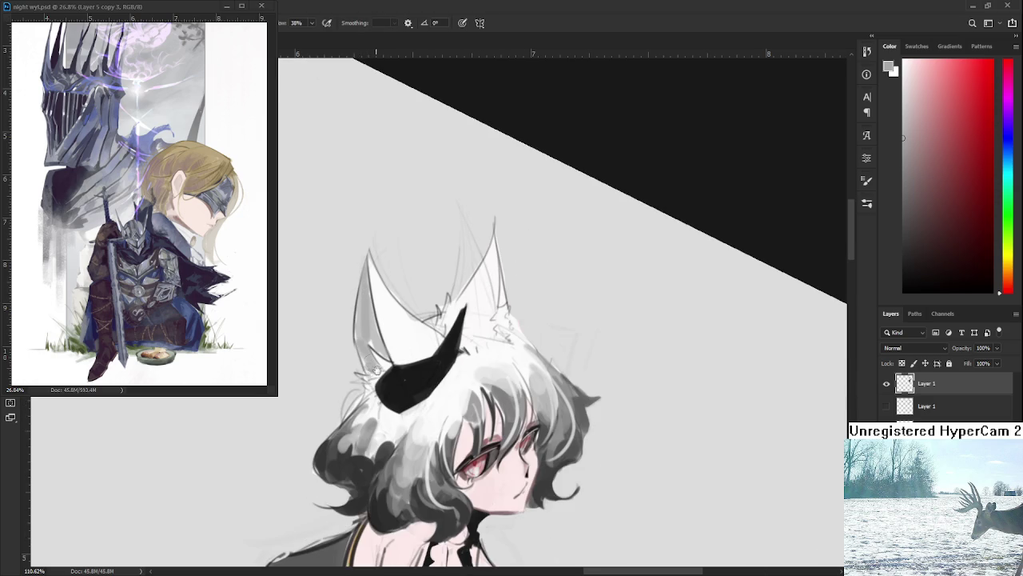
Erase the faint leftover sketch lines between the two ears.
scroll(372, 372, "up", 2)
scroll(371, 371, "right", 2)
scroll(407, 376, "up", 2)
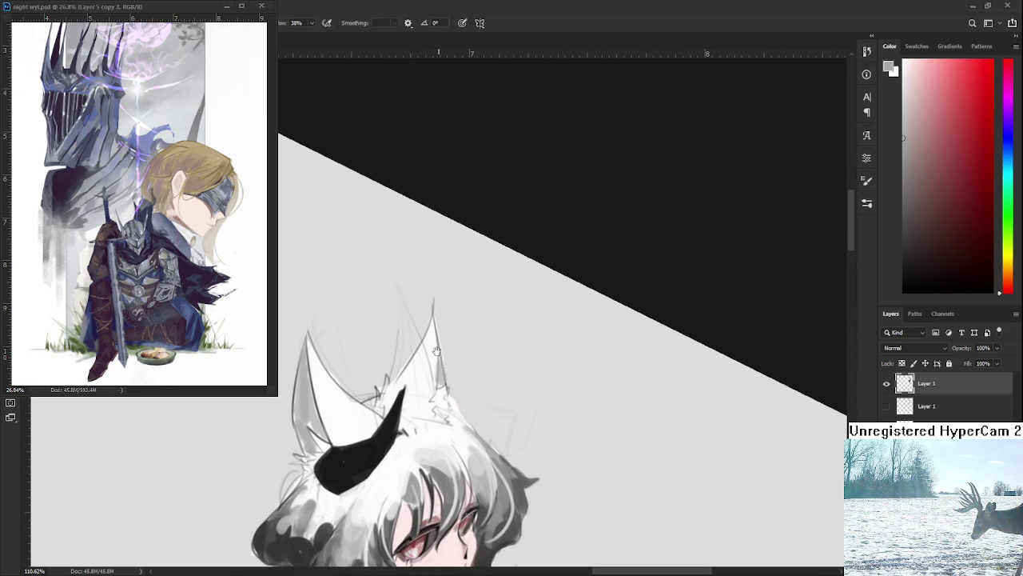
scroll(411, 355, "left", 1)
key("e")
left_click_drag(408, 384, 406, 409)
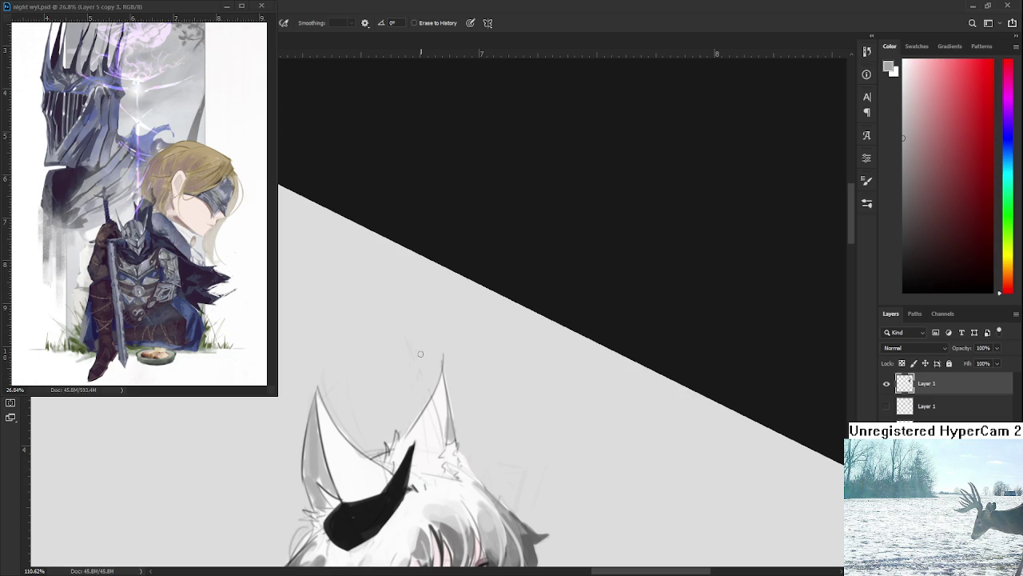
key("b")
Sample white from the ear, tilt the view, and sample black from the horn.
scroll(431, 399, "down", 2)
scroll(448, 383, "left", 1)
left_click(442, 384, "alt")
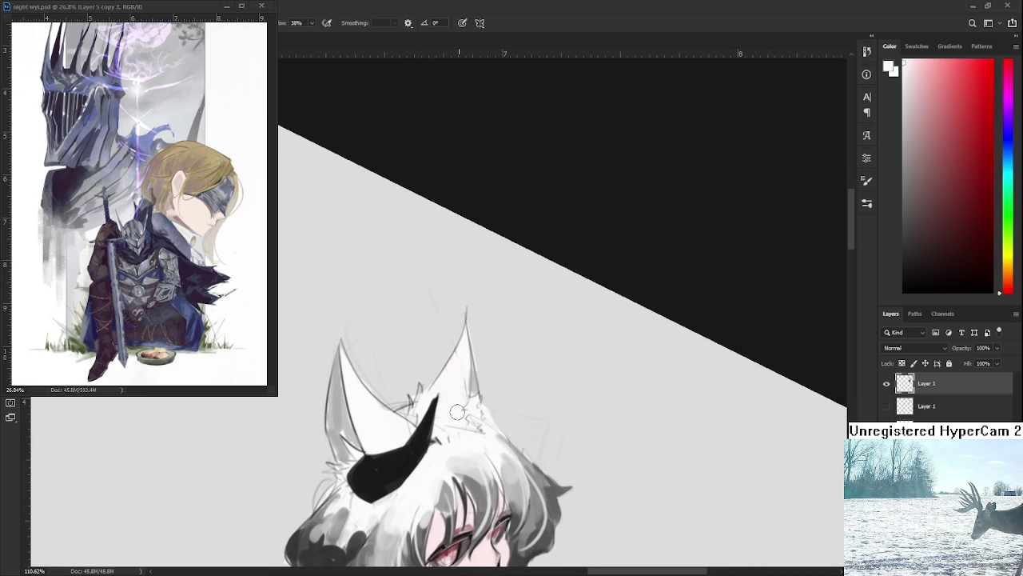
mouse_move(472, 427)
left_mouse_down()
mouse_move(439, 432)
mouse_move(453, 390)
left_mouse_up()
left_click(412, 387, "alt")
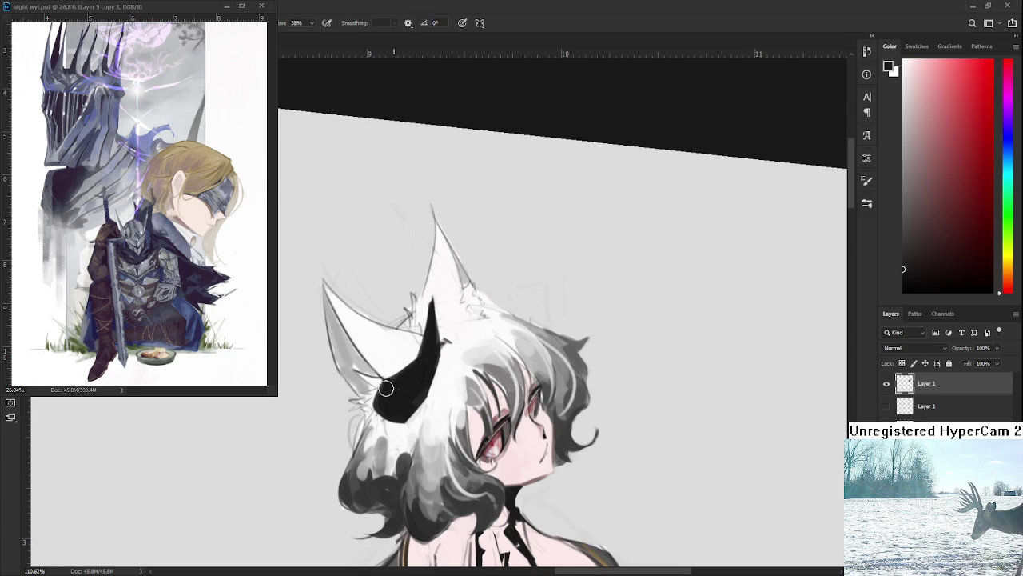
Broaden the horn's lower end and fill its lower-left edge with black.
left_click_drag(379, 405, 393, 417)
left_click(403, 431, "alt")
left_click(391, 403, "alt")
mouse_move(388, 387)
left_mouse_down()
mouse_move(376, 416)
mouse_move(406, 412)
left_mouse_up()
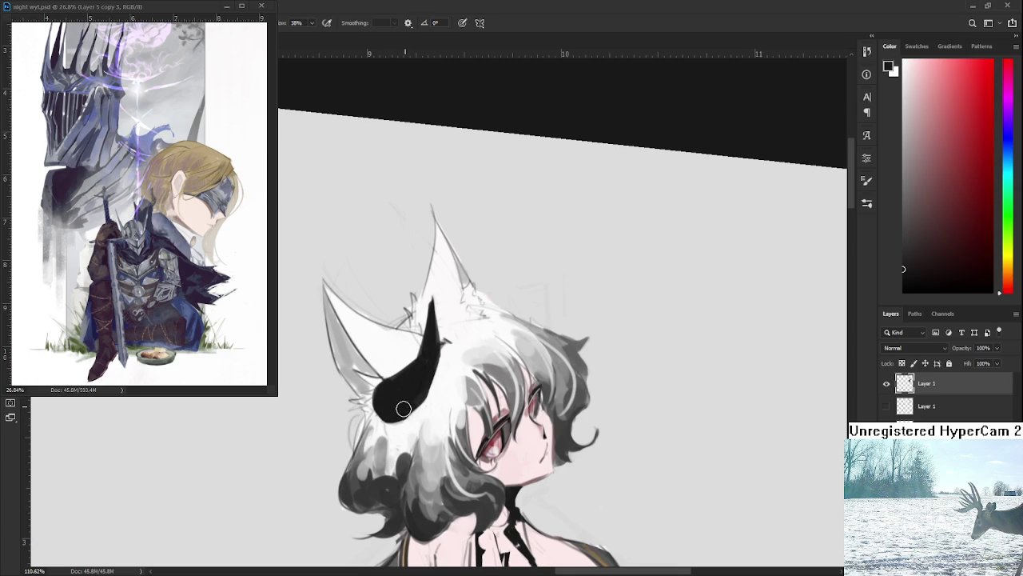
left_click(415, 410, "alt")
scroll(368, 424, "down", 4)
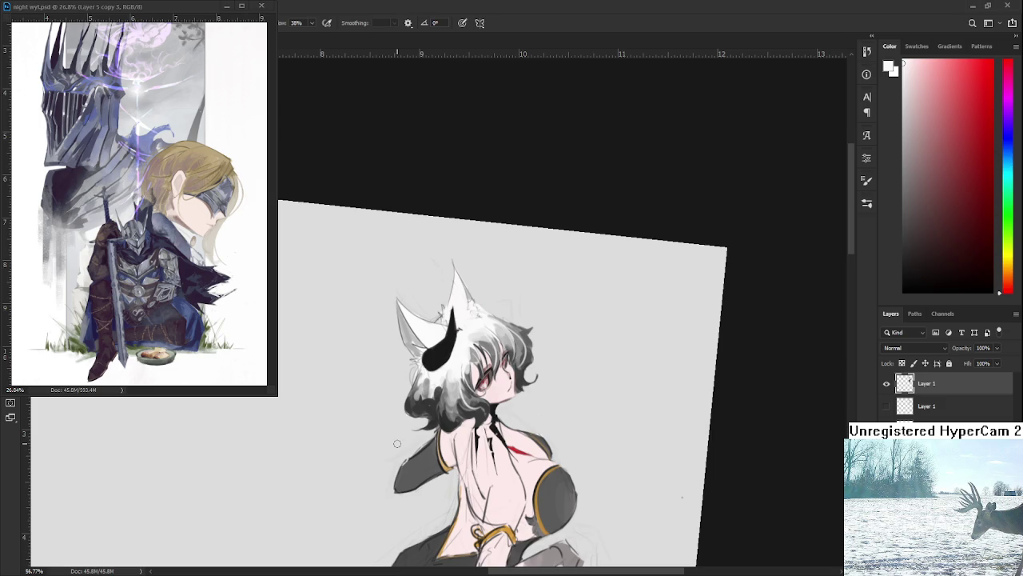
scroll(368, 469, "down", 1)
scroll(367, 469, "down", 1)
scroll(272, 409, "down", 1)
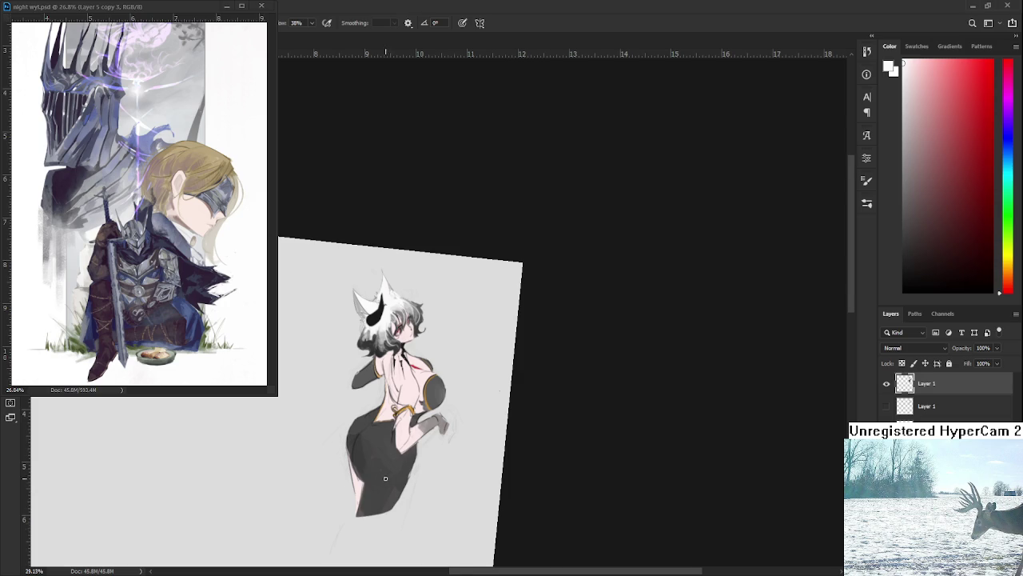
scroll(408, 347, "up", 5)
scroll(373, 501, "down", 1)
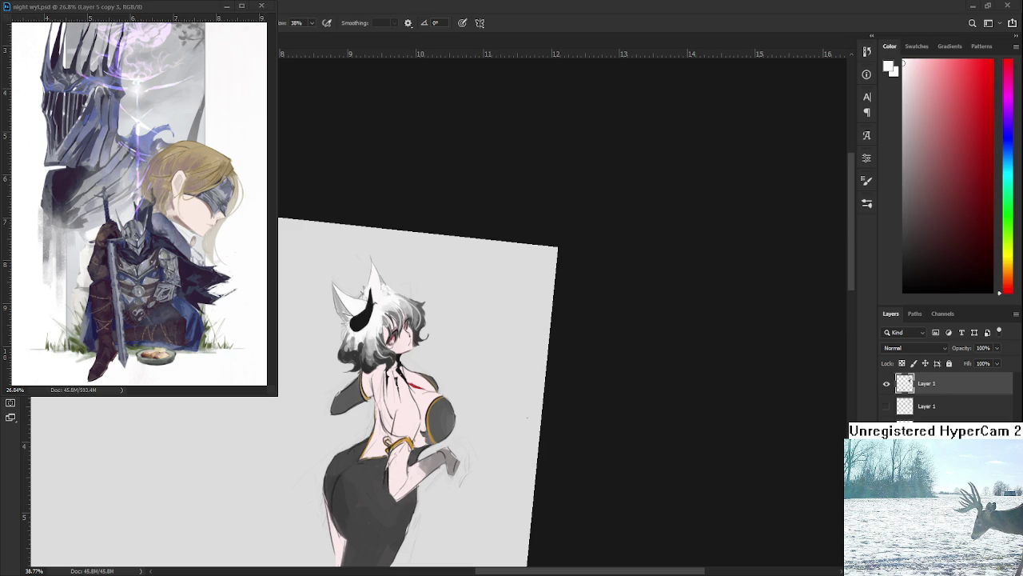
Close the floating reference window and open Raid.psd from the recent files.
left_click(226, 5)
left_click(14, 22)
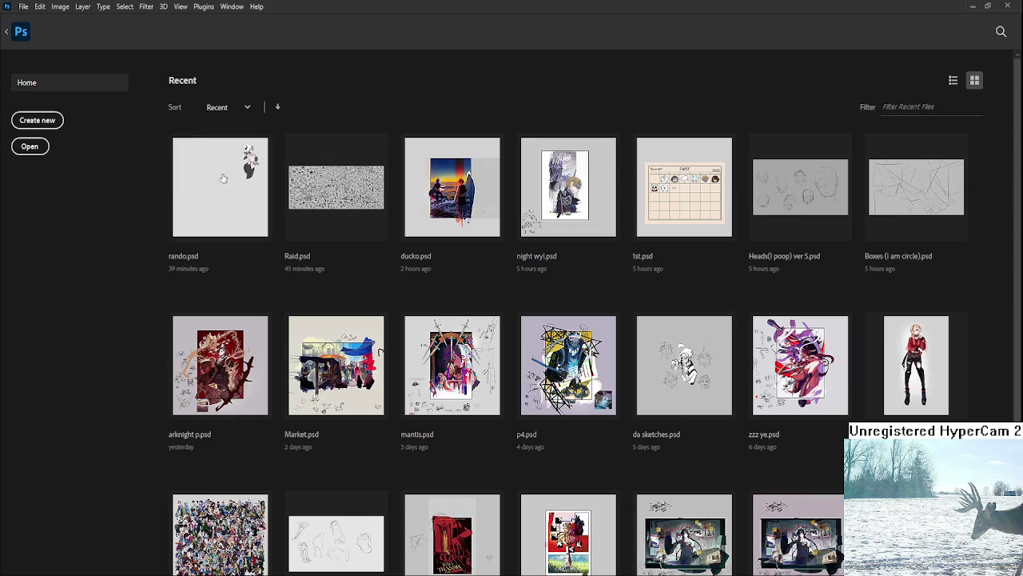
left_click(318, 221)
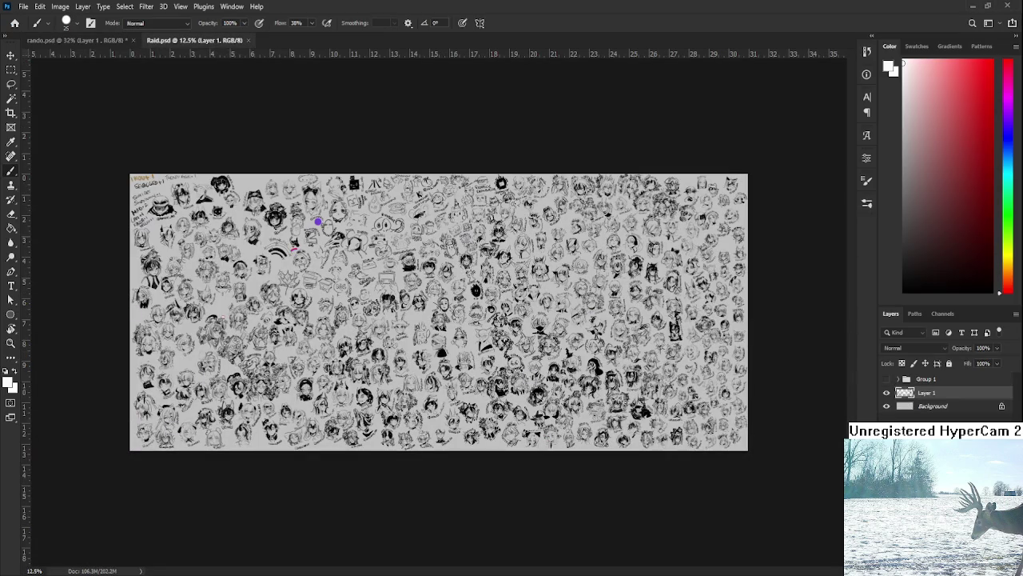
key("e")
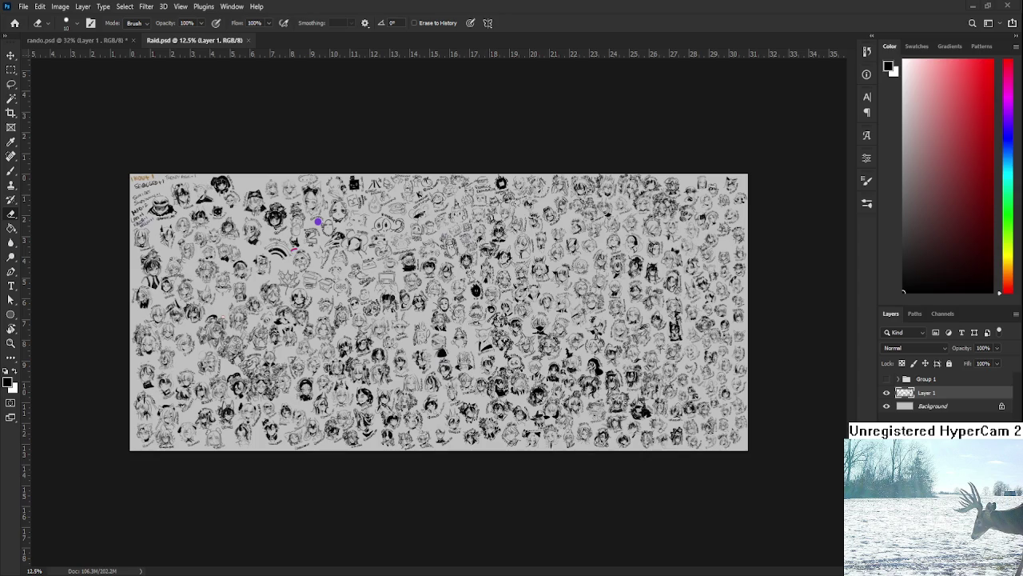
Paste the chibi fox-girl image onto the sketch sheet as a new layer.
scroll(480, 352, "up", 3)
scroll(480, 352, "up", 4)
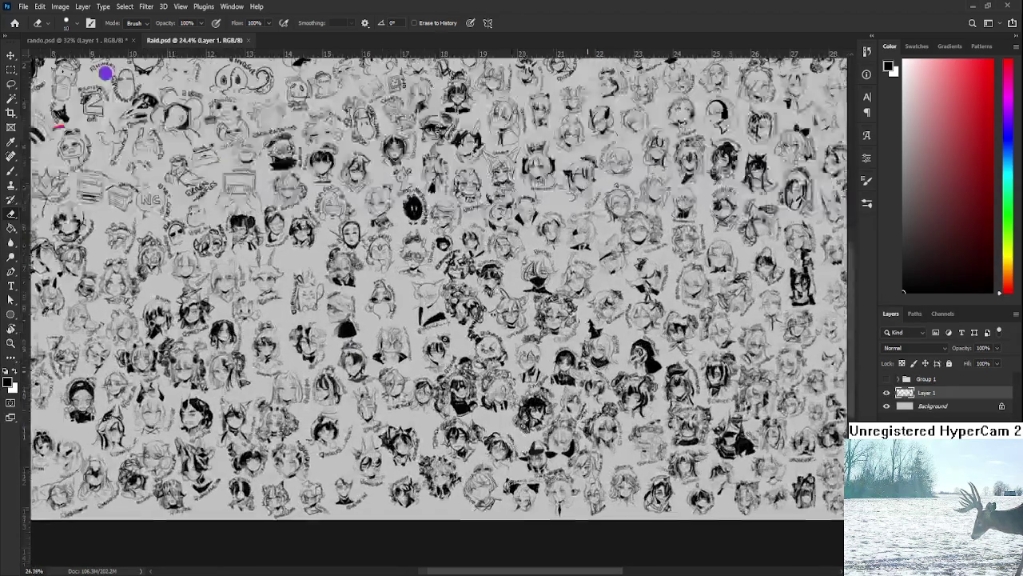
scroll(480, 351, "up", 2)
scroll(480, 352, "up", 1)
scroll(432, 312, "right", 5)
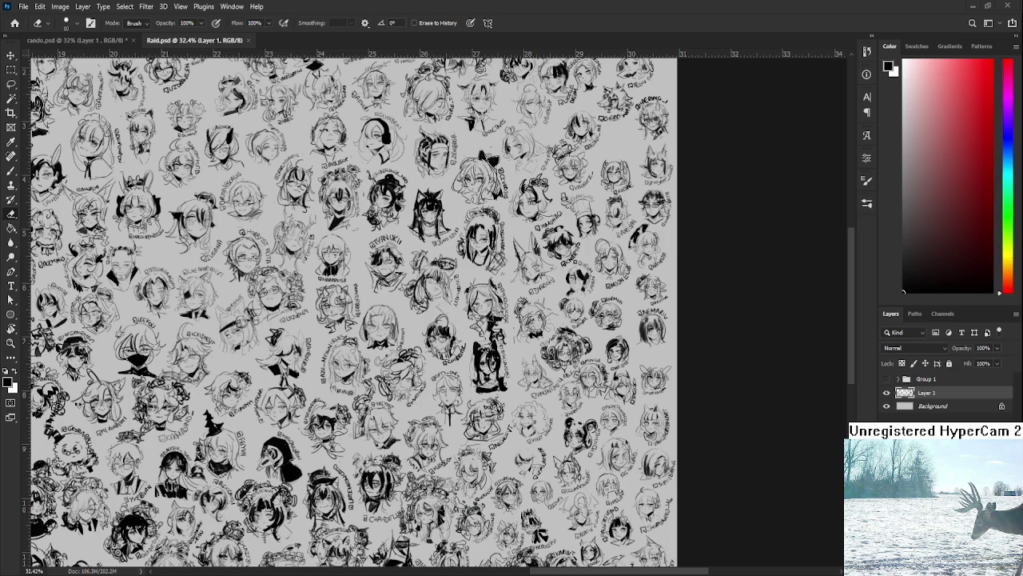
key("ctrl+v")
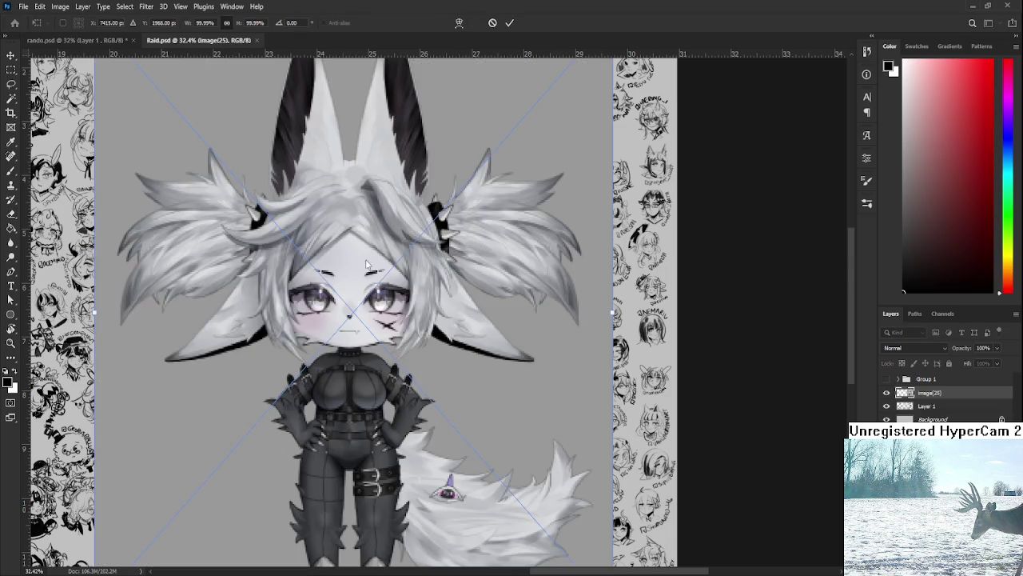
Commit the chibi image at the sheet's centre and zoom around to inspect it.
key("Return")
key("e")
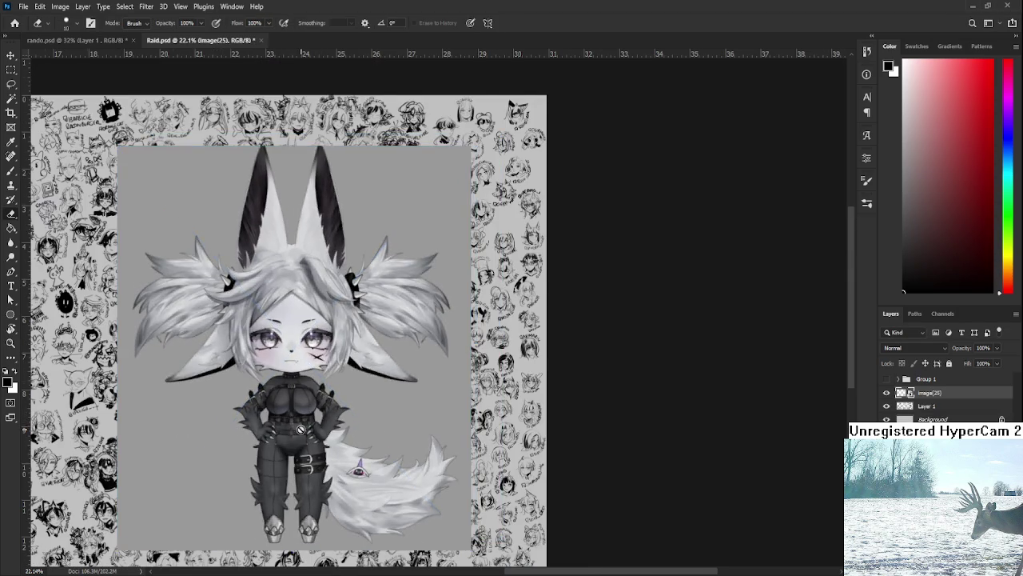
scroll(343, 424, "up", 2)
left_click_drag(342, 424, 365, 418)
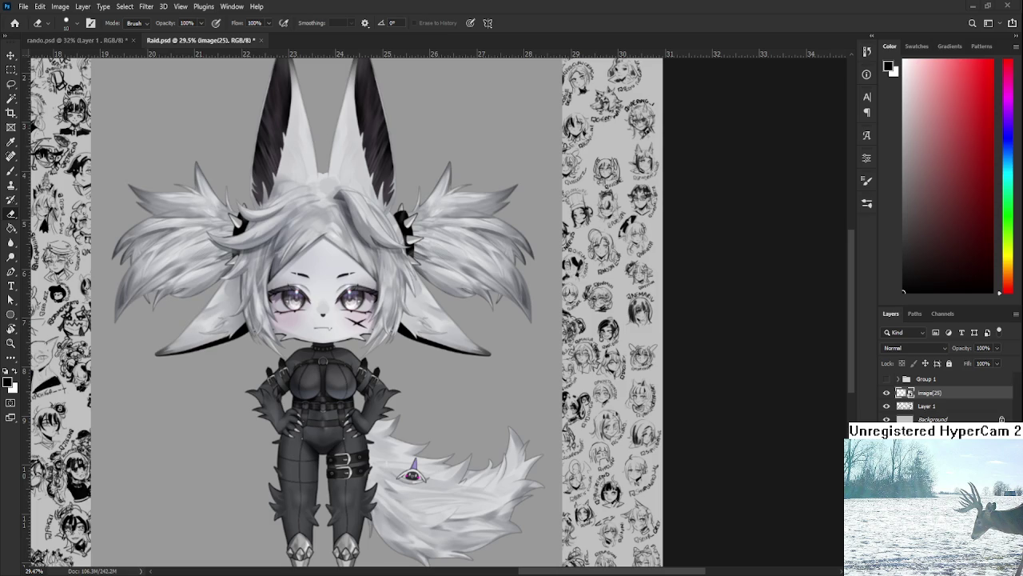
scroll(320, 360, "up", 5)
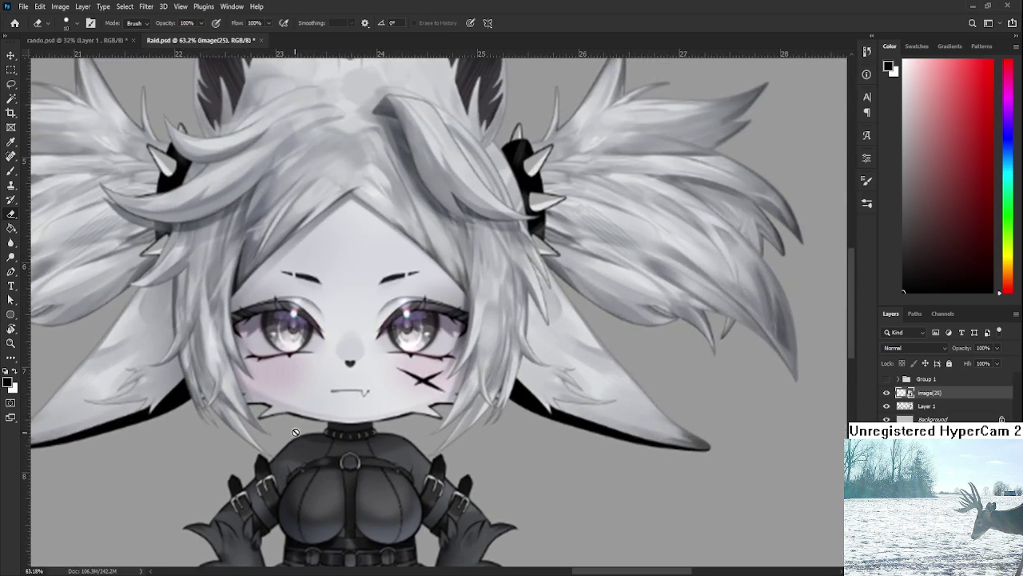
scroll(271, 436, "down", 2)
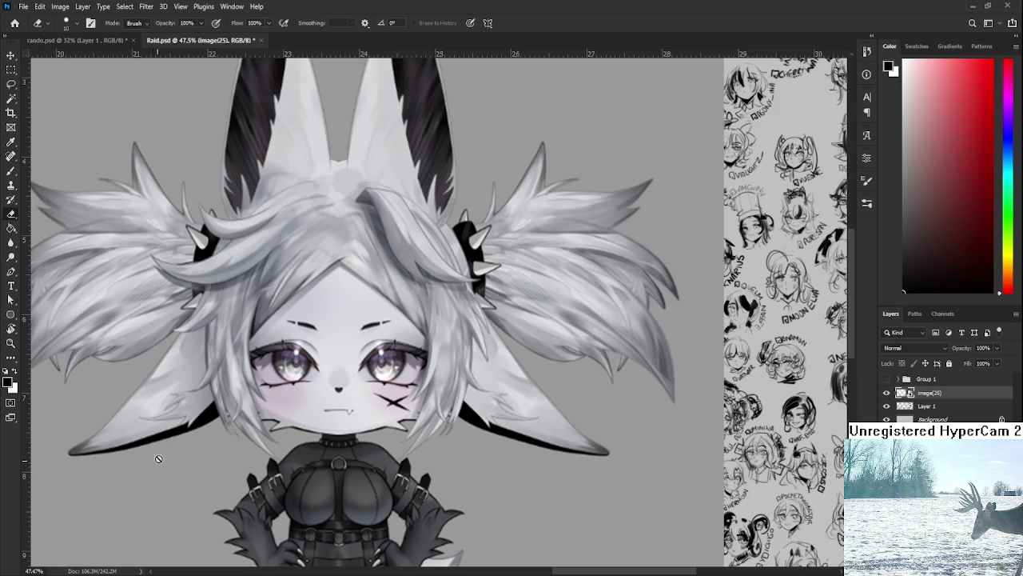
scroll(456, 421, "down", 3)
scroll(455, 421, "up", 2)
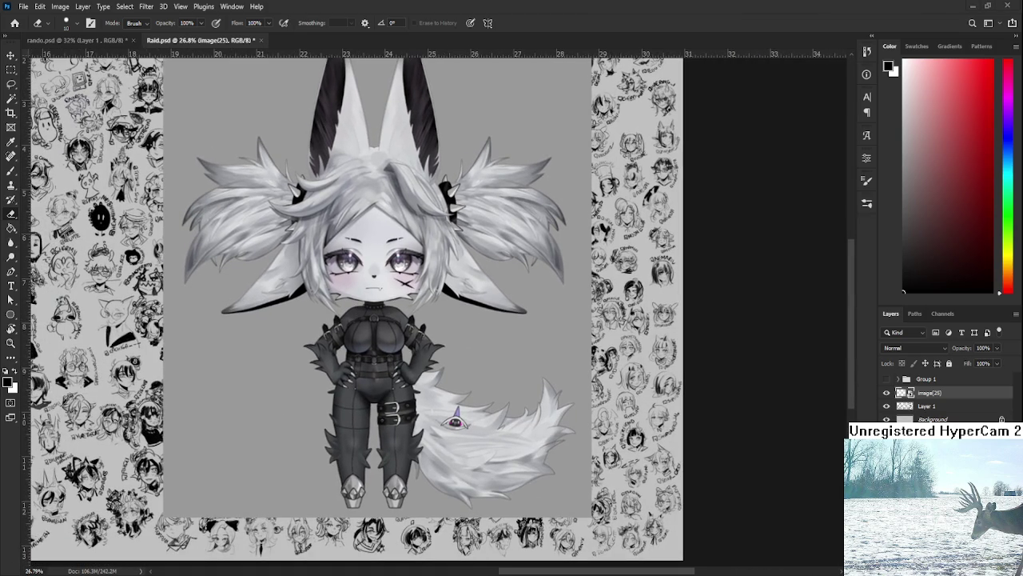
scroll(456, 422, "up", 1)
scroll(468, 422, "up", 1)
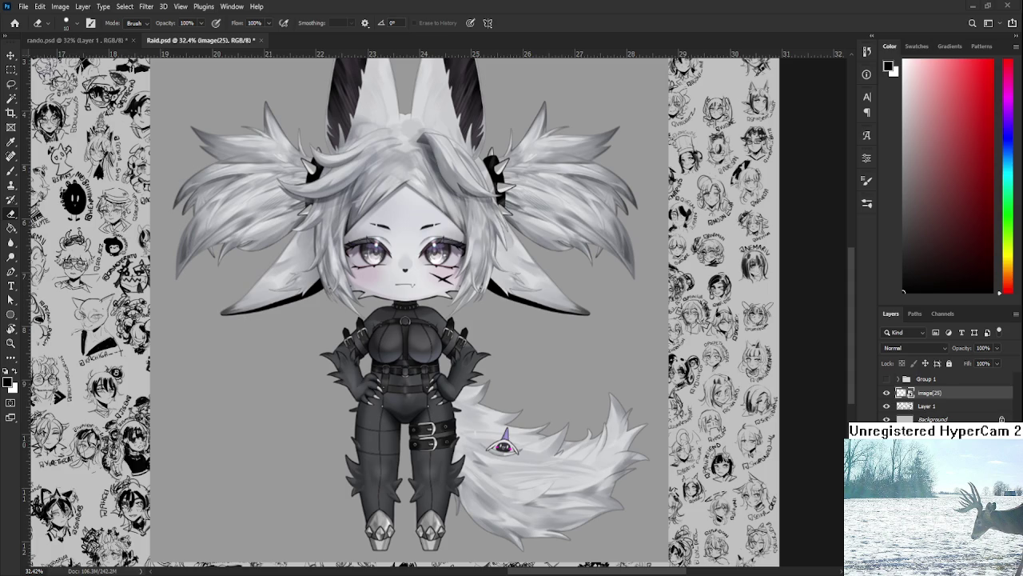
Drag the blood-spattered 'dya' desk illustration onto the canvas as a new layer.
scroll(503, 446, "up", 2)
scroll(439, 309, "up", 2)
scroll(432, 312, "up", 5)
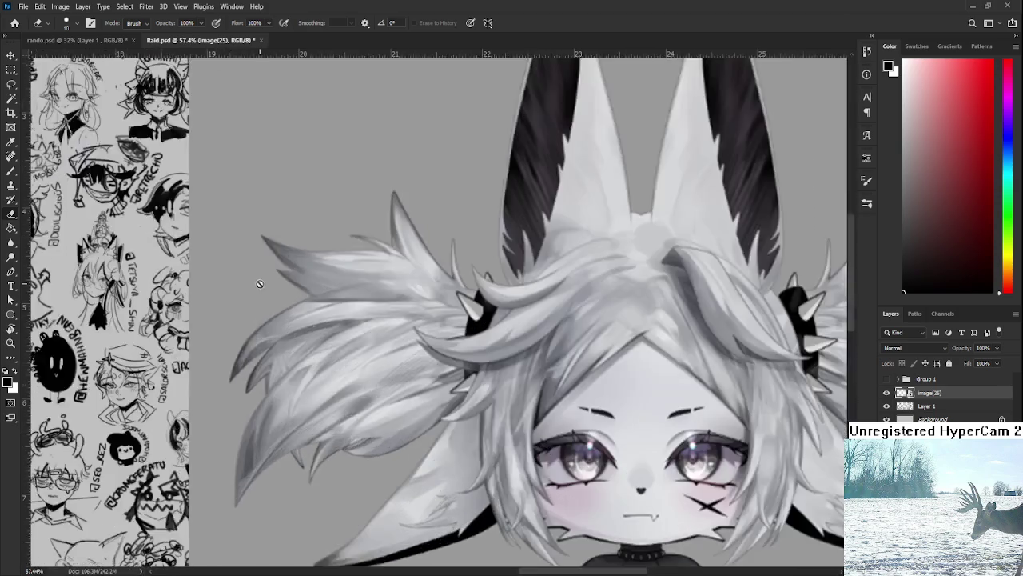
scroll(400, 318, "up", 5)
scroll(362, 325, "up", 3)
scroll(363, 325, "down", 5)
scroll(366, 359, "down", 3)
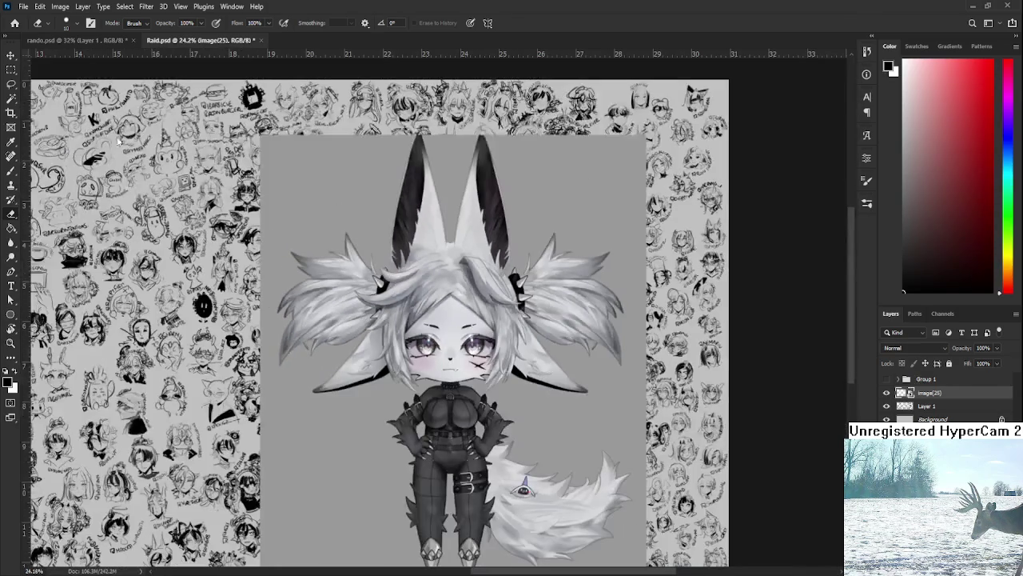
scroll(369, 394, "down", 1)
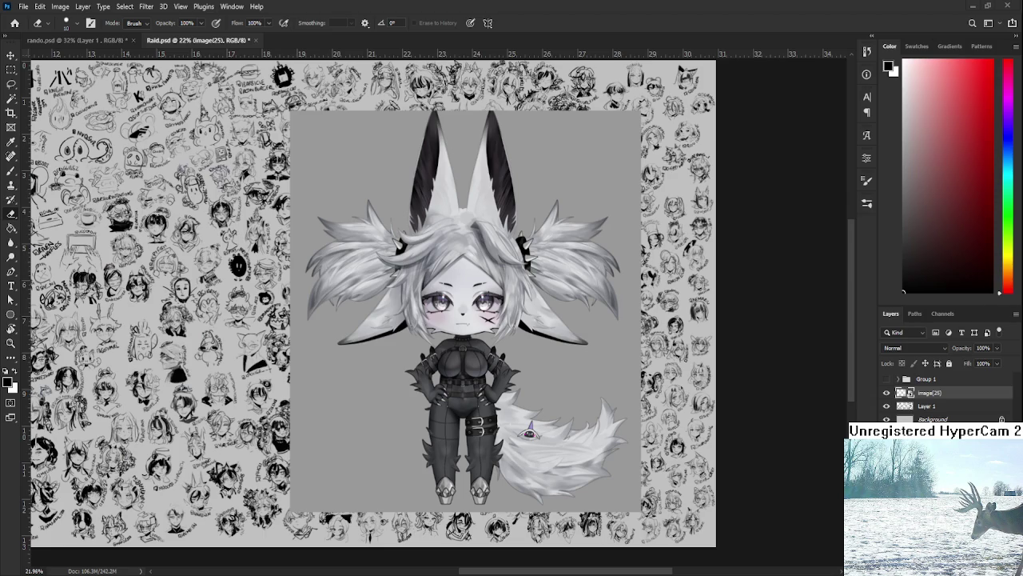
mouse_move(456, 64)
left_mouse_down()
mouse_move(432, 303)
mouse_move(498, 310)
left_mouse_up()
Enlarge the dya illustration and shift it left over the chibi character.
left_click_drag(554, 386, 654, 446)
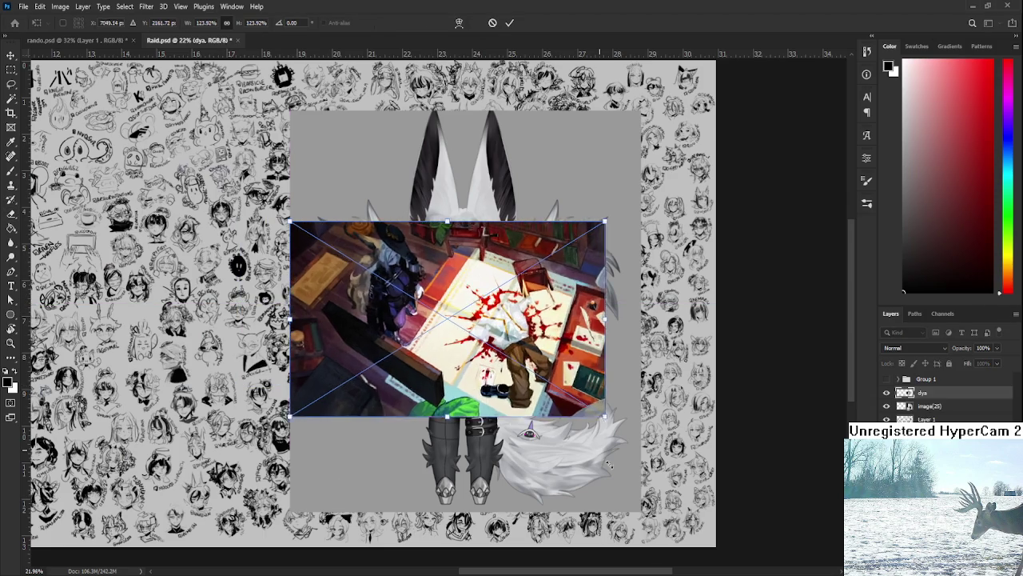
left_click_drag(551, 406, 406, 392)
key("Return")
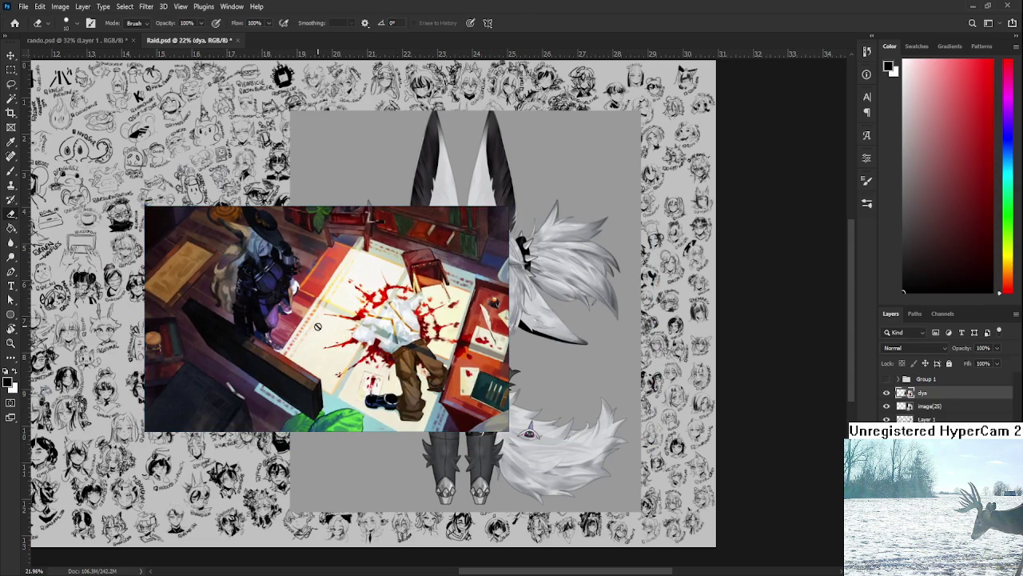
Delete the dya illustration layer, leaving the greyscale chibi figure over the sketch sheet.
key("e")
scroll(314, 328, "up", 2)
scroll(314, 328, "up", 3)
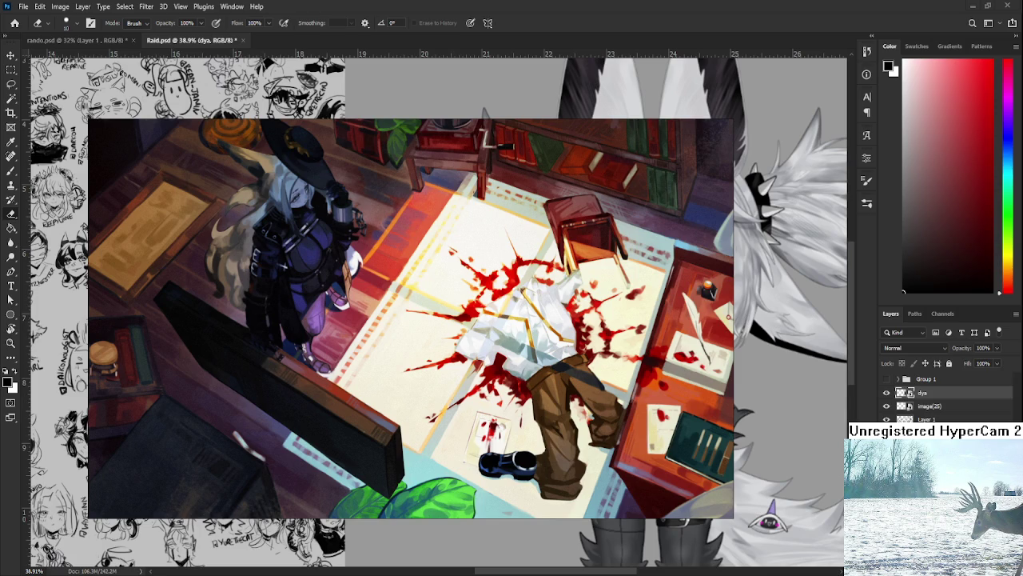
scroll(488, 317, "down", 1)
scroll(503, 326, "left", 1)
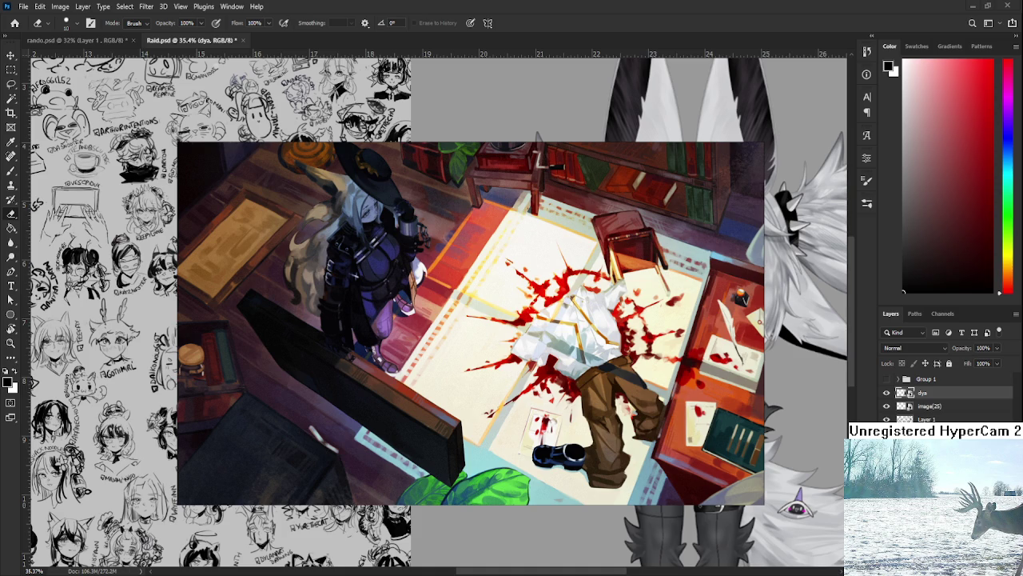
scroll(496, 336, "down", 3)
scroll(512, 338, "up", 2)
left_click_drag(515, 338, 566, 379)
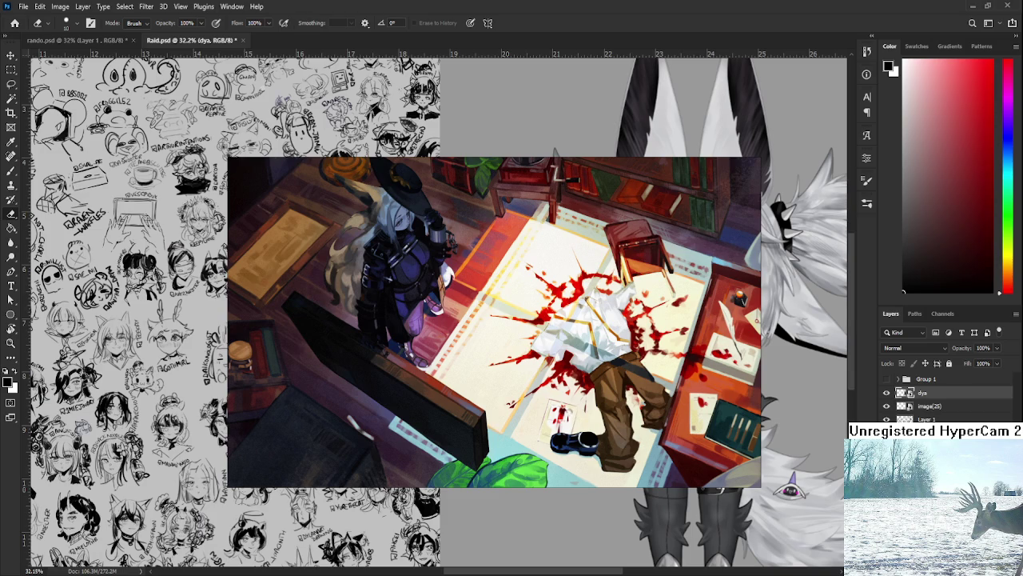
key("Delete")
scroll(589, 373, "down", 3)
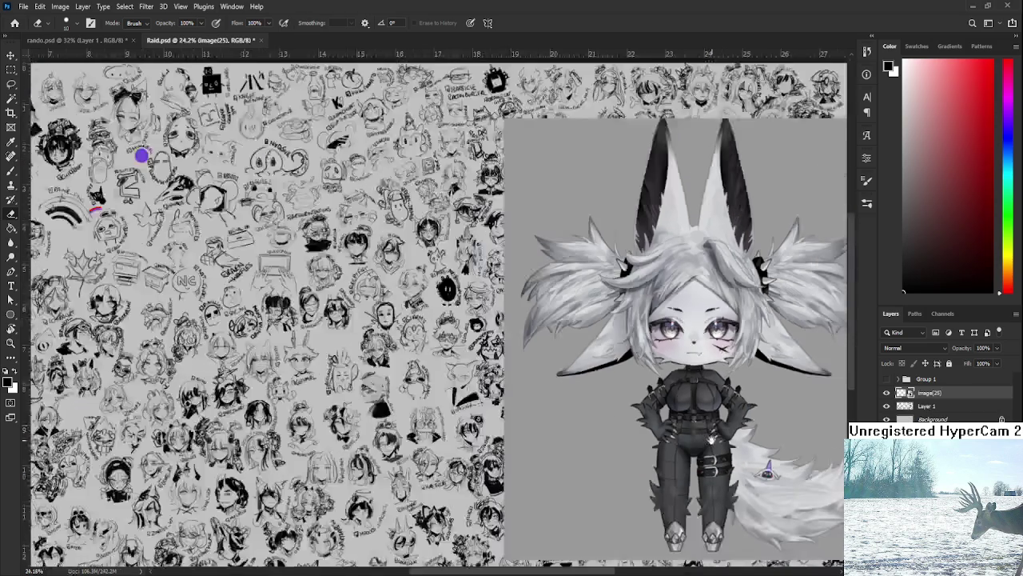
Scale the fox-eared character image to about 90% and move it right of centre.
scroll(588, 373, "up", 2)
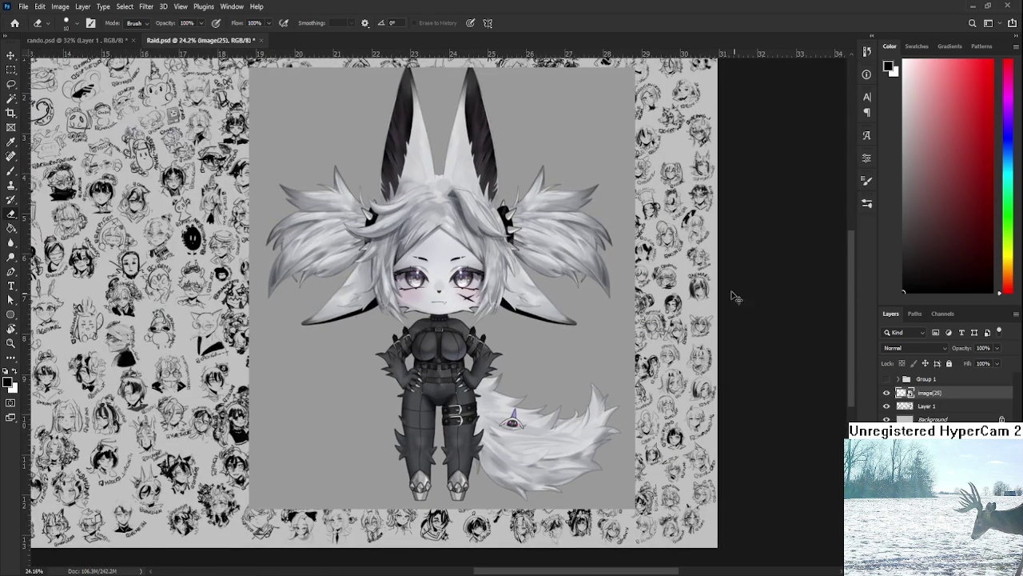
key("ctrl+t")
mouse_move(632, 69)
left_mouse_down()
mouse_move(605, 239)
mouse_move(377, 487)
mouse_move(524, 221)
mouse_move(528, 257)
left_mouse_up()
left_click_drag(515, 172, 497, 367)
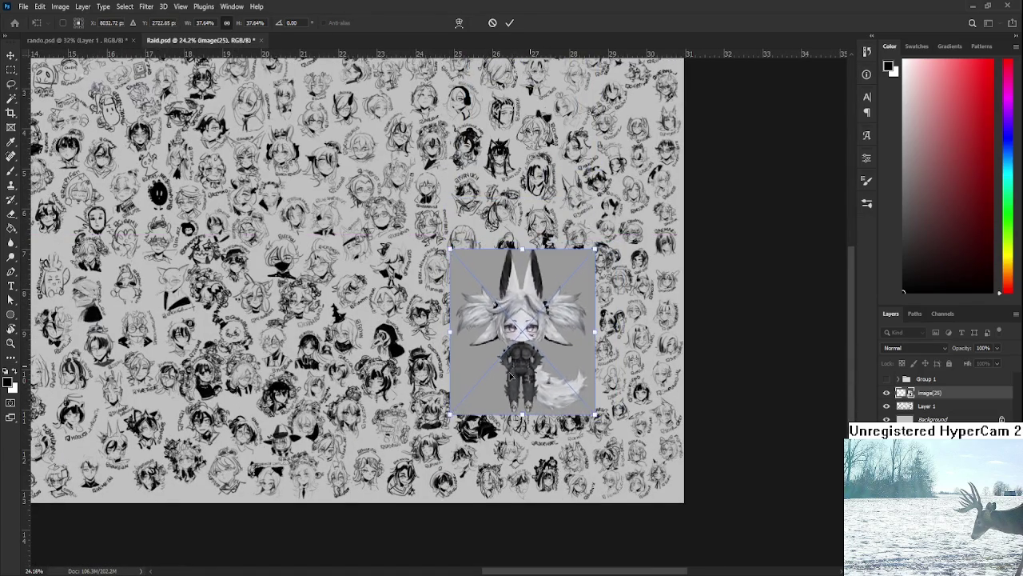
key("Return")
Begin a lasso selection around the bow head sketch near the sheet's right edge.
key("e")
scroll(577, 432, "up", 4)
scroll(577, 431, "up", 1)
scroll(572, 399, "up", 1)
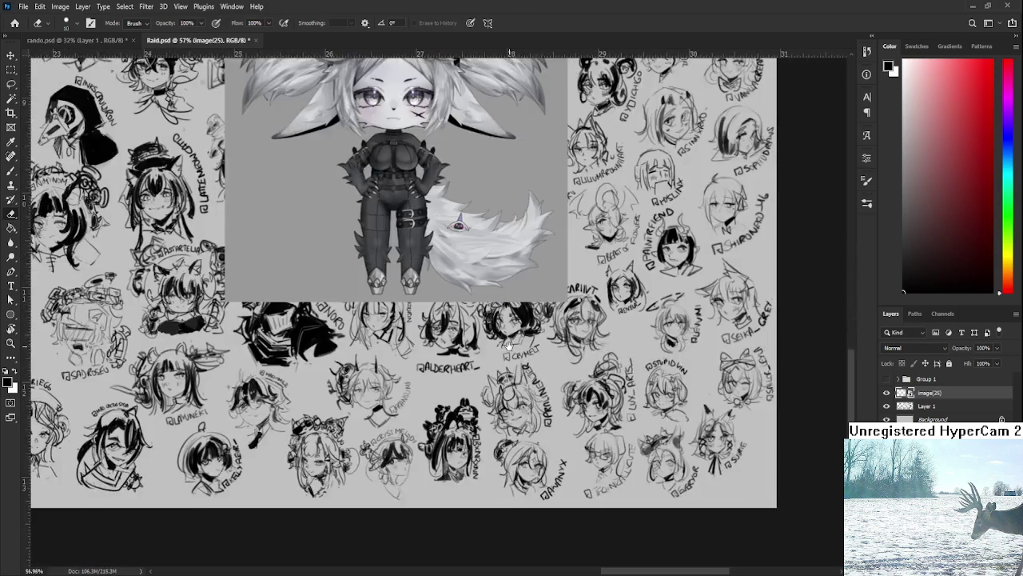
scroll(571, 416, "up", 1)
scroll(570, 472, "up", 1)
scroll(570, 471, "down", 3)
scroll(609, 486, "right", 1)
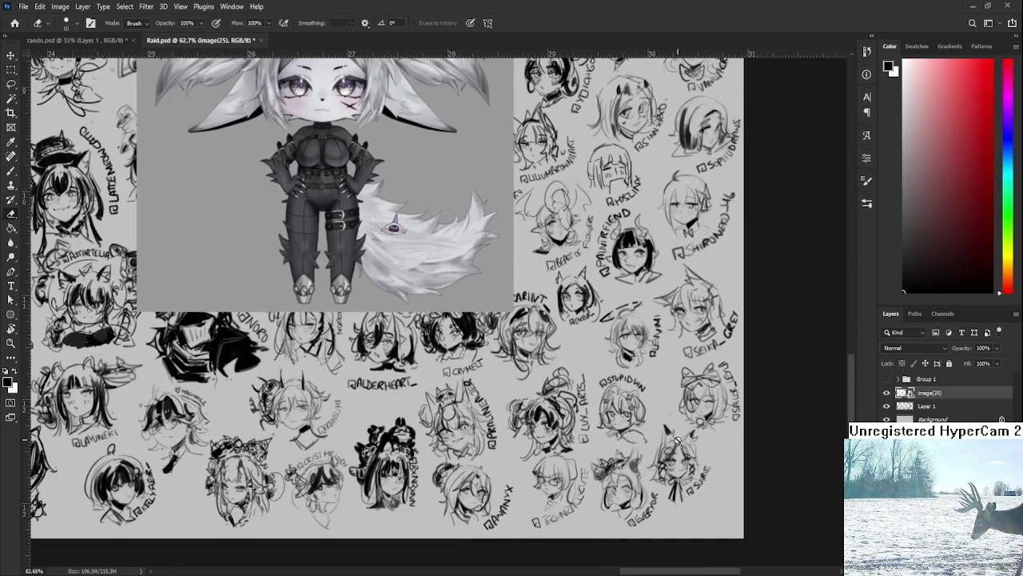
scroll(657, 448, "up", 2)
scroll(656, 468, "up", 1)
scroll(656, 467, "right", 1)
key("l")
mouse_move(598, 356)
left_mouse_down()
mouse_move(651, 345)
mouse_move(598, 432)
left_mouse_up()
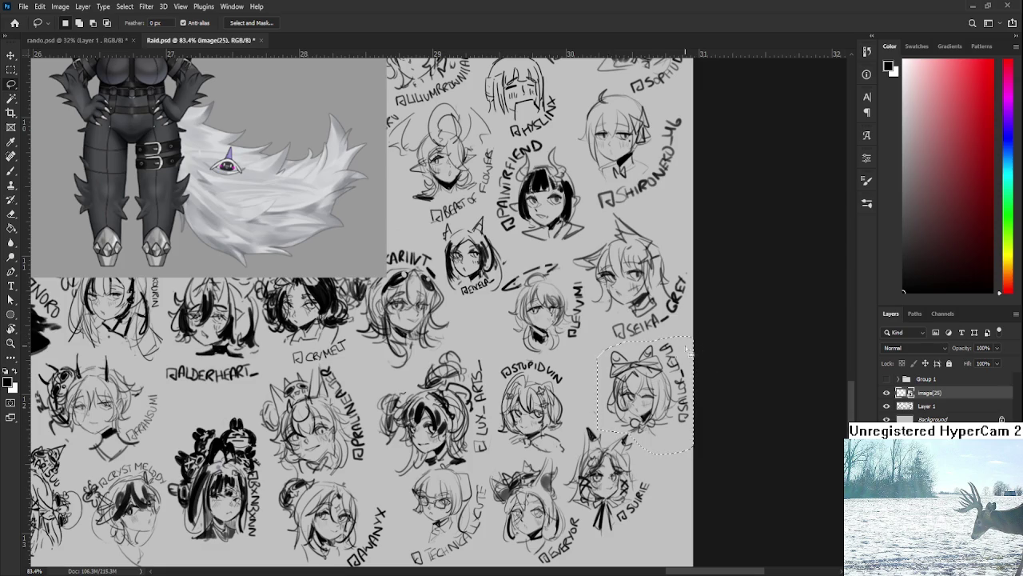
Shrink the selected bow head sketch to about 92%.
left_click(919, 407)
key("ctrl+t")
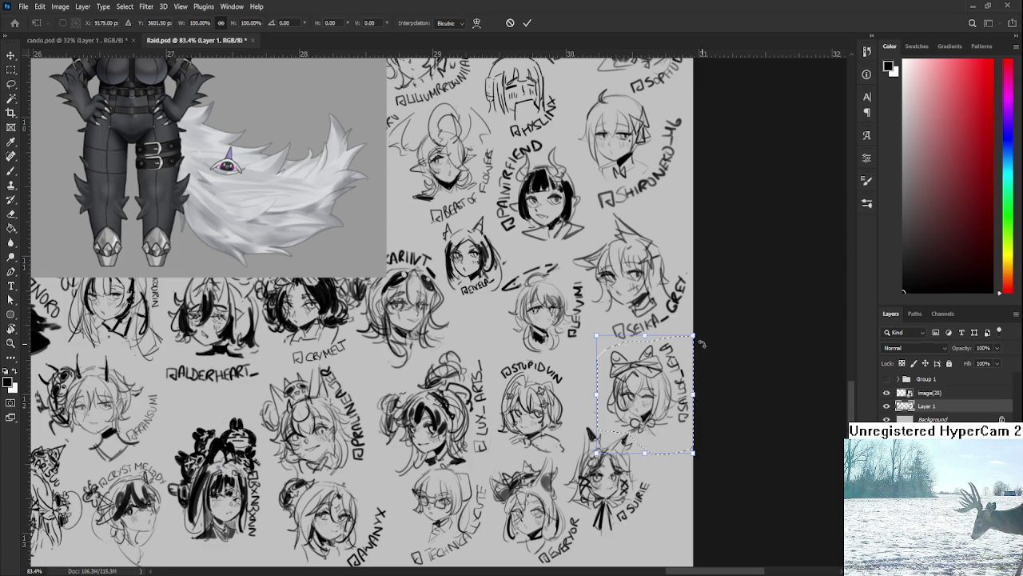
left_click_drag(693, 340, 673, 422)
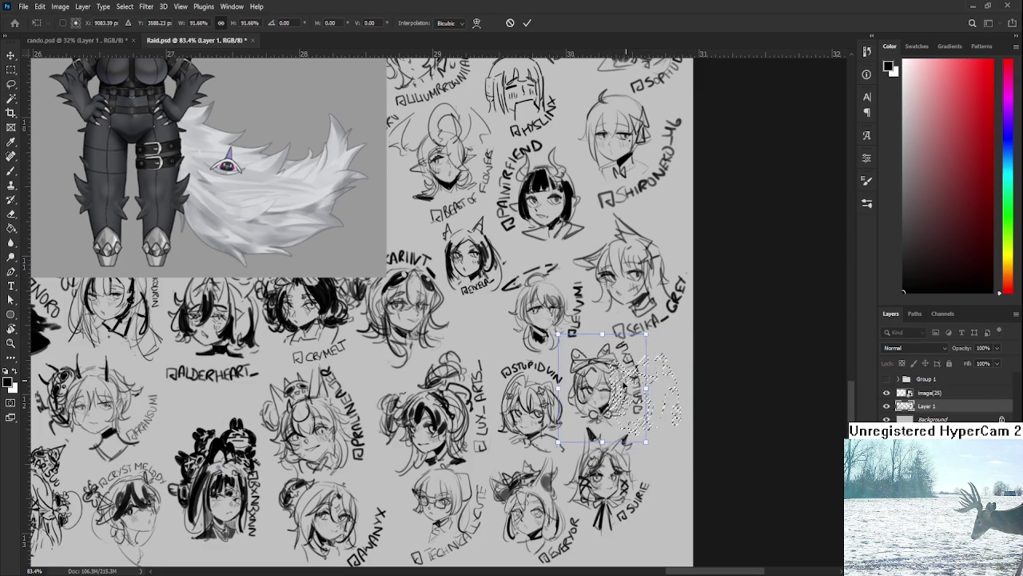
key("Return")
Lasso the fox-eared head sketch above and shrink it to about 81%.
left_click_drag(601, 319, 605, 226)
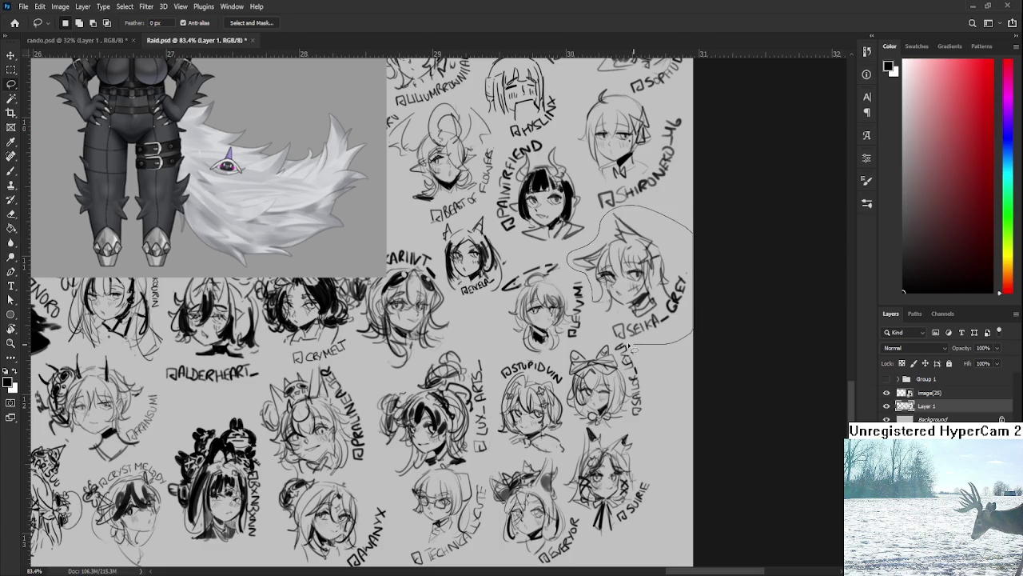
left_click_drag(606, 226, 608, 339)
key("ctrl+t")
left_click_drag(693, 344, 668, 318)
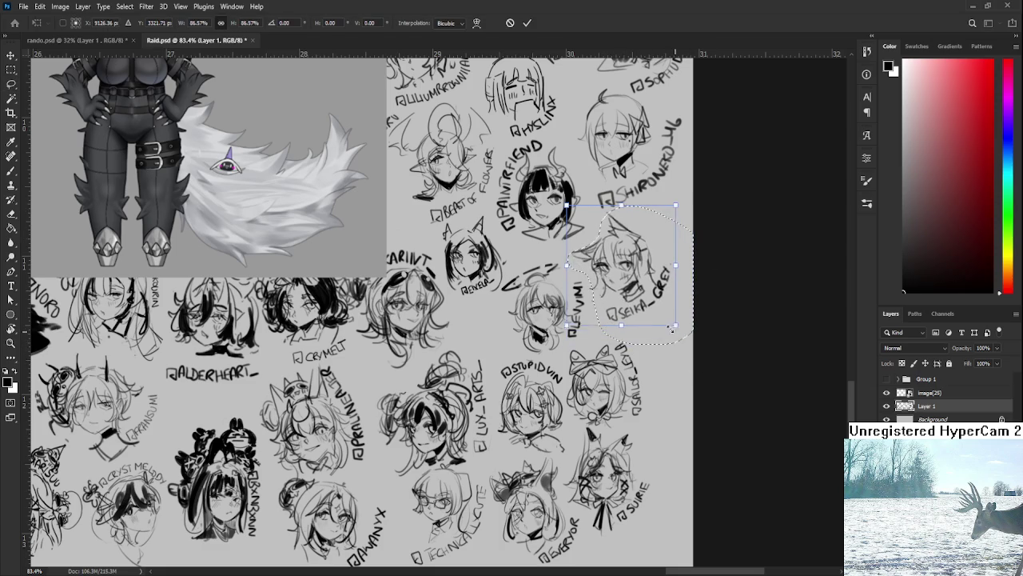
key("Return")
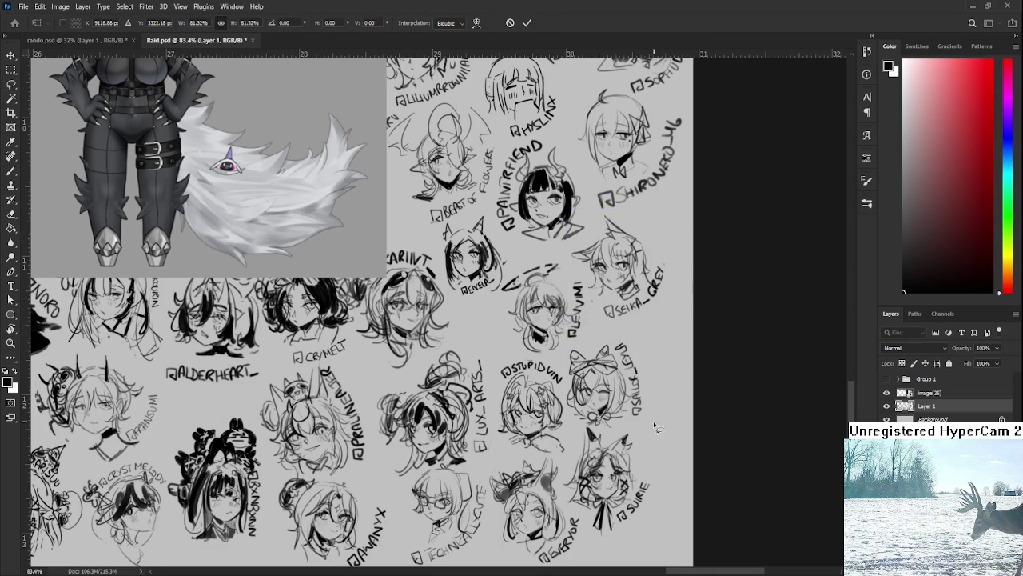
Lasso the top-right head sketch and shrink it to about 72%, shifting it left.
scroll(623, 314, "up", 2)
scroll(623, 314, "up", 1)
scroll(623, 314, "up", 3)
scroll(591, 314, "up", 3)
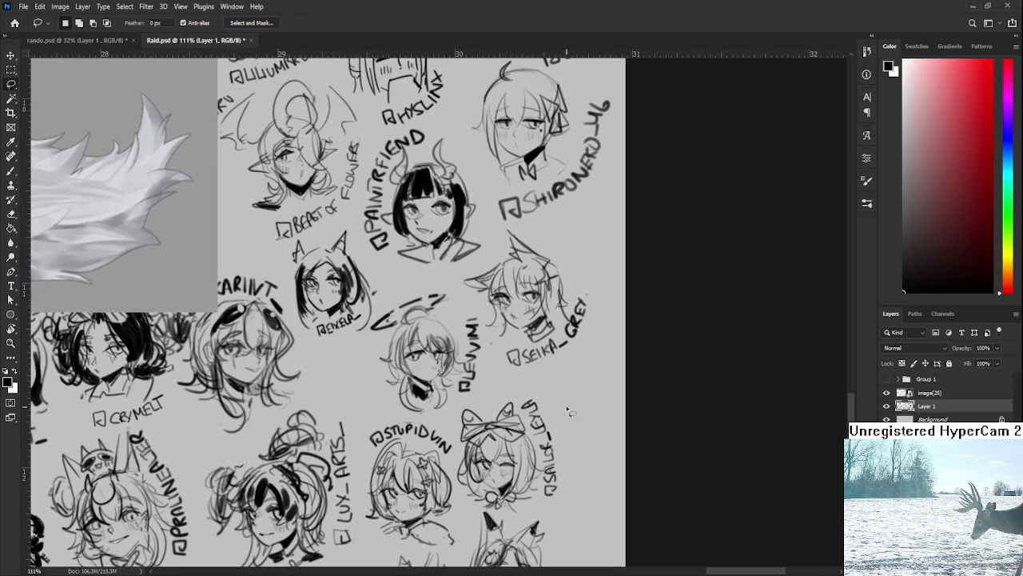
scroll(559, 314, "up", 3)
scroll(538, 314, "up", 3)
left_click_drag(533, 308, 658, 229)
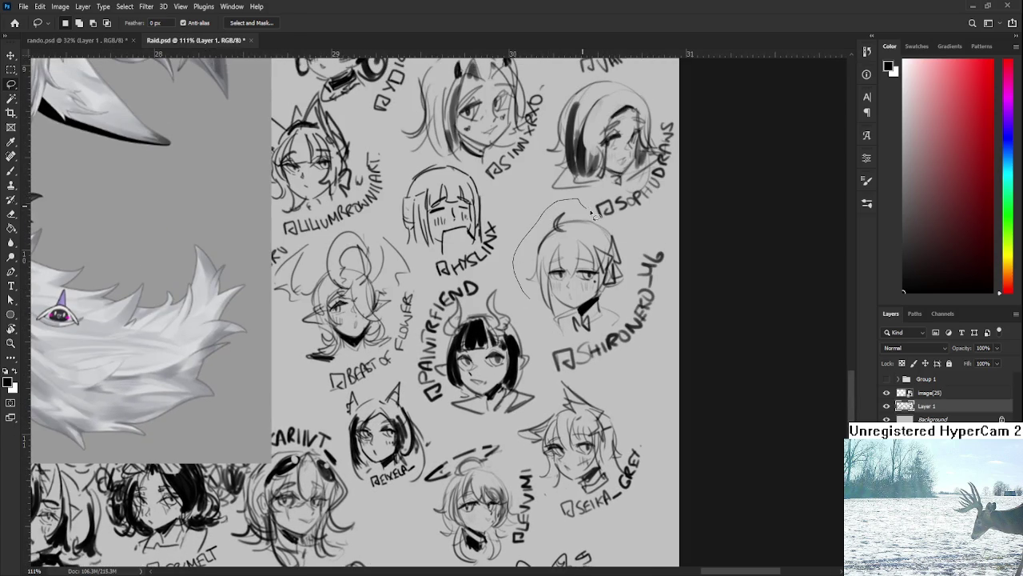
left_click_drag(659, 229, 536, 363)
key("ctrl+t")
mouse_move(679, 380)
left_mouse_down()
mouse_move(630, 333)
mouse_move(565, 308)
left_mouse_up()
key("Return")
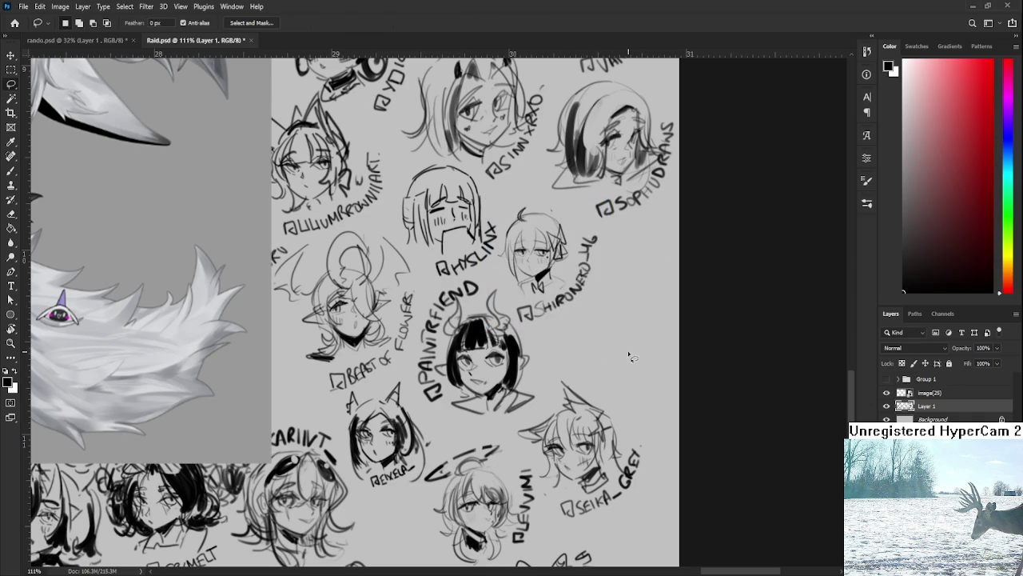
left_click_drag(628, 353, 594, 411)
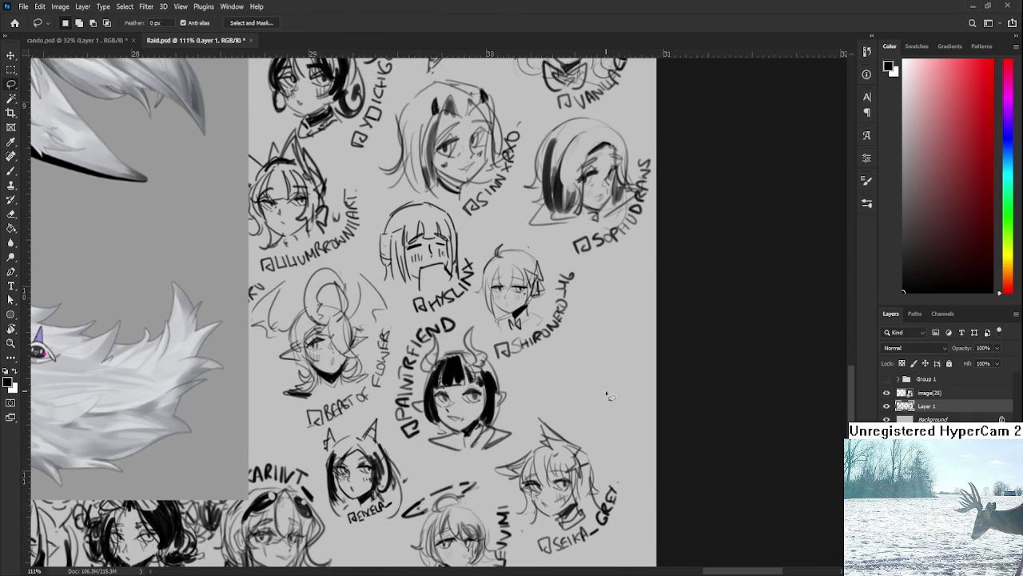
key("b")
key("ctrl+z")
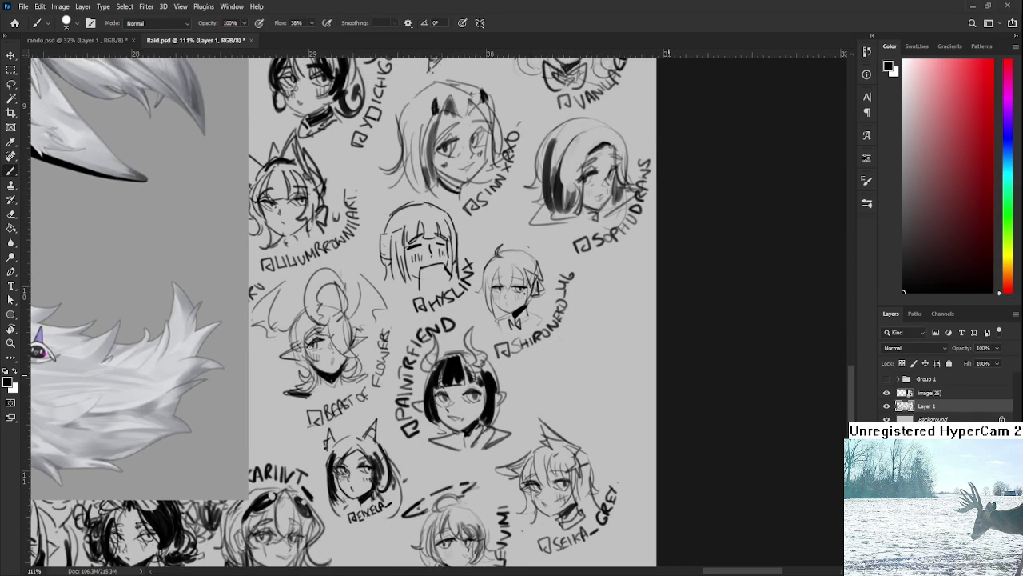
With a smaller brush, sketch the new head's left eye beside the lettering.
key("bracketleft")
mouse_move(544, 358)
left_mouse_down()
mouse_move(588, 372)
mouse_move(558, 380)
mouse_move(555, 367)
mouse_move(570, 386)
mouse_move(580, 380)
mouse_move(562, 372)
mouse_move(597, 350)
mouse_move(601, 366)
mouse_move(600, 352)
mouse_move(537, 357)
mouse_move(548, 346)
mouse_move(558, 357)
mouse_move(559, 348)
left_mouse_up()
key("ctrl+z")
key("ctrl+z")
key("ctrl+z")
key("ctrl+z")
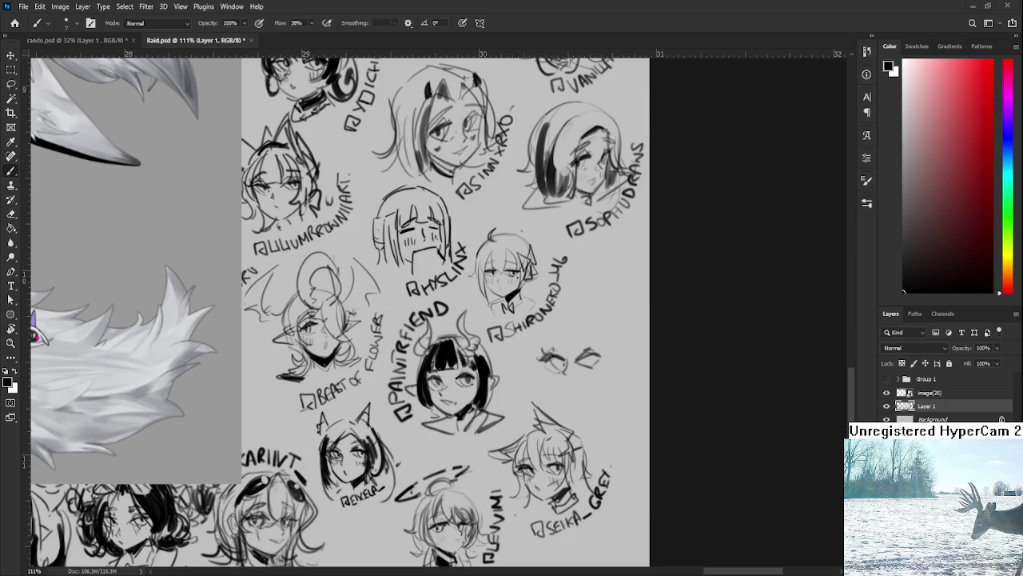
scroll(575, 375, "up", 1, "alt")
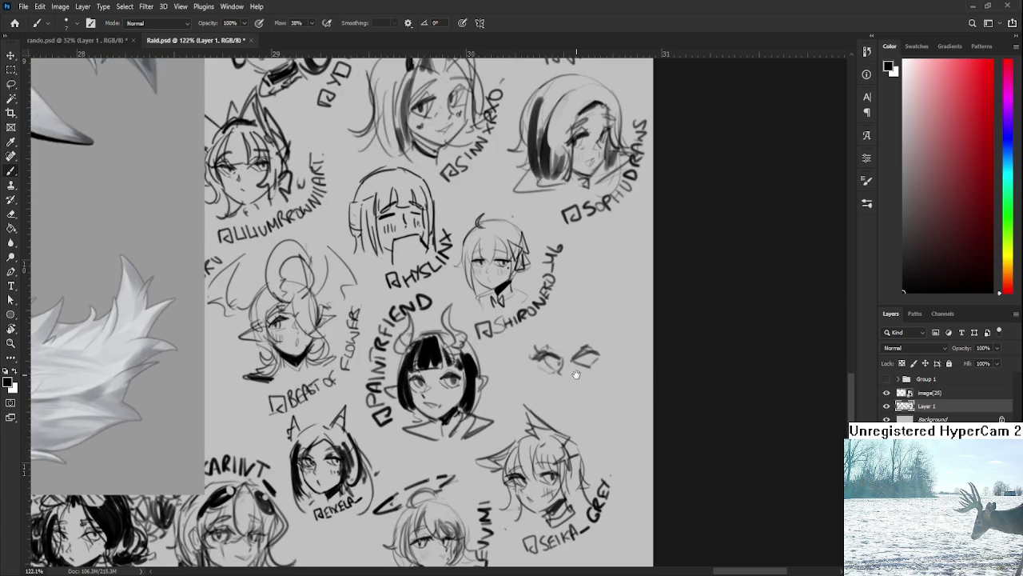
scroll(532, 339, "up", 1, "alt")
mouse_move(530, 344)
left_mouse_down()
mouse_move(583, 336)
mouse_move(563, 349)
mouse_move(571, 342)
mouse_move(575, 363)
mouse_move(590, 346)
mouse_move(570, 343)
left_mouse_up()
key("e")
key("b")
key("ctrl+z")
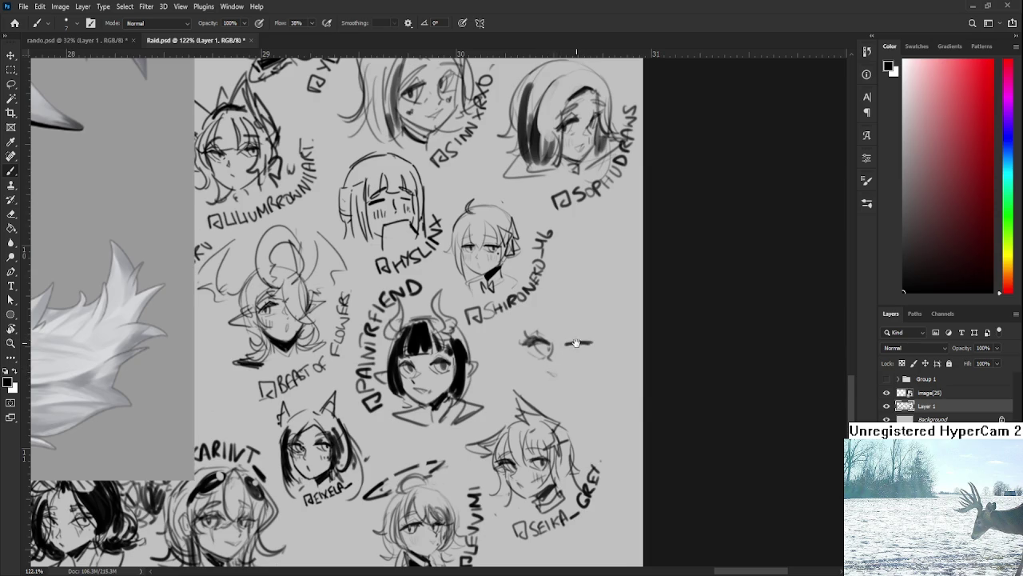
Sketch the face outline with black collar shading under the chin and a hooked dash.
scroll(535, 359, "up", 1)
mouse_move(512, 371)
left_mouse_down()
mouse_move(540, 422)
mouse_move(576, 406)
left_mouse_up()
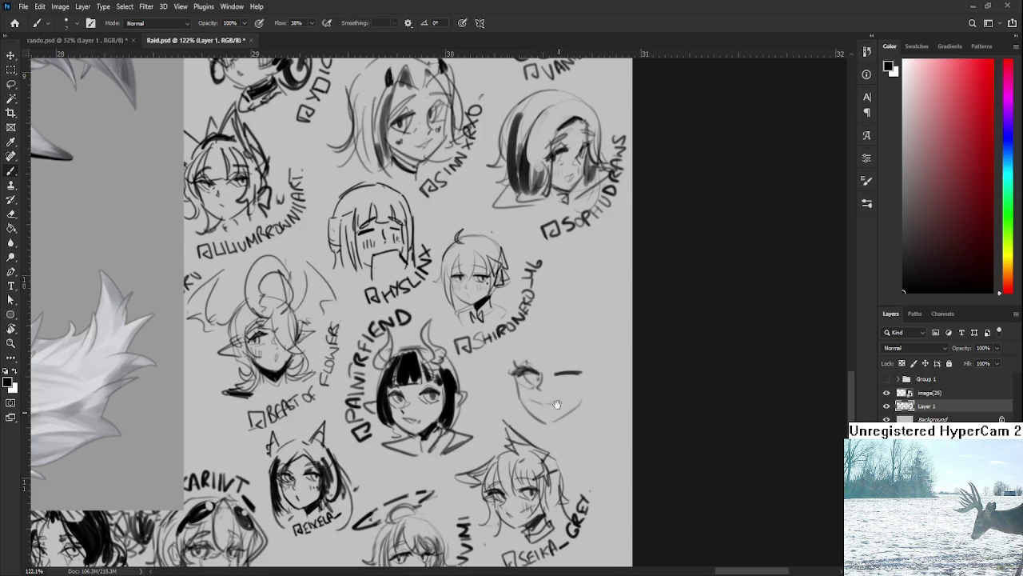
left_click_drag(529, 414, 533, 387)
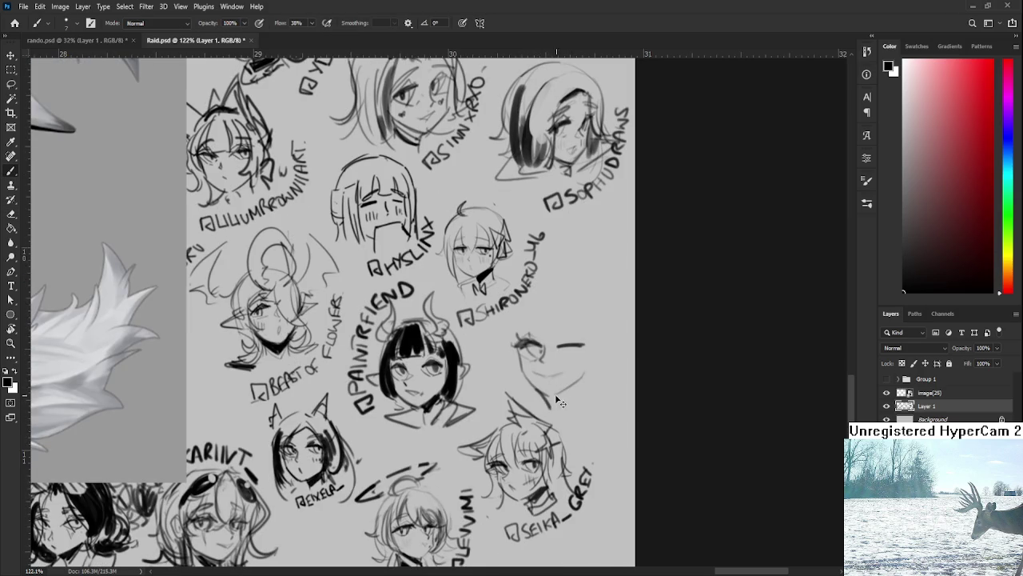
mouse_move(540, 392)
left_mouse_down()
mouse_move(572, 405)
mouse_move(542, 398)
mouse_move(603, 394)
left_mouse_up()
scroll(545, 397, "up", 2)
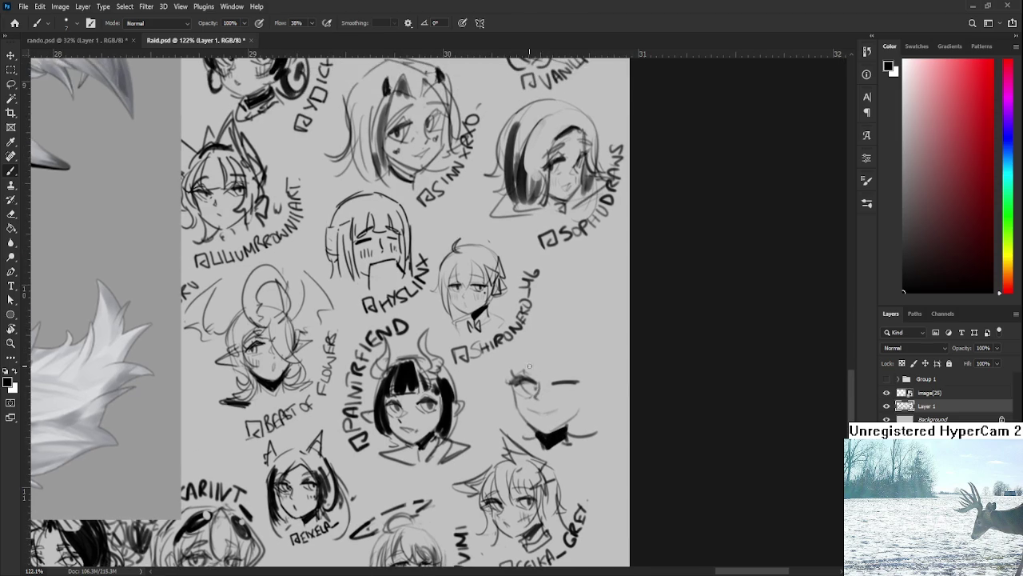
key("e")
mouse_move(582, 382)
left_mouse_down()
mouse_move(552, 382)
mouse_move(578, 382)
left_mouse_up()
key("b")
mouse_move(577, 382)
left_mouse_down()
mouse_move(571, 392)
mouse_move(581, 379)
mouse_move(565, 362)
left_mouse_up()
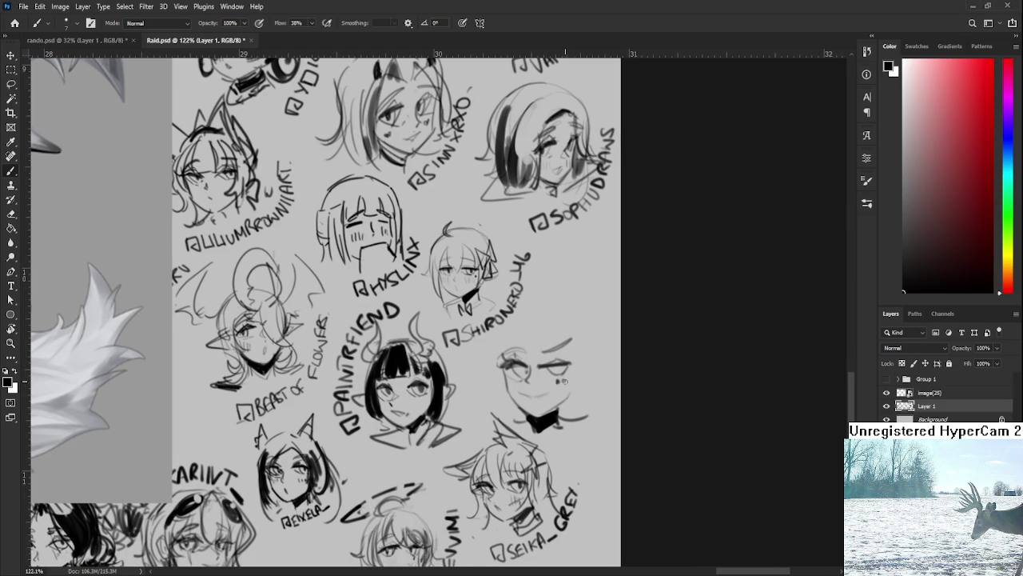
Add marks under the right eye and darken and shade the left eye's iris.
left_click_drag(550, 369, 553, 371)
left_click_drag(510, 370, 520, 371)
key("e")
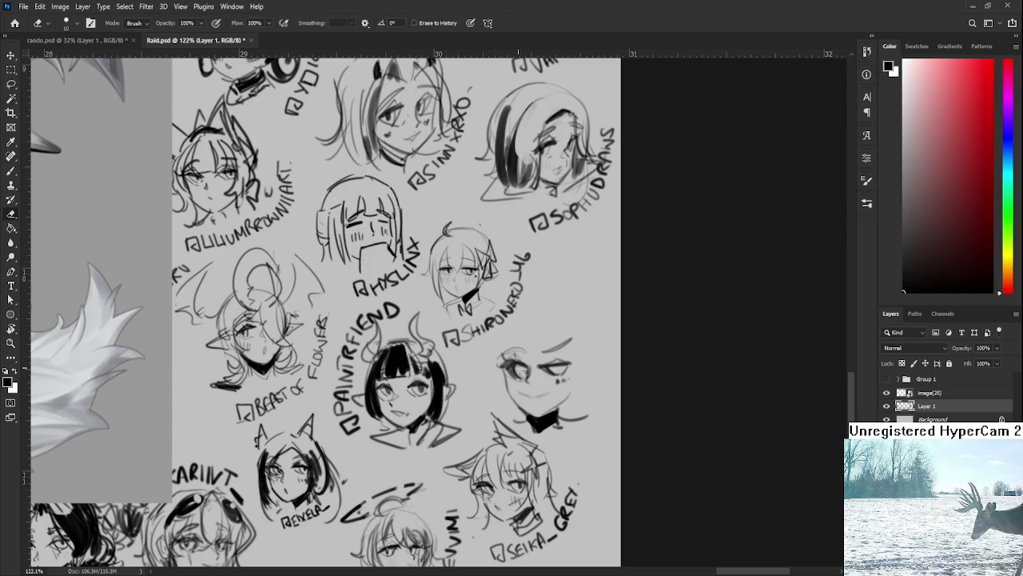
key("b")
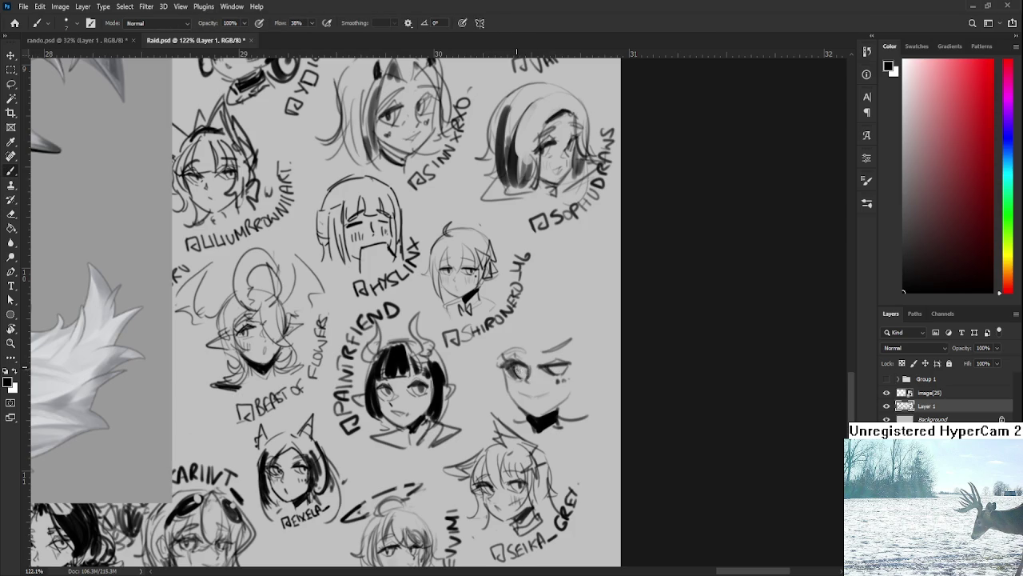
mouse_move(512, 365)
left_mouse_down()
mouse_move(528, 376)
mouse_move(557, 369)
left_mouse_up()
Select the left eye and rotate it slightly to adjust its angle.
key("l")
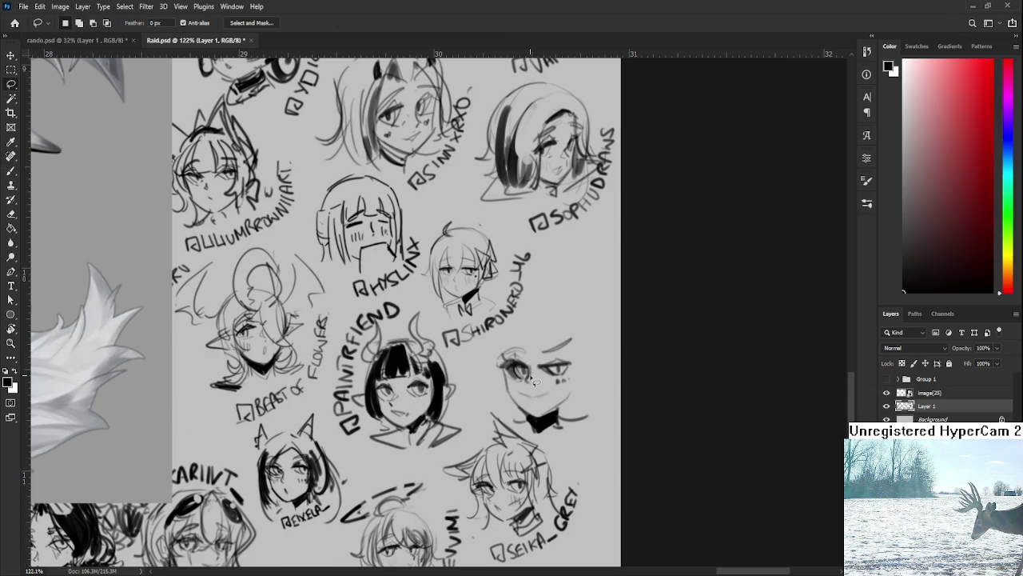
left_click_drag(500, 369, 495, 365)
key("ctrl+t")
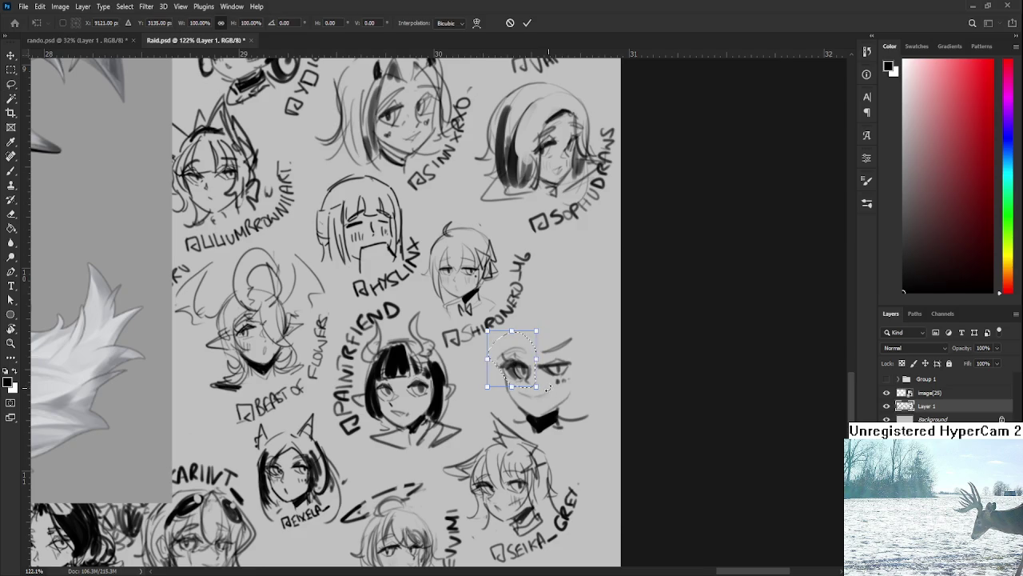
left_click_drag(557, 385, 559, 380)
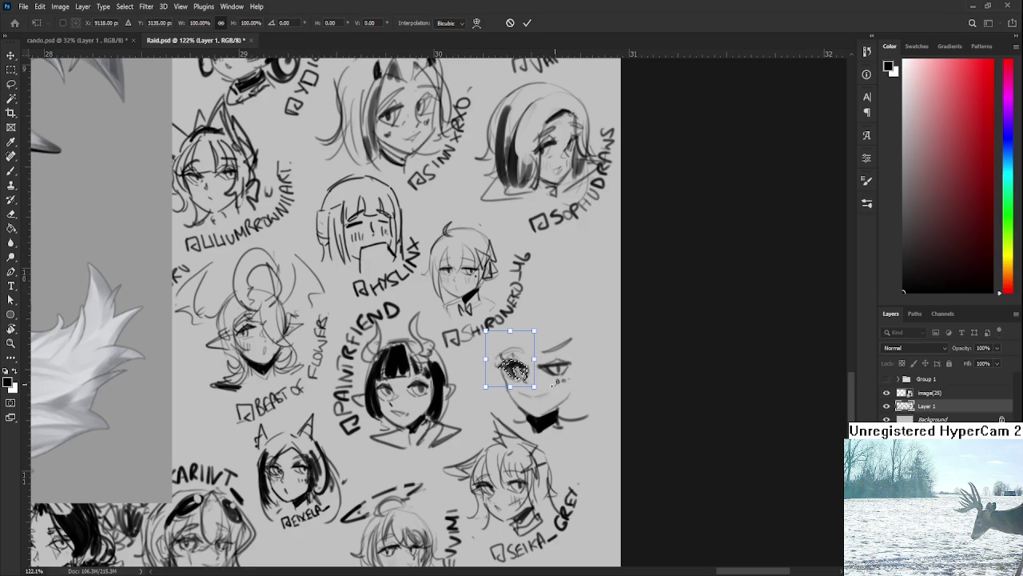
key("Return")
key("b")
key("e")
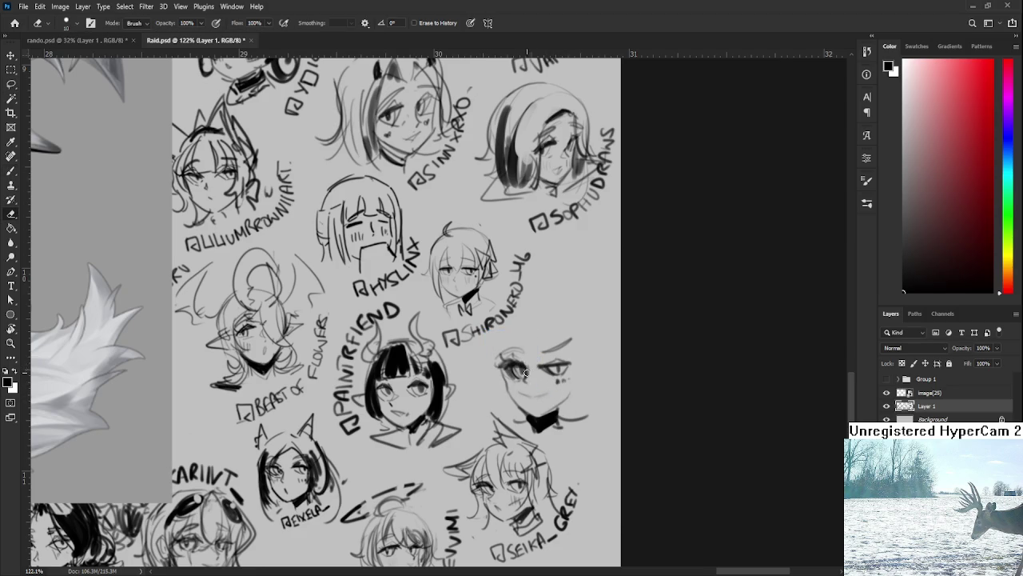
scroll(519, 352, "up", 1)
key("b")
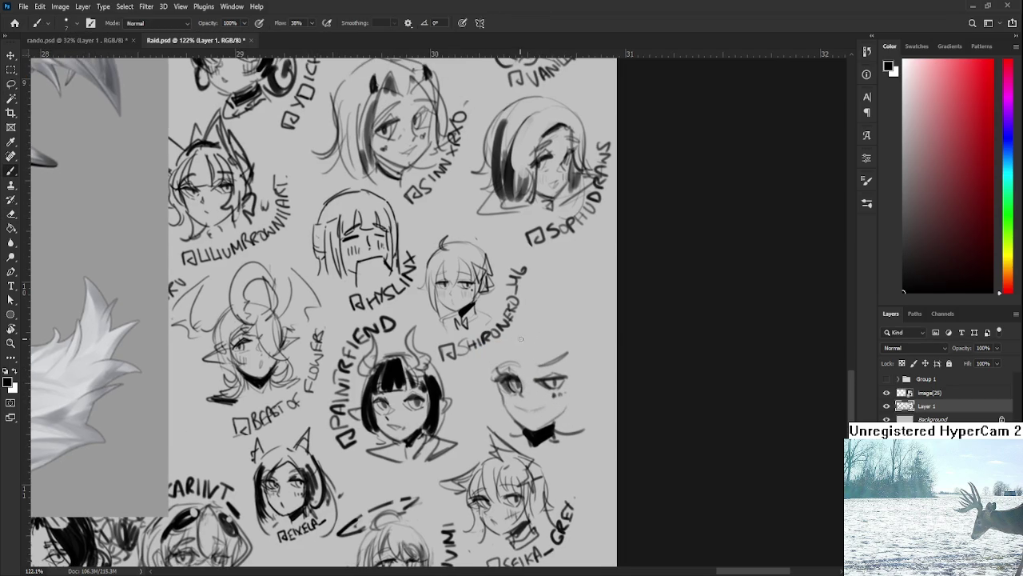
Sketch curved wavy hair lines on both sides of the new face.
mouse_move(518, 334)
left_mouse_down()
mouse_move(512, 380)
mouse_move(563, 362)
mouse_move(548, 339)
mouse_move(495, 390)
left_mouse_up()
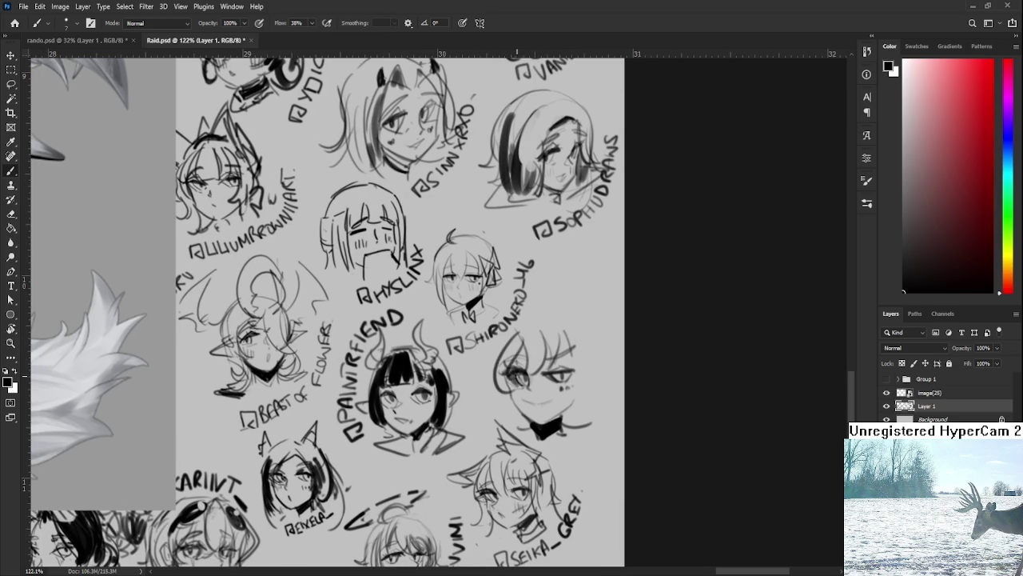
mouse_move(507, 338)
left_mouse_down()
mouse_move(485, 365)
mouse_move(523, 416)
left_mouse_up()
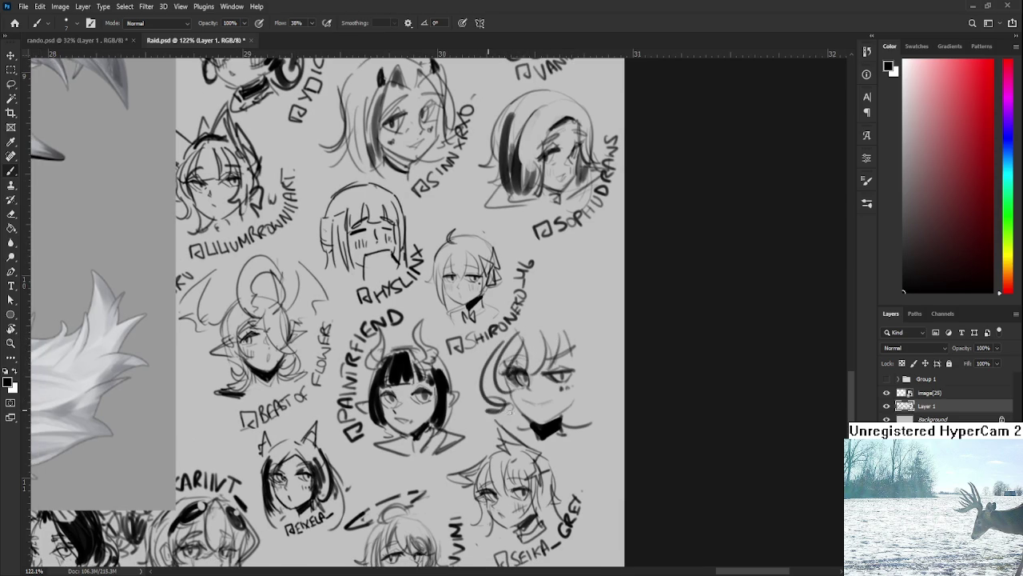
key("ctrl+z")
left_click_drag(567, 334, 580, 403)
key("ctrl+z")
mouse_move(569, 327)
left_mouse_down()
mouse_move(600, 402)
mouse_move(605, 392)
mouse_move(584, 408)
left_mouse_up()
key("ctrl+z")
key("ctrl+z")
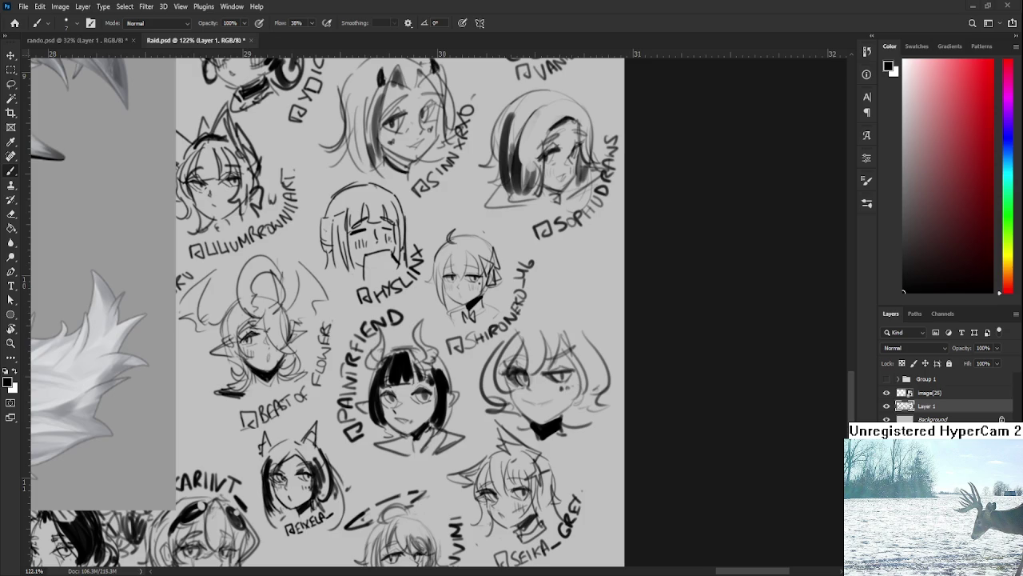
Lasso the face and shrink it to about 85% toward the top-right.
key("l")
left_click_drag(486, 353, 551, 459)
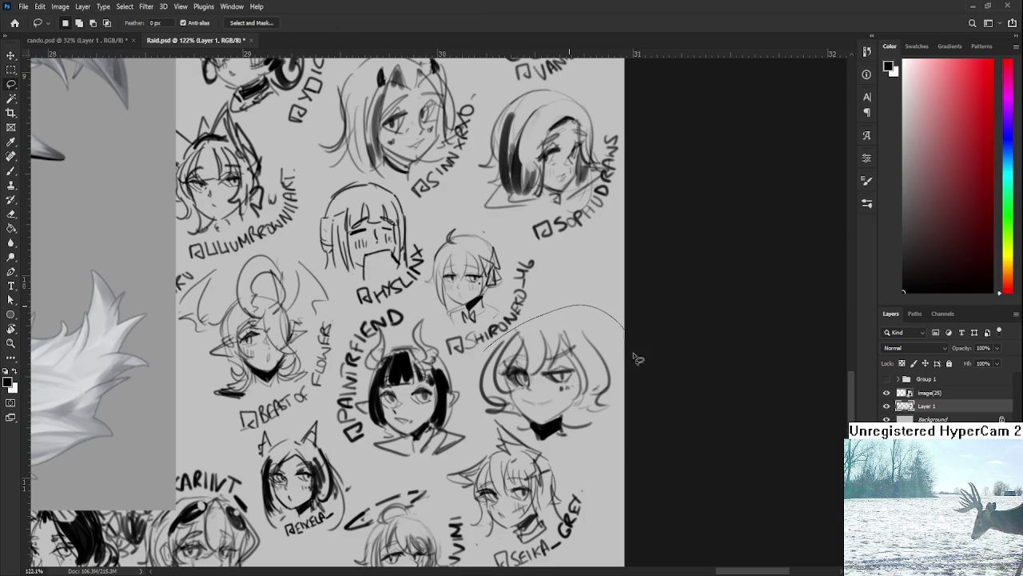
left_click_drag(516, 428, 465, 410)
key("ctrl+t")
mouse_move(462, 457)
left_mouse_down()
mouse_move(486, 434)
mouse_move(499, 438)
left_mouse_up()
key("Return")
key("ctrl+d")
Draw a black curved horn and a tall pointed ear on the head.
key("b")
mouse_move(528, 358)
left_mouse_down()
mouse_move(517, 352)
mouse_move(548, 322)
mouse_move(522, 356)
mouse_move(534, 352)
mouse_move(577, 291)
left_mouse_up()
key("ctrl+z")
mouse_move(547, 334)
left_mouse_down()
mouse_move(565, 294)
mouse_move(566, 363)
left_mouse_up()
mouse_move(566, 282)
left_mouse_down()
mouse_move(584, 350)
mouse_move(565, 318)
mouse_move(579, 342)
mouse_move(553, 339)
left_mouse_up()
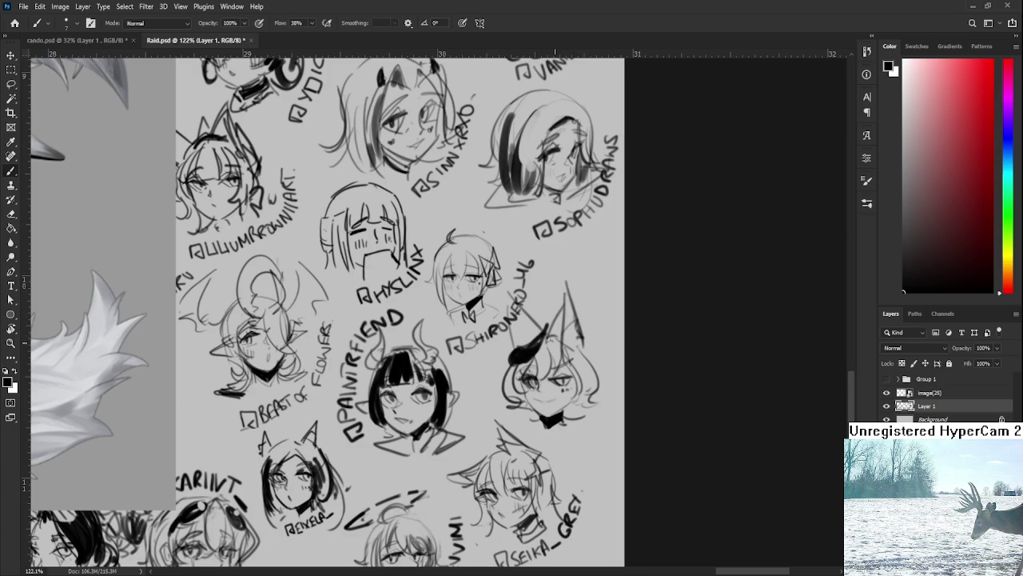
Extend the right hair outline and darken the hair strands, right cheek and ear interior.
left_click_drag(534, 379, 519, 356)
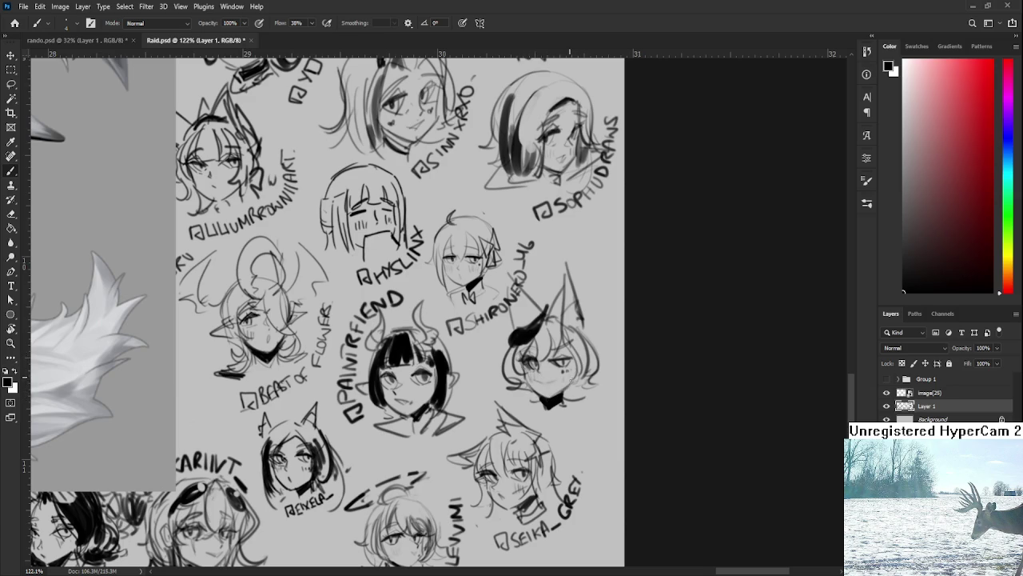
left_click_drag(591, 323, 605, 380)
left_click_drag(580, 382, 577, 395)
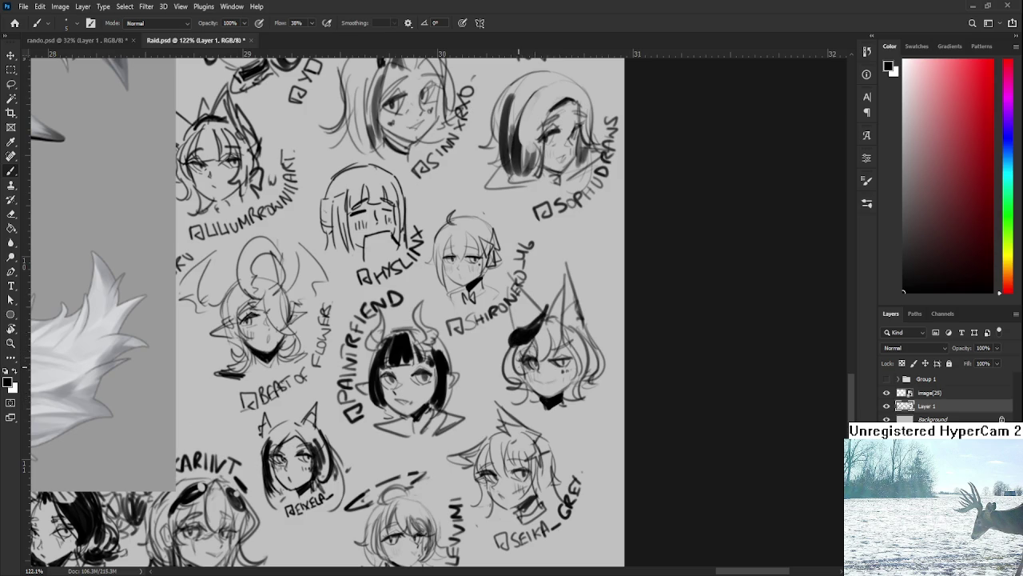
left_click_drag(518, 361, 513, 390)
mouse_move(540, 344)
left_mouse_down()
mouse_move(551, 362)
mouse_move(576, 352)
mouse_move(573, 393)
left_mouse_up()
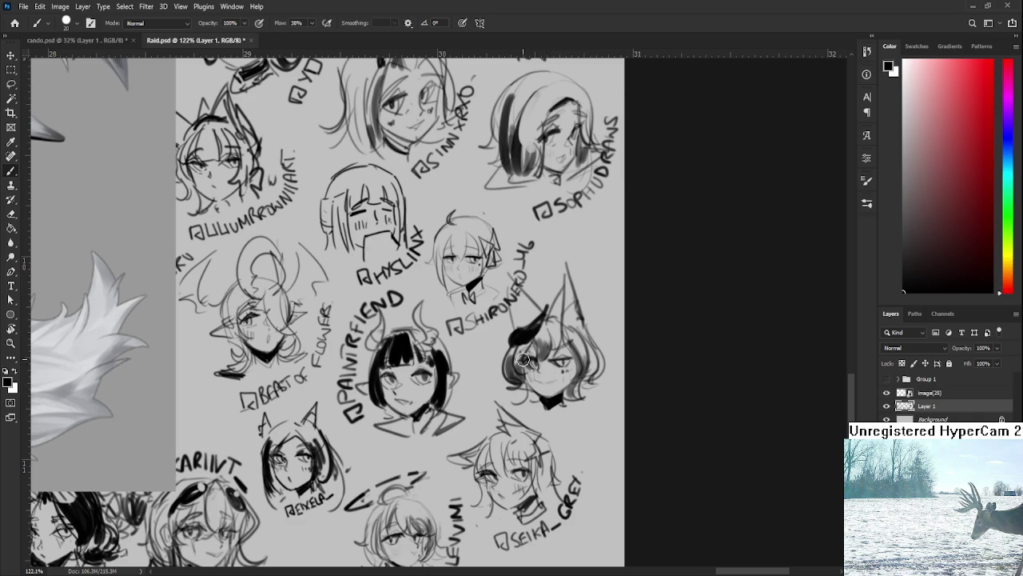
key("bracketleft")
key("bracketleft")
key("bracketleft")
left_click_drag(572, 374, 575, 369)
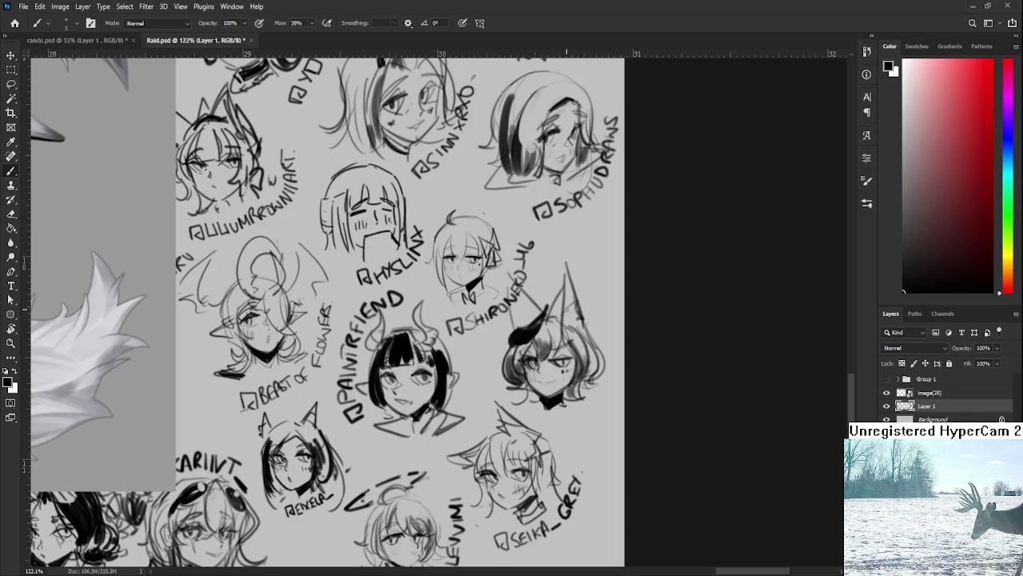
mouse_move(568, 292)
left_mouse_down()
mouse_move(577, 360)
mouse_move(596, 333)
mouse_move(594, 364)
mouse_move(585, 340)
mouse_move(544, 395)
mouse_move(557, 352)
left_mouse_up()
key("r")
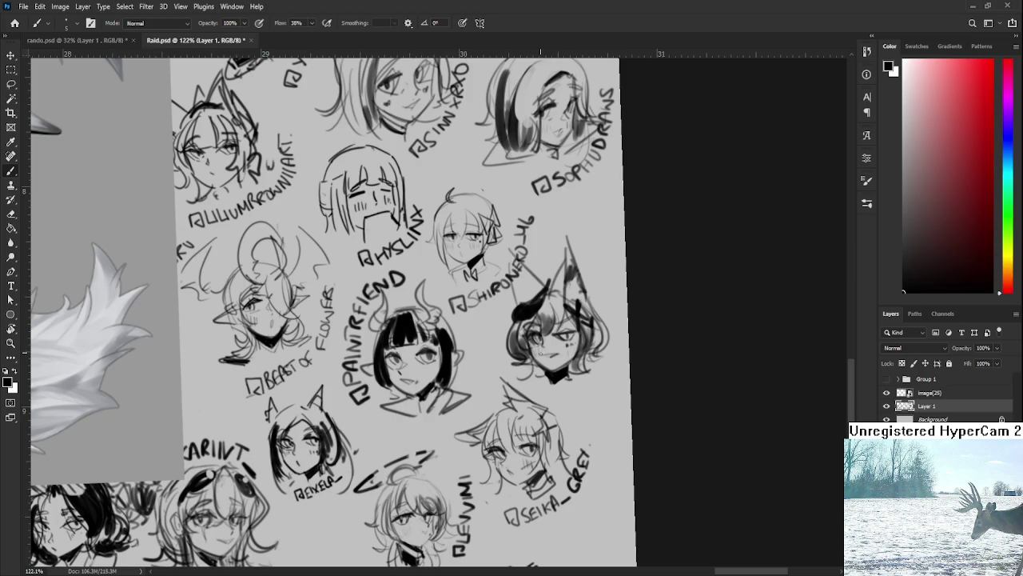
Letter the artist handle beside the horned head with the brush.
key("e")
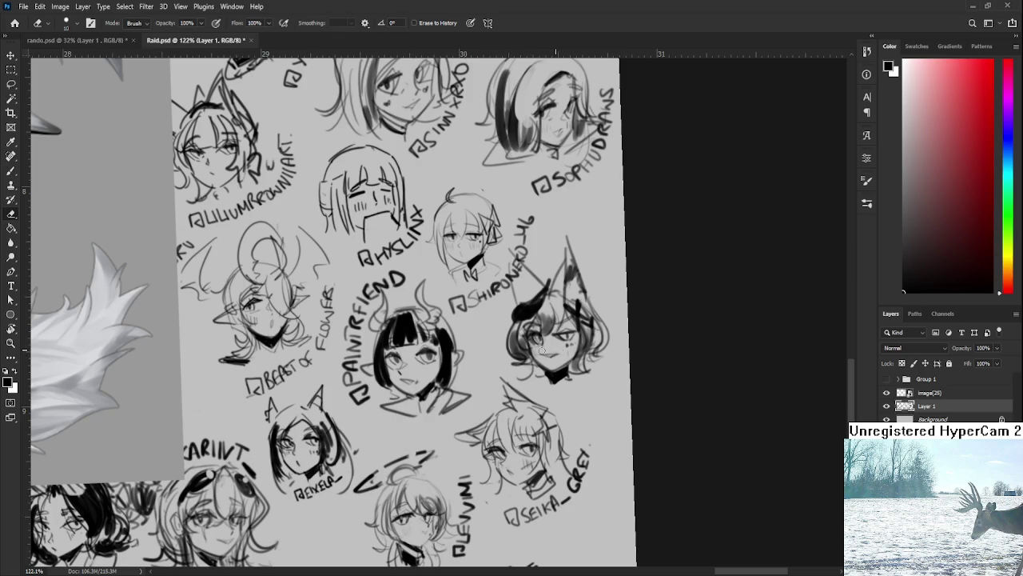
mouse_move(589, 345)
left_mouse_down()
mouse_move(501, 442)
mouse_move(517, 448)
mouse_move(546, 422)
mouse_move(555, 431)
mouse_move(556, 421)
mouse_move(569, 423)
left_mouse_up()
key("b")
left_click_drag(576, 422, 583, 413)
left_click_drag(582, 417, 597, 395)
key("r")
left_click_drag(496, 240, 384, 264)
Save Raid.psd, delete the chibi reference image layer, and close the document.
key("ctrl+s")
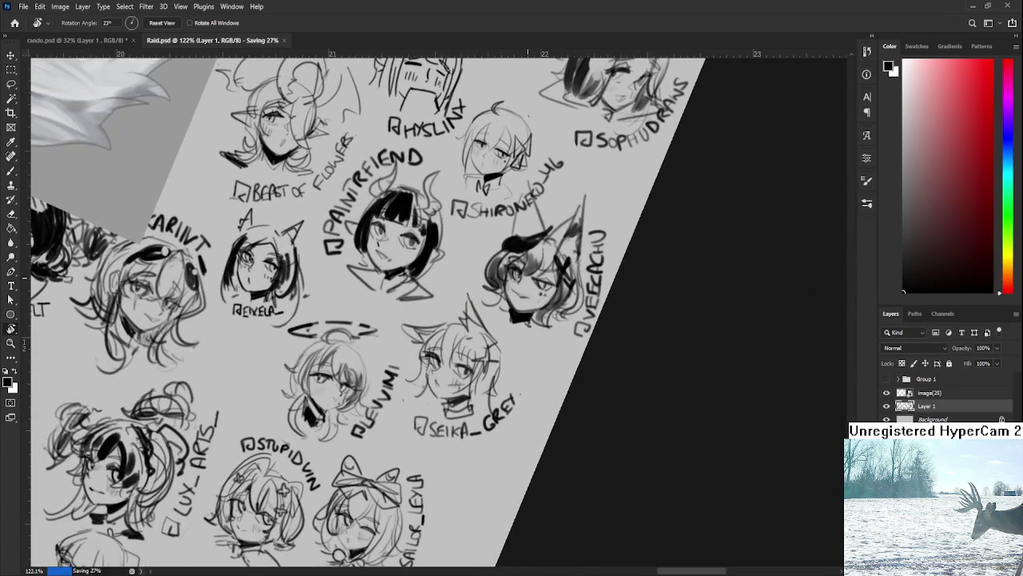
scroll(511, 303, "down", 4)
left_click_drag(479, 200, 556, 306)
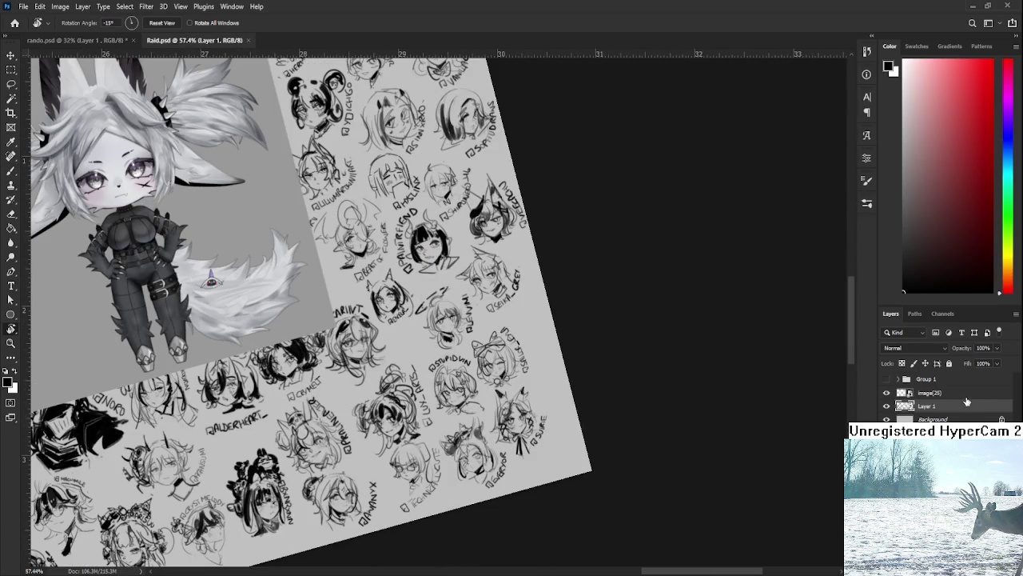
left_click_drag(967, 395, 1002, 563)
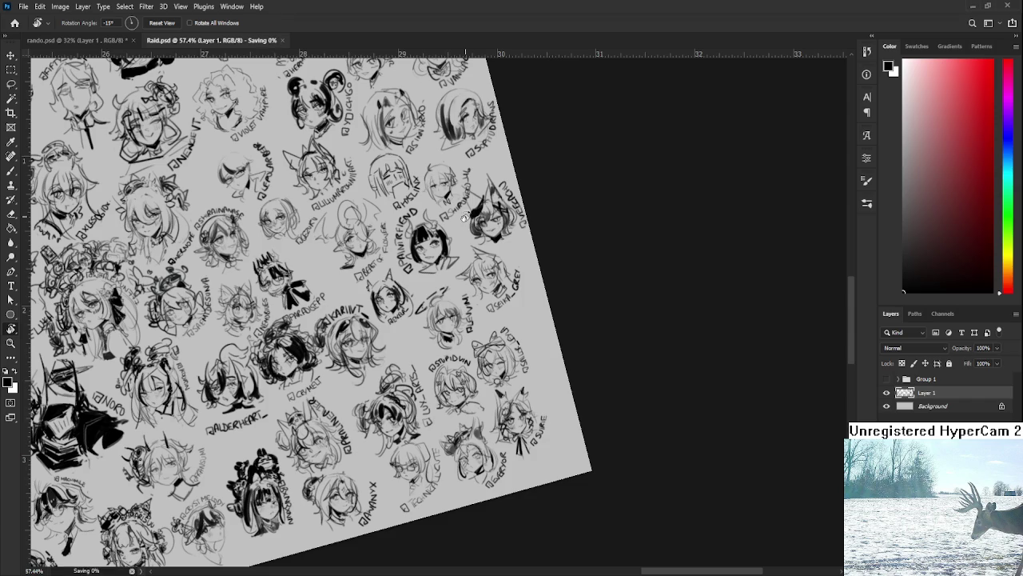
left_click(252, 40)
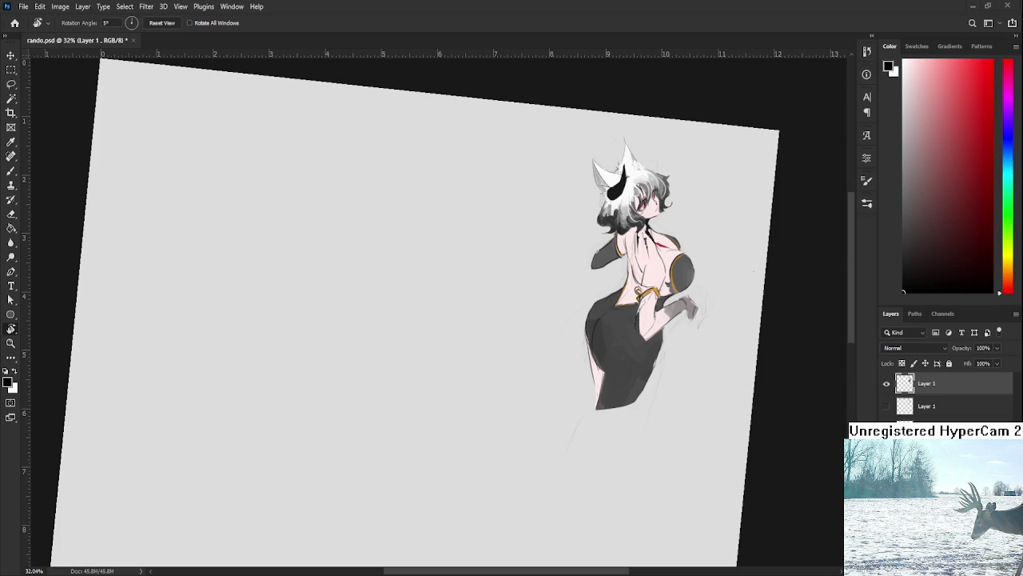
Frame the head and paint a fine white highlight stripe on the horn.
scroll(455, 386, "up", 2)
left_click_drag(490, 359, 695, 283)
scroll(695, 283, "up", 2)
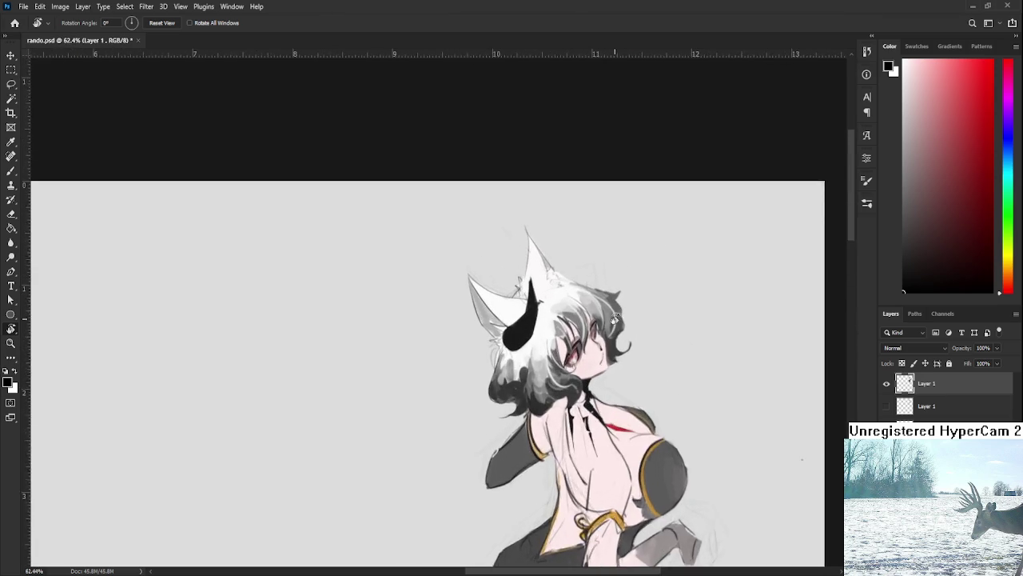
scroll(640, 360, "up", 1)
mouse_move(639, 360)
left_mouse_down()
mouse_move(614, 476)
mouse_move(590, 388)
mouse_move(512, 344)
left_mouse_up()
key("b")
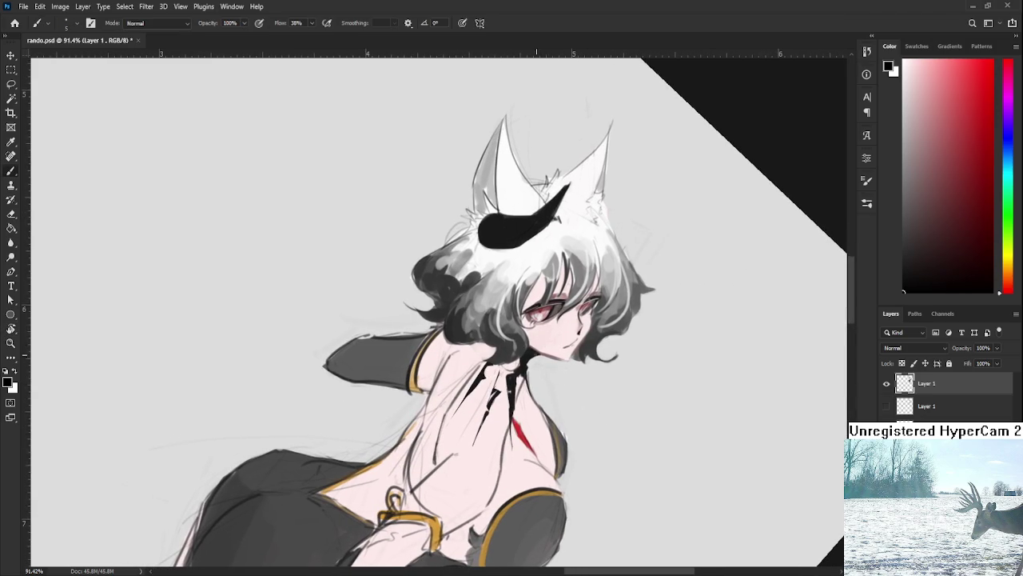
left_click(492, 328, "alt")
key("bracketright")
key("bracketright")
key("bracketright")
mouse_move(605, 256)
left_mouse_down()
mouse_move(561, 307)
mouse_move(578, 319)
left_mouse_up()
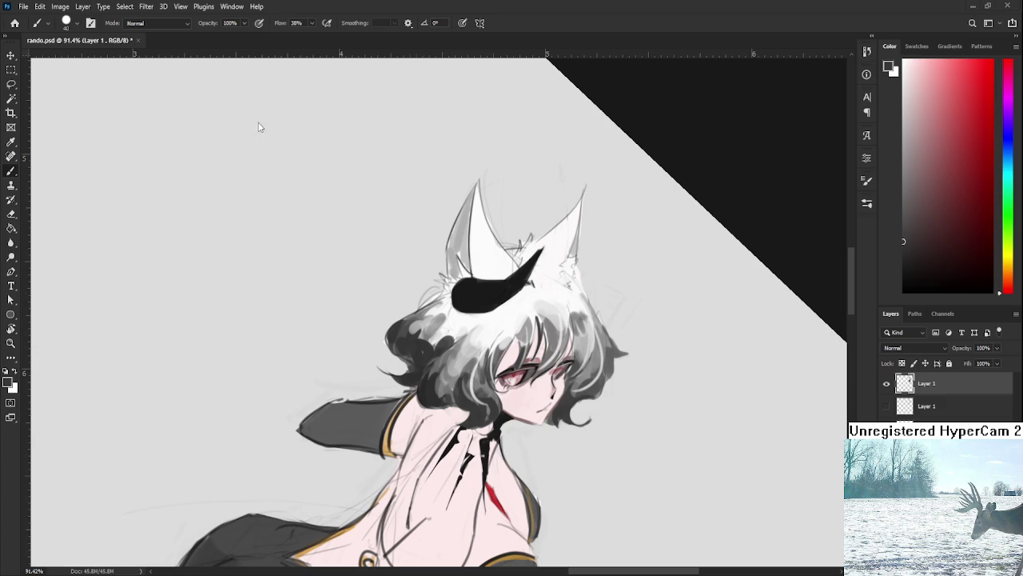
left_click(506, 317, "alt")
key("bracketleft")
key("bracketleft")
key("bracketleft")
left_click_drag(484, 280, 478, 311)
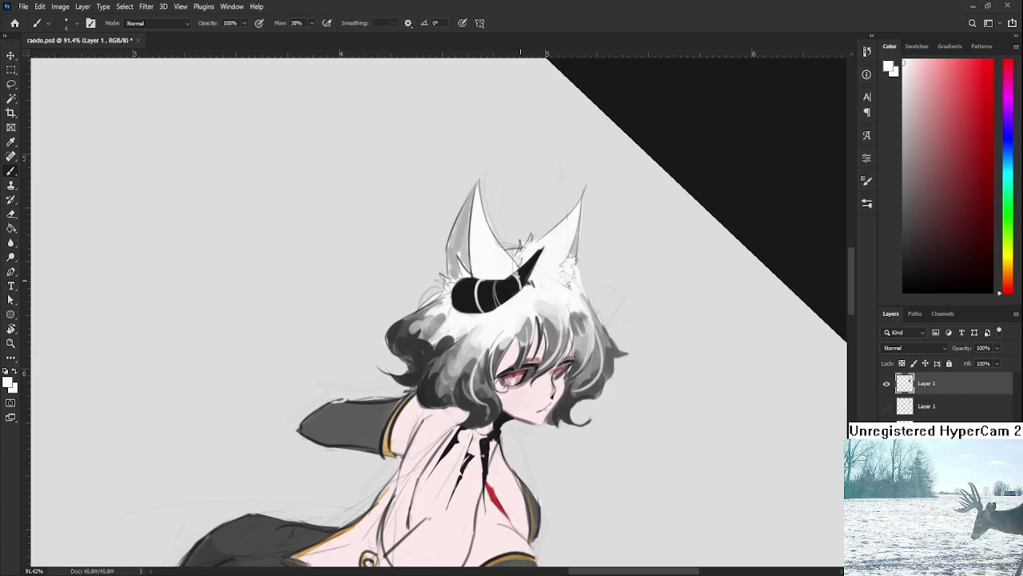
Rotate the view nearly upright and sample grey and white shades around the horn and ear.
key("r")
left_click_drag(511, 310, 513, 311)
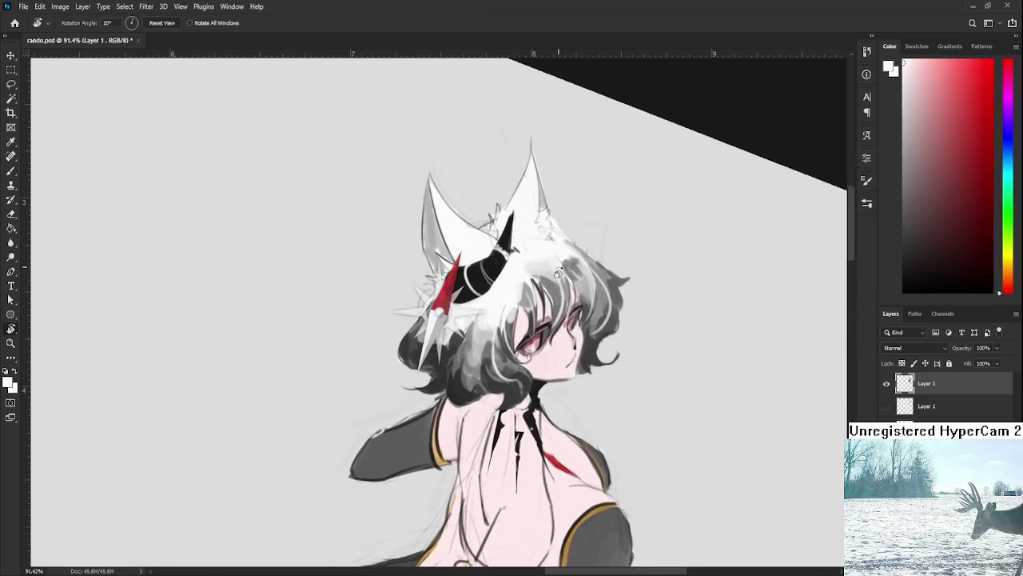
left_click(546, 346, "alt")
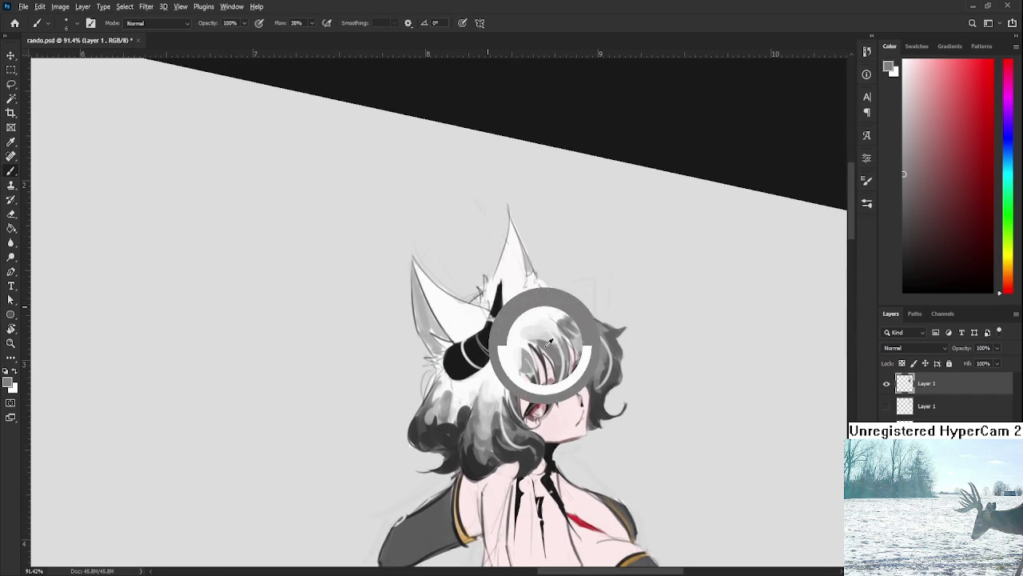
key("bracketright")
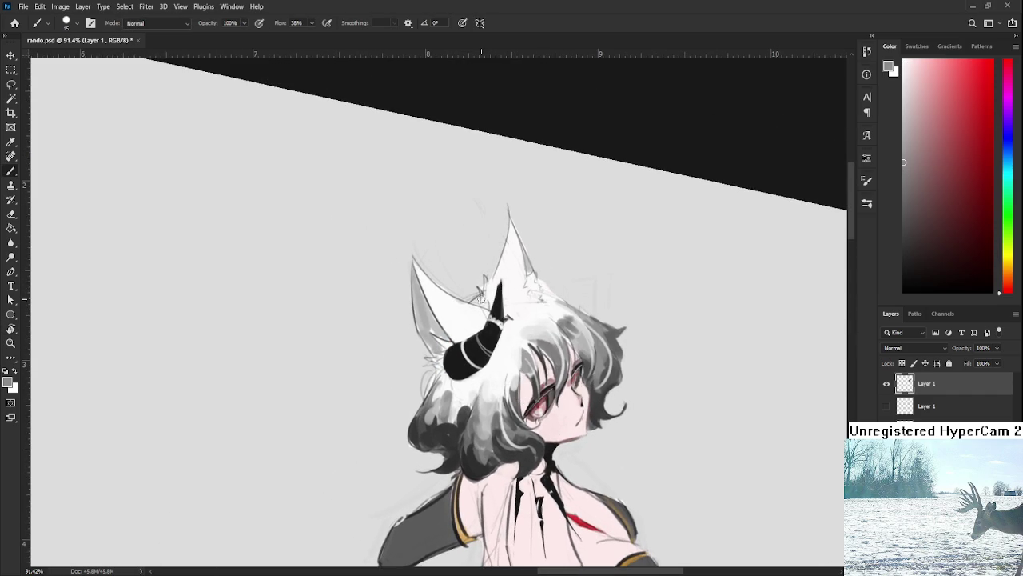
left_click(492, 294, "alt")
left_click(491, 296, "alt")
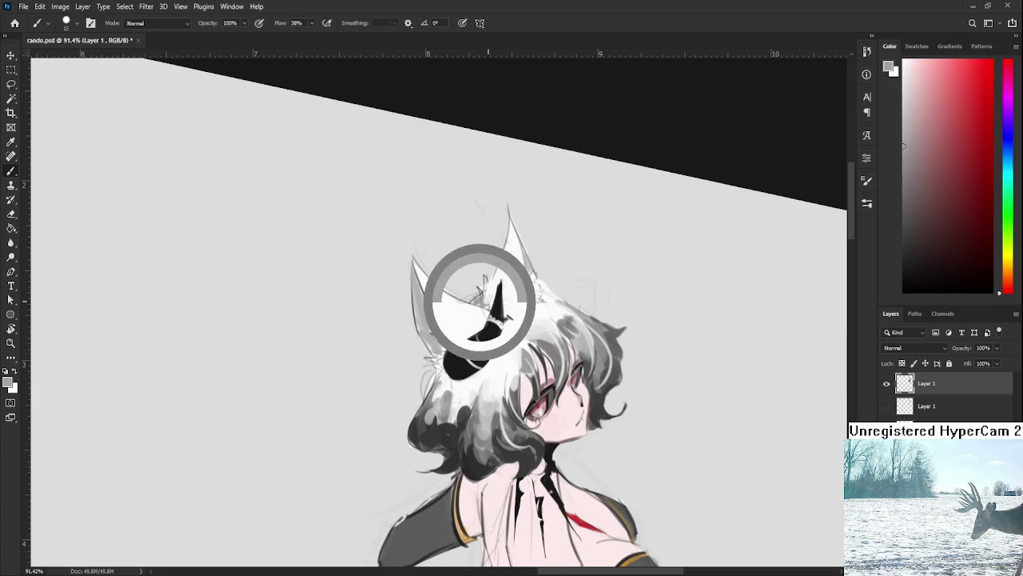
left_click(494, 295, "alt")
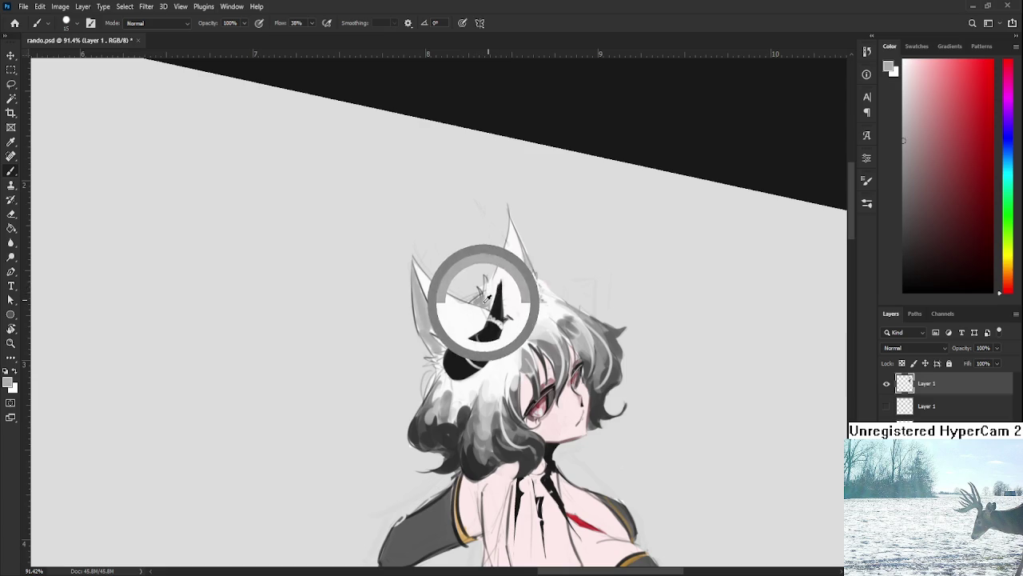
left_click(492, 291, "alt")
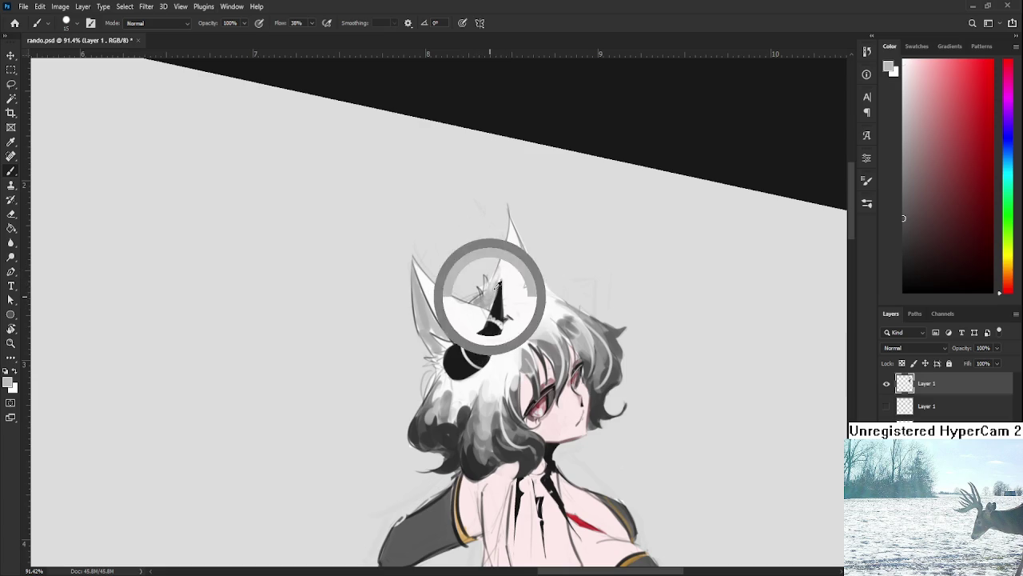
left_click(494, 288, "alt")
left_click(501, 280, "alt")
left_click(497, 285, "alt")
Brush light and mid-grey strokes over the dark lower hair.
scroll(510, 276, "down", 1)
scroll(511, 278, "down", 1)
scroll(552, 295, "down", 2)
scroll(564, 298, "down", 2)
scroll(564, 298, "down", 1)
scroll(562, 299, "up", 3)
scroll(561, 300, "up", 2)
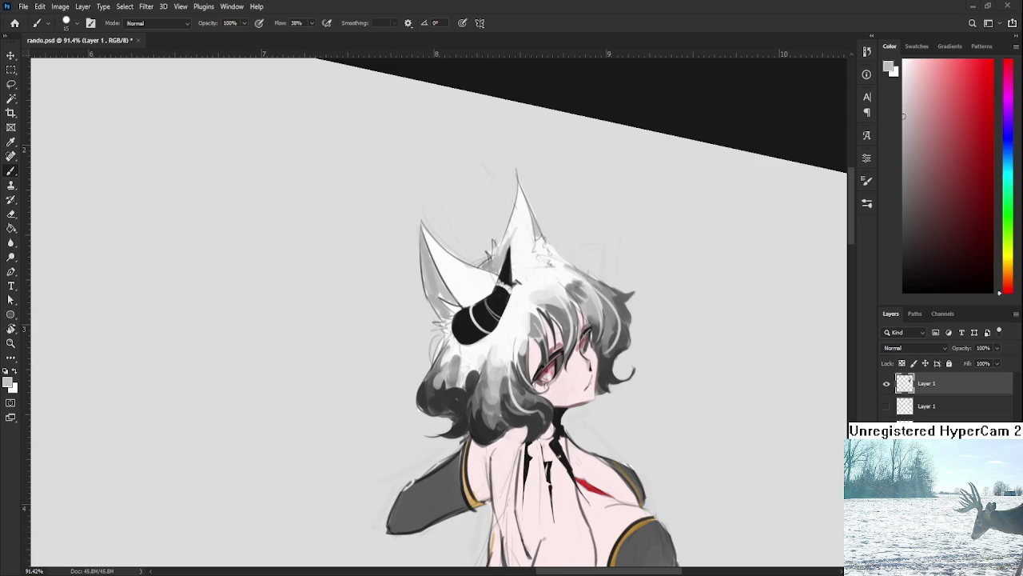
scroll(565, 291, "down", 2)
scroll(565, 291, "down", 1)
scroll(565, 291, "up", 1)
scroll(565, 290, "up", 2)
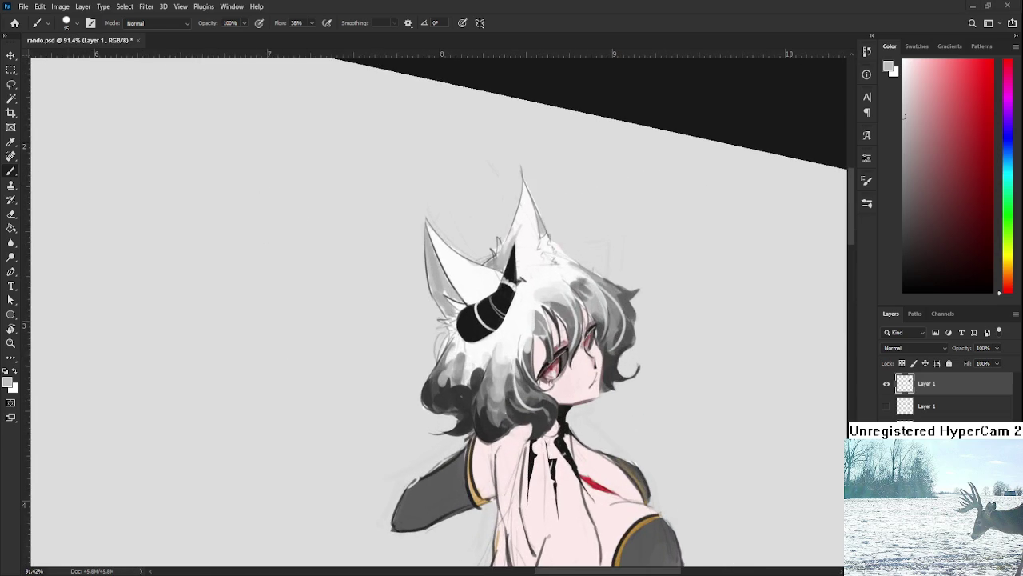
left_click_drag(455, 393, 460, 349)
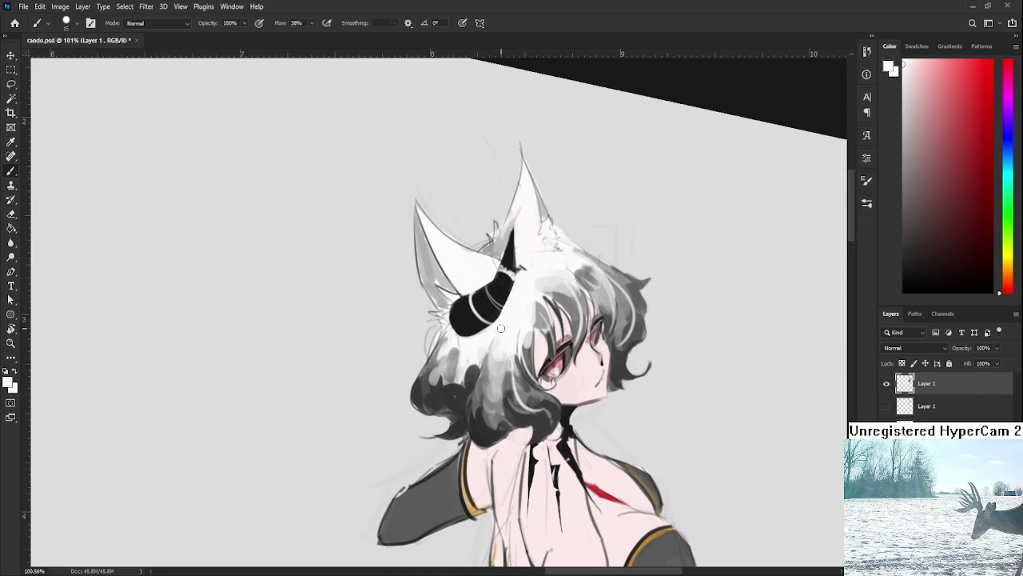
left_click_drag(480, 345, 463, 352)
left_click(468, 352, "alt")
left_click(456, 369, "alt")
left_click_drag(456, 370, 461, 387)
left_click(490, 389, "alt")
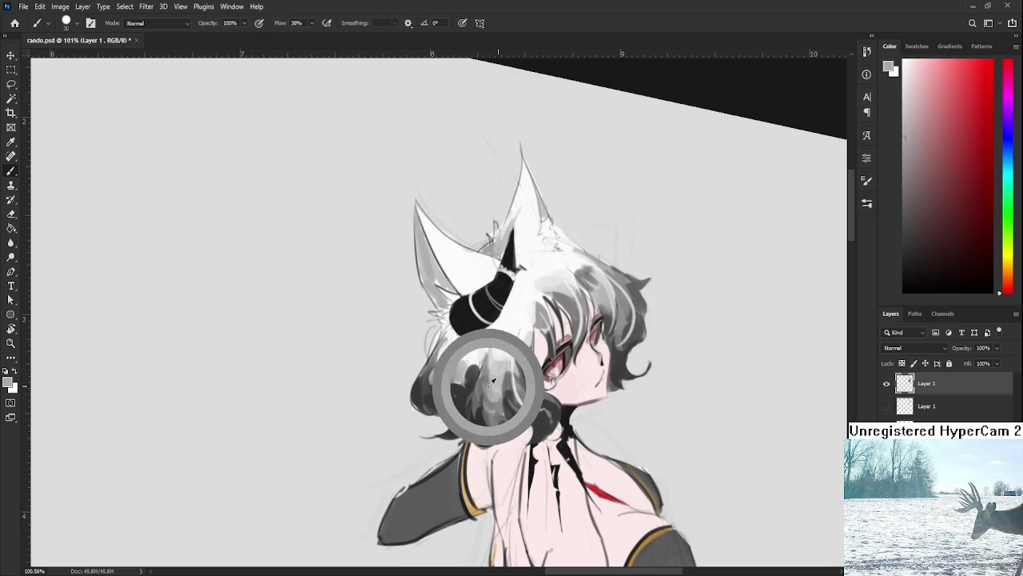
Paint darker grey strokes into the lower hair.
left_click(491, 398, "alt")
left_click(506, 366, "alt")
left_click_drag(506, 366, 497, 400)
left_click(495, 320, "alt")
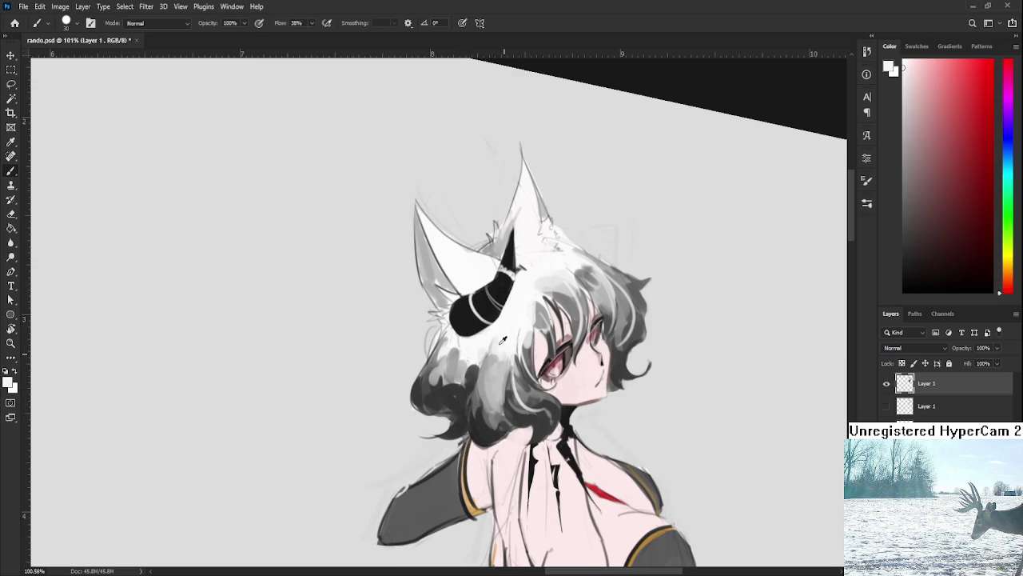
scroll(512, 339, "up", 2)
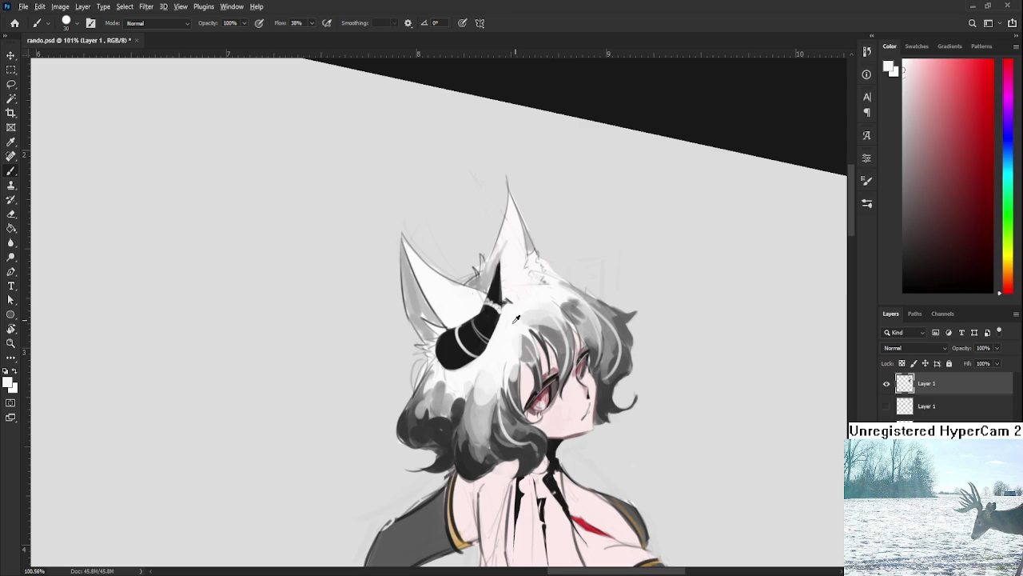
scroll(529, 313, "down", 2)
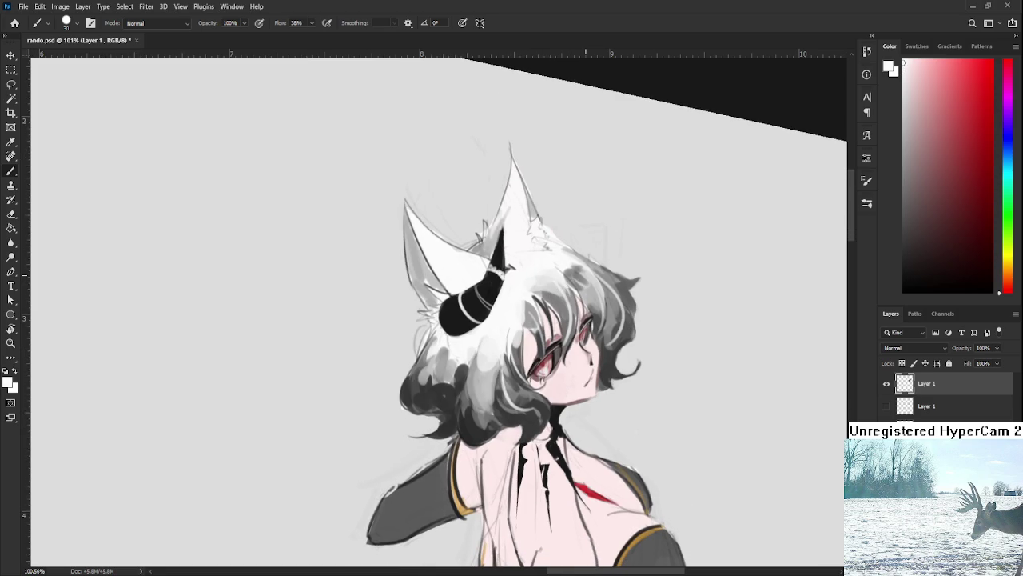
scroll(584, 271, "down", 2)
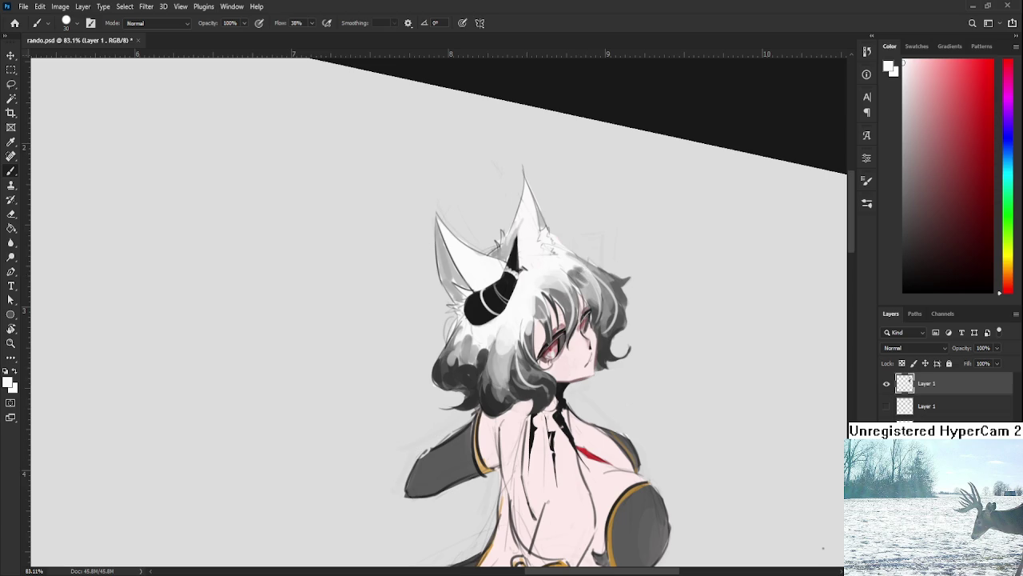
scroll(679, 392, "down", 2)
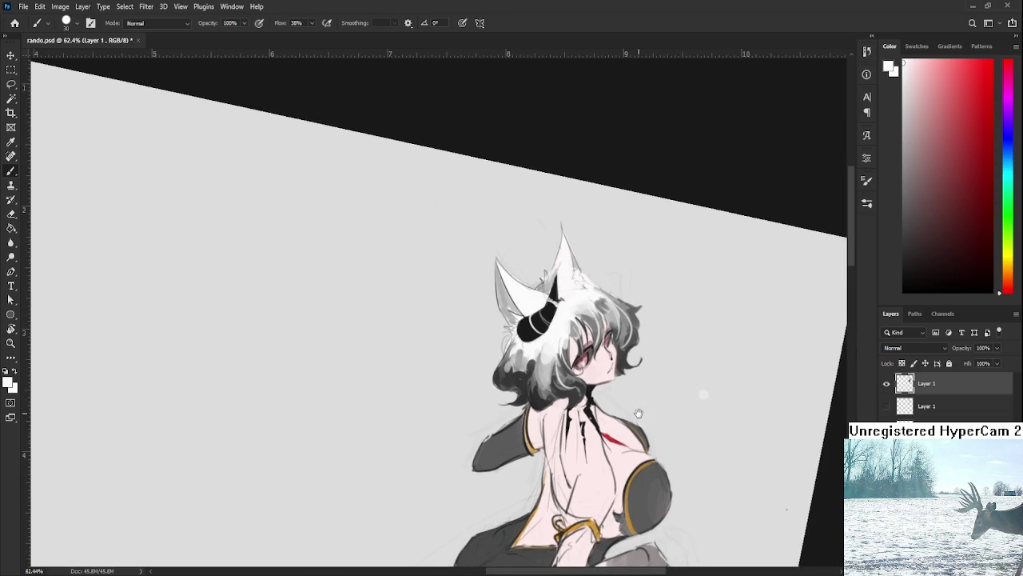
scroll(612, 339, "up", 3)
scroll(604, 336, "up", 4)
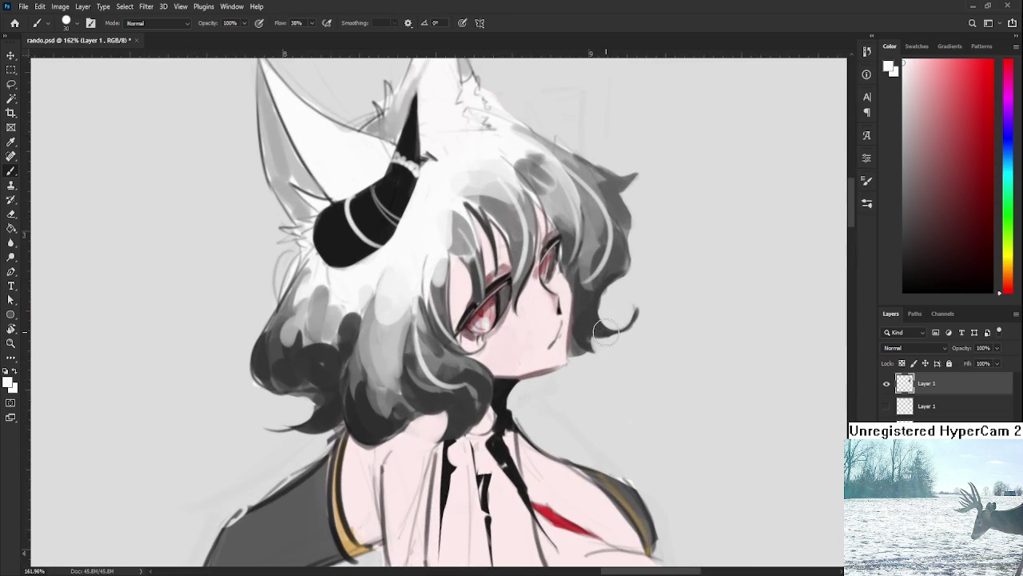
Fill the hair curl with dark grey and tilt the canvas to a better drawing angle.
left_click(583, 321, "alt")
left_click_drag(587, 320, 574, 331)
scroll(575, 332, "up", 2)
key("r")
mouse_move(480, 320)
left_mouse_down()
mouse_move(532, 336)
mouse_move(506, 290)
left_mouse_up()
key("b")
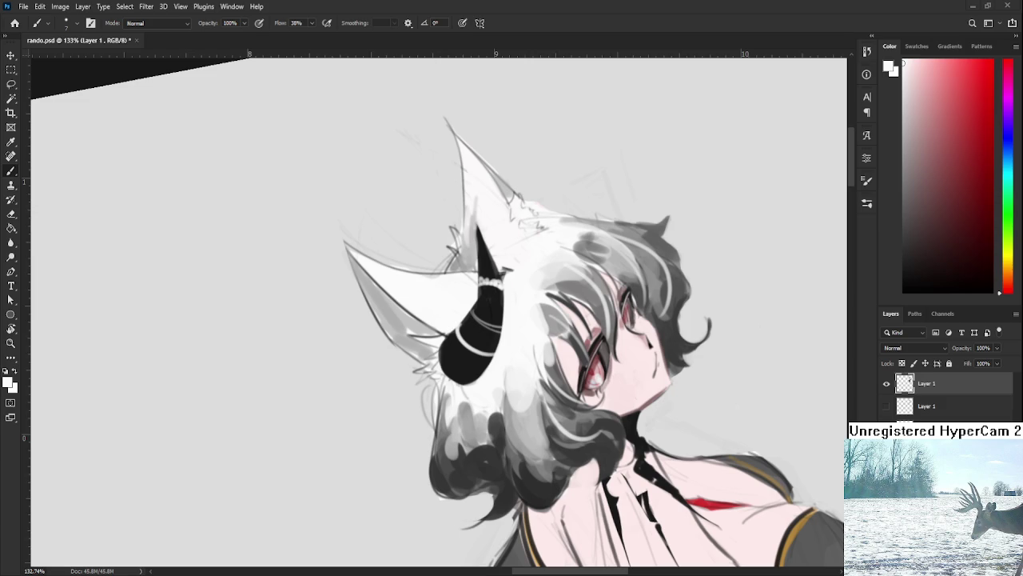
Rotate the canvas about 25° and add small white fur strokes near the ear base.
key("r")
left_click_drag(513, 364, 528, 392)
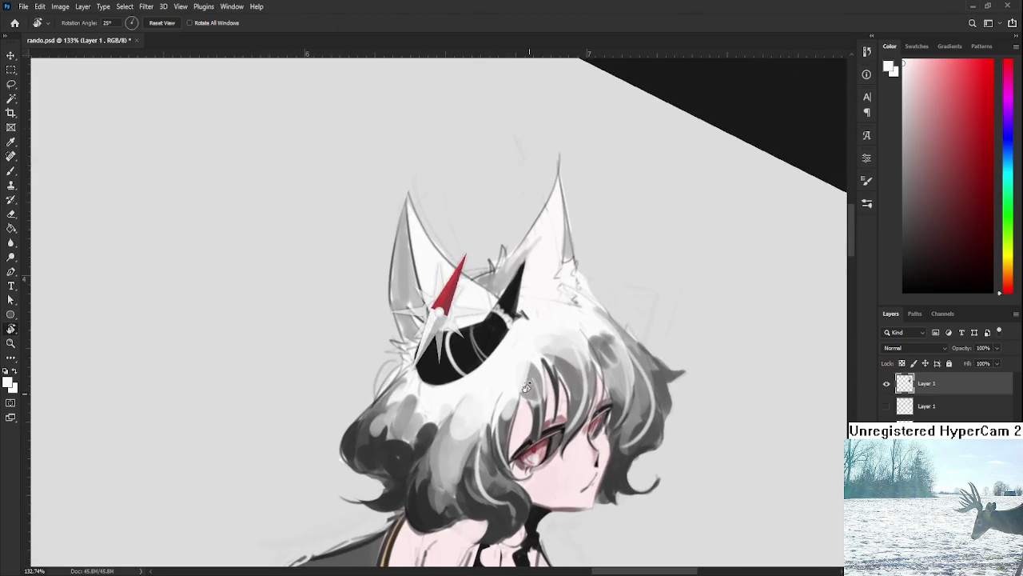
key("ctrl+z")
left_click(528, 314, "alt")
left_click_drag(528, 312, 528, 318)
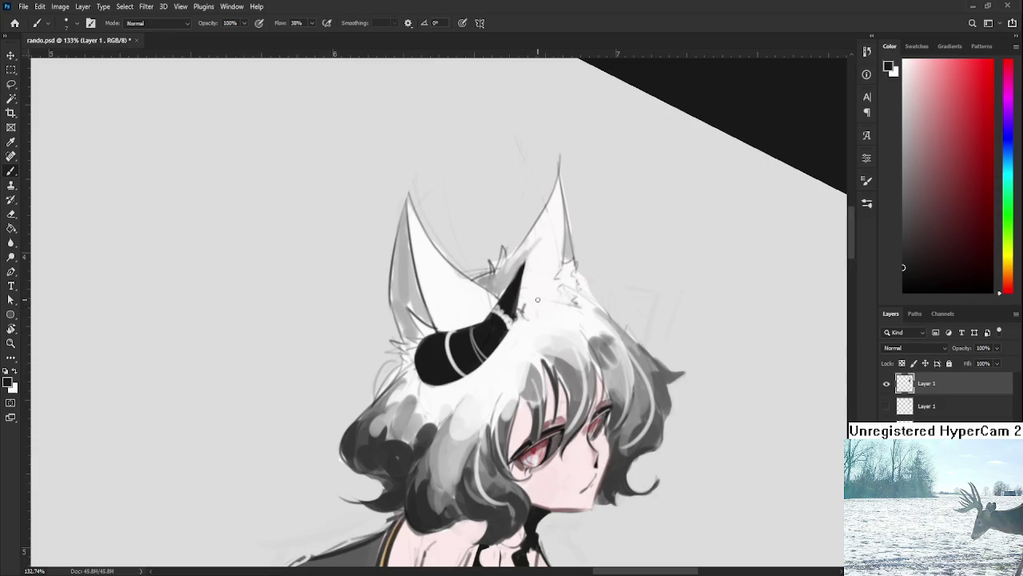
mouse_move(527, 297)
left_mouse_down()
mouse_move(584, 299)
mouse_move(560, 343)
mouse_move(496, 284)
left_mouse_up()
key("ctrl+z")
key("ctrl+z")
key("ctrl+z")
key("r")
left_click(552, 345, "alt")
left_click(552, 331, "alt")
Draw thin black hair-clip strokes on the right side of the hair, redoing them.
key("r")
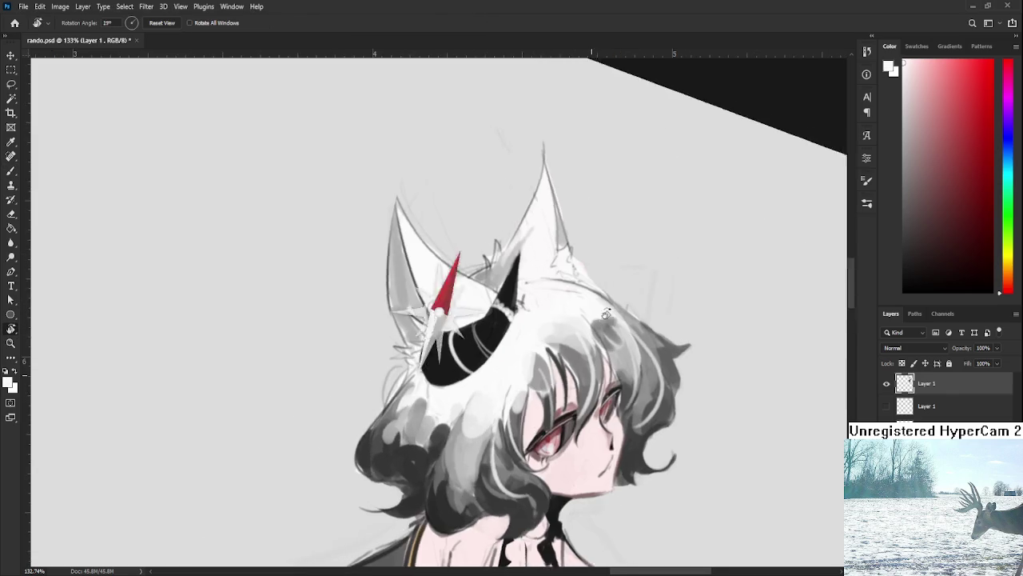
left_click(496, 281, "alt")
left_click_drag(609, 244, 611, 286)
key("ctrl+z")
left_click_drag(609, 231, 612, 296)
key("ctrl+z")
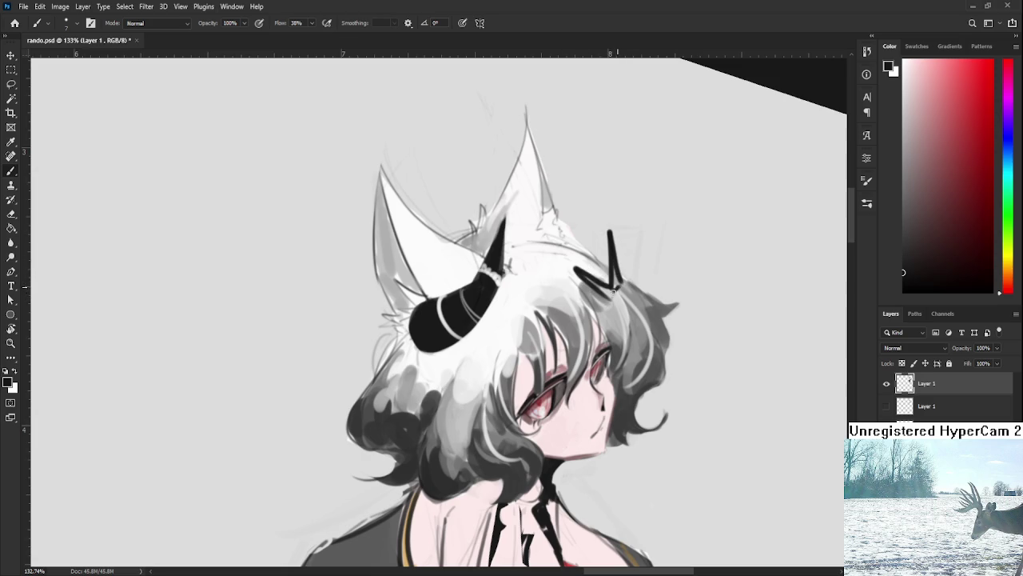
Sample dark and light greys around the clip to shade its crossed strokes.
left_click(621, 295, "alt")
left_click(621, 292, "alt")
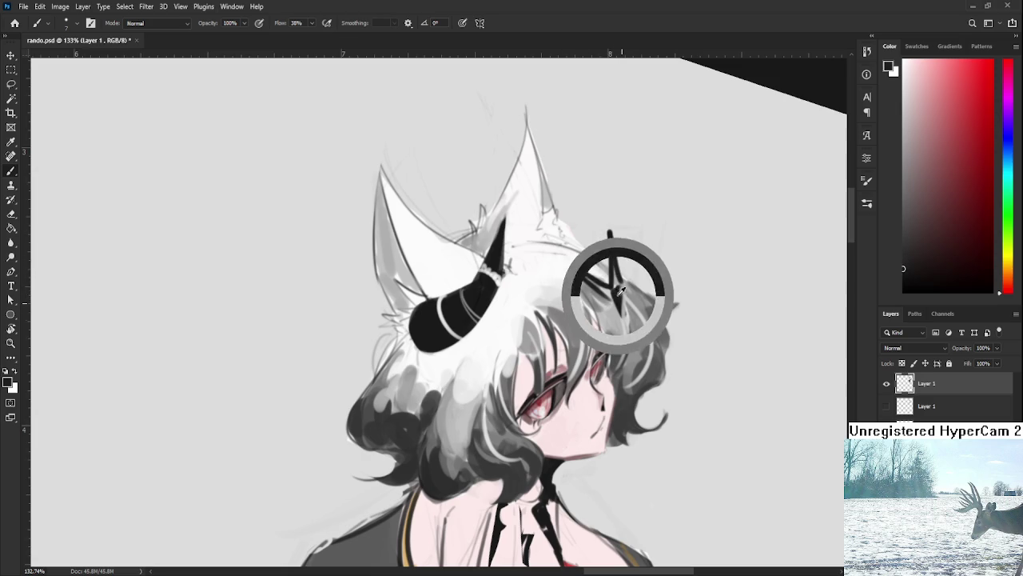
left_click(620, 294, "alt")
left_click(629, 276, "alt")
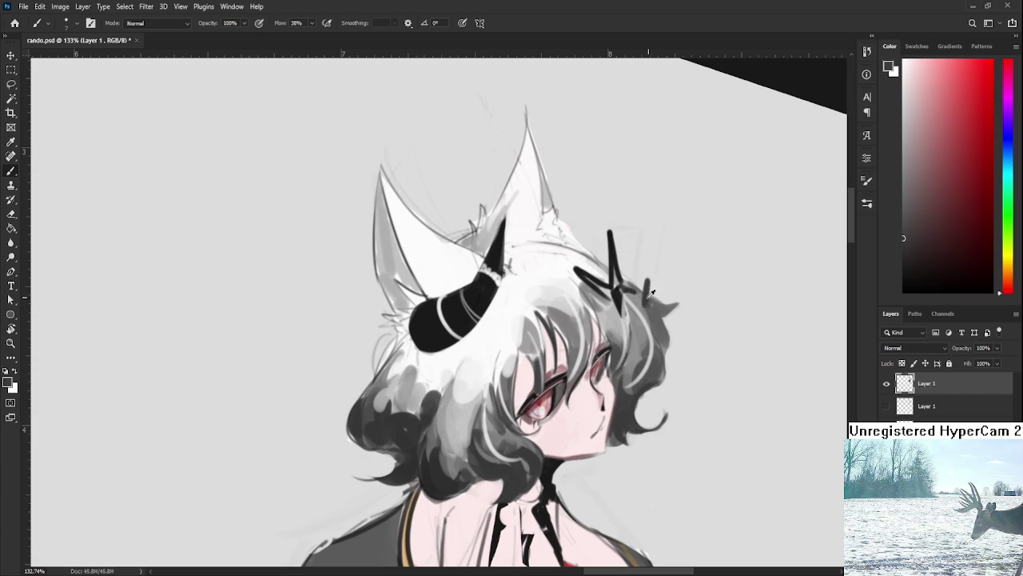
key("e")
key("b")
left_click(622, 296, "alt")
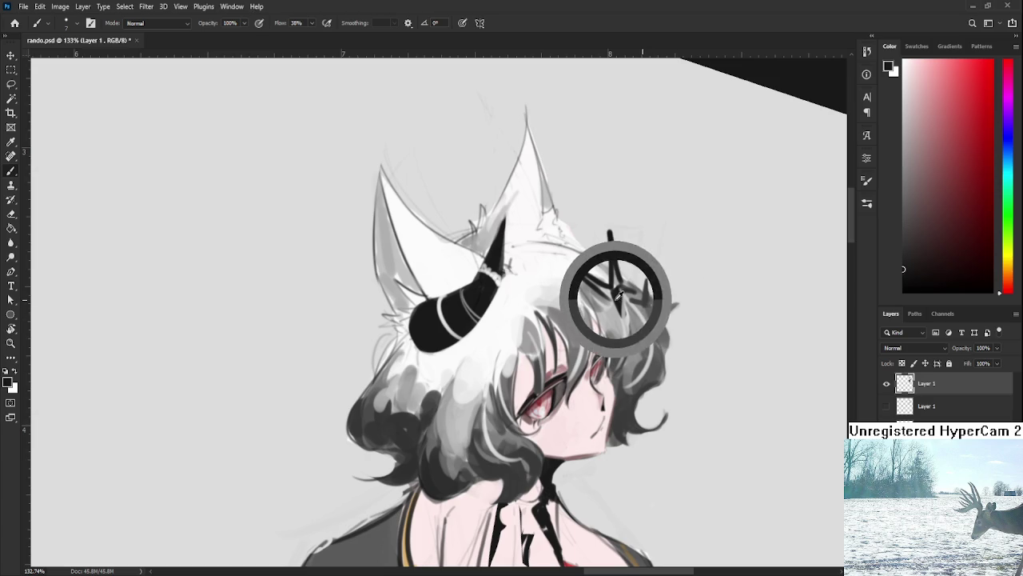
left_click(649, 304, "alt")
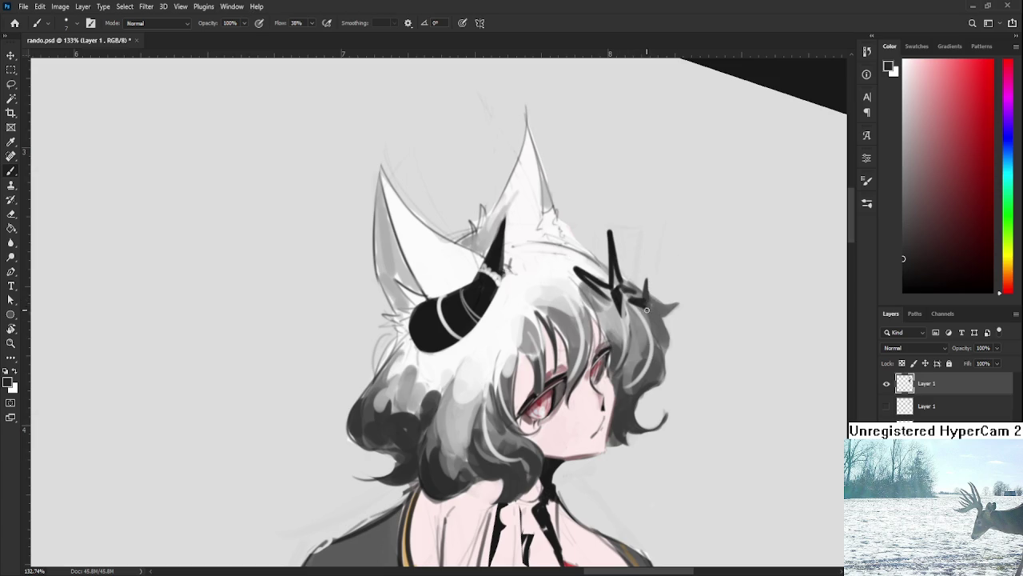
left_click(646, 302, "alt")
Rotate the canvas to about 18° and zoom in on the clip.
mouse_move(657, 302)
left_mouse_down()
mouse_move(671, 279)
mouse_move(170, 365)
left_mouse_up()
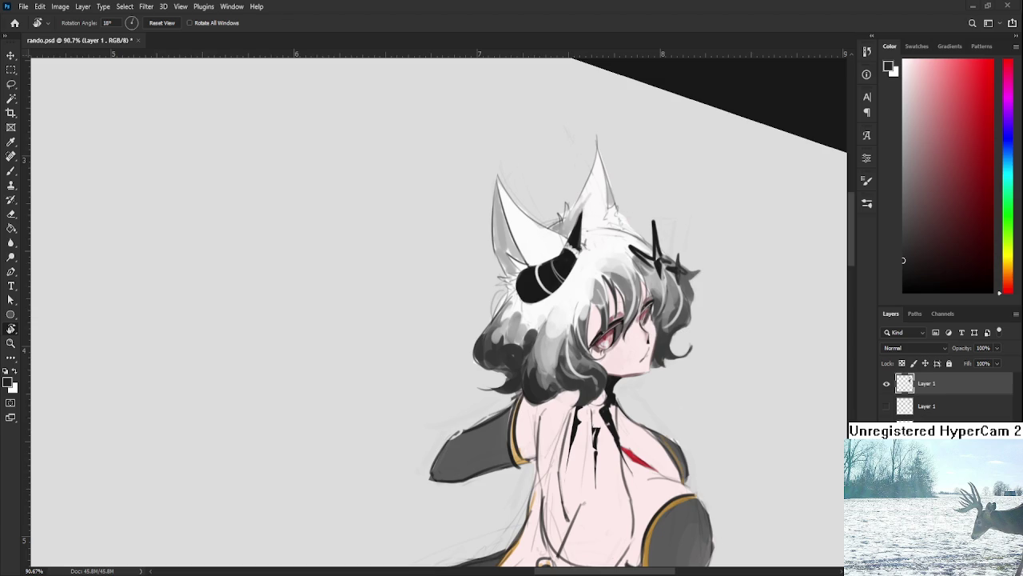
scroll(720, 231, "down", 3)
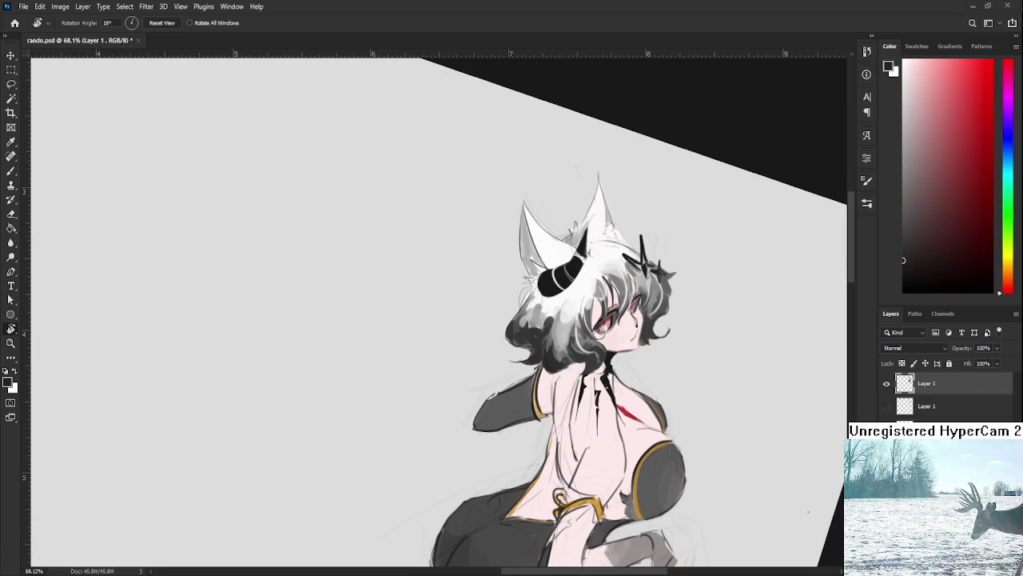
scroll(581, 330, "up", 2)
scroll(581, 330, "up", 2)
scroll(582, 330, "up", 1)
scroll(581, 329, "up", 1)
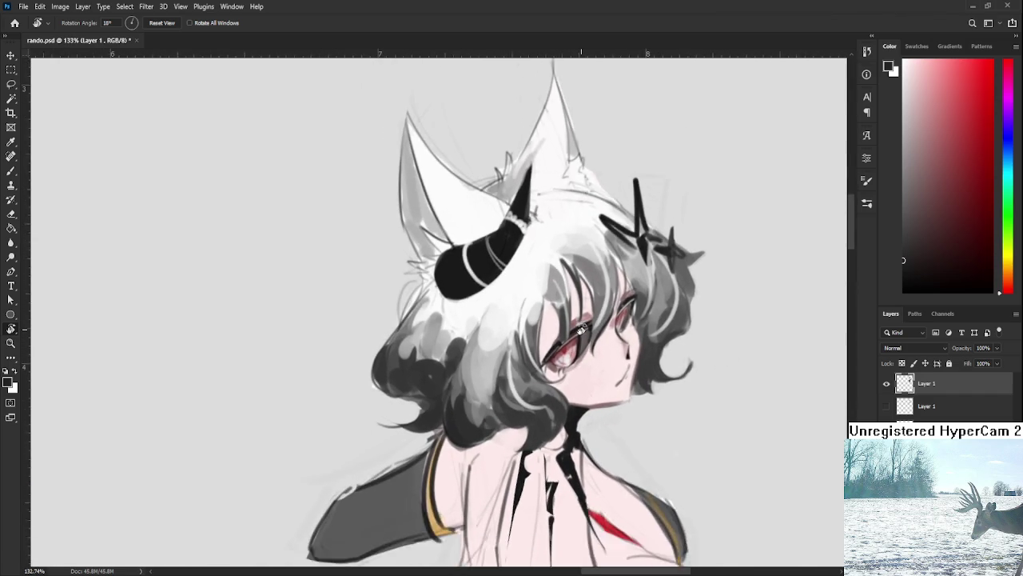
Paint a soft pink blush on the cheek.
scroll(581, 329, "up", 1)
key("b")
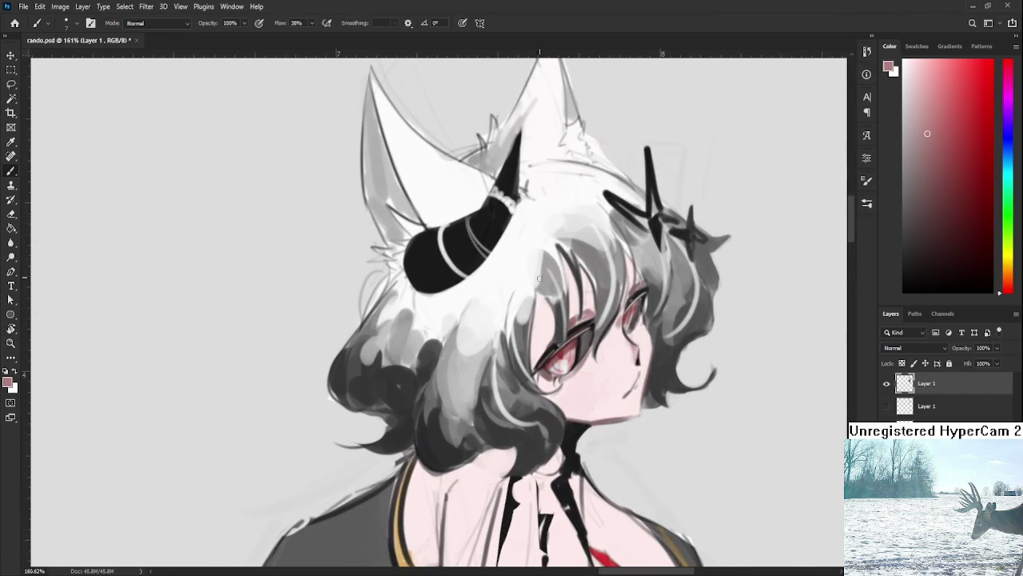
left_click_drag(539, 312, 548, 310)
left_click(543, 325, "alt")
left_click(541, 304, "alt")
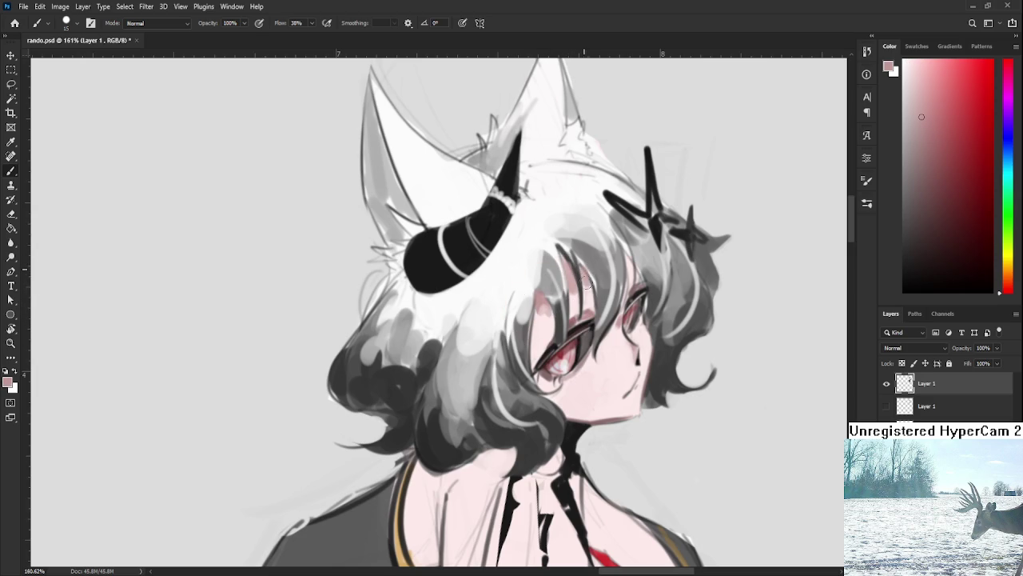
Draw fine dark grey hair strands by the eye with a size 7 brush.
left_click_drag(604, 289, 564, 317)
left_click(510, 340, "alt")
left_click(505, 352, "alt")
mouse_move(500, 331)
left_mouse_down()
mouse_move(498, 372)
mouse_move(501, 346)
mouse_move(519, 347)
left_mouse_up()
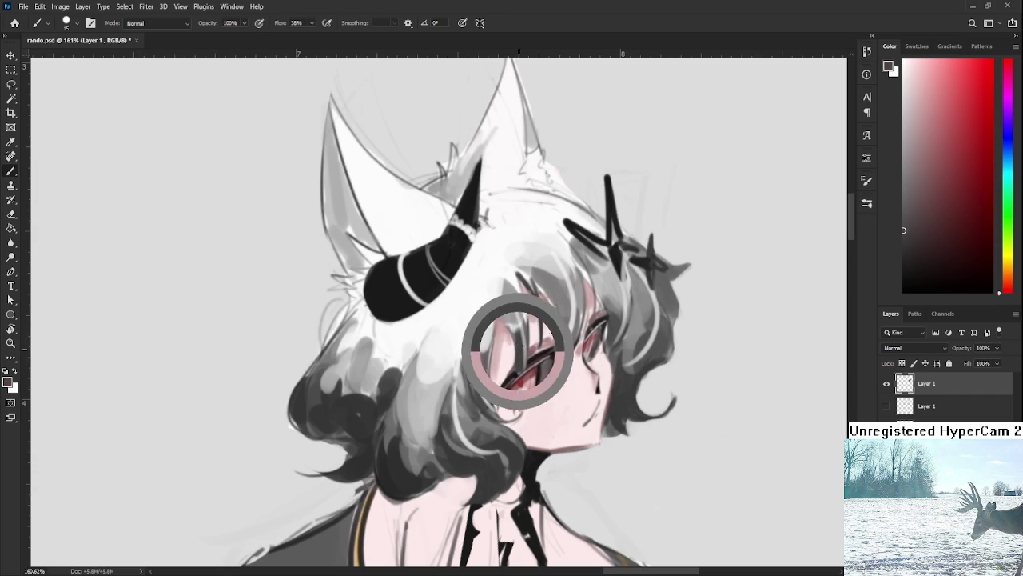
key("bracketleft")
key("bracketleft")
key("bracketleft")
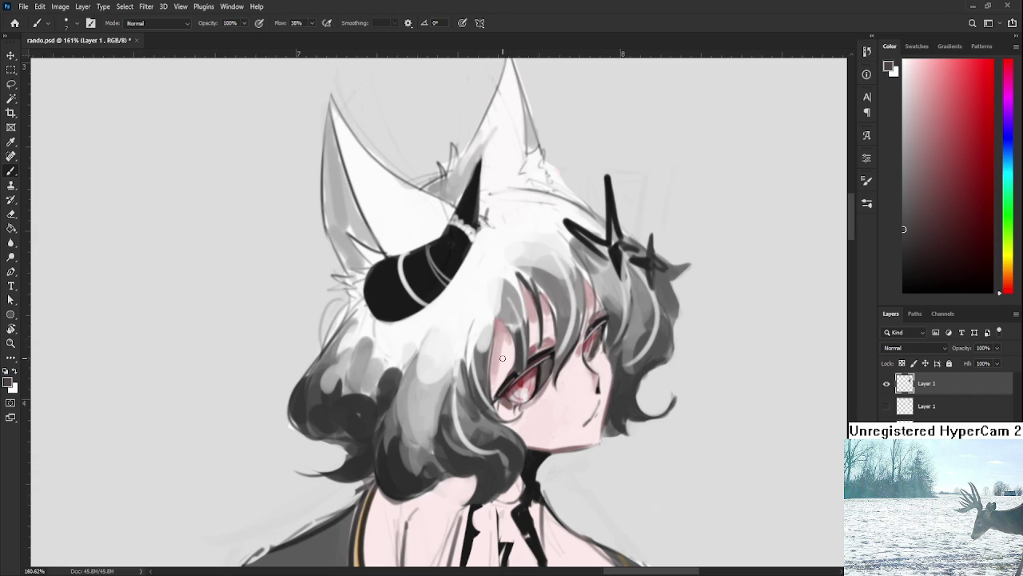
left_click(498, 362, "alt")
left_click_drag(505, 347, 491, 382)
left_click_drag(550, 323, 498, 375)
key("ctrl+z")
key("ctrl+z")
key("ctrl+z")
key("ctrl+shift+z")
key("ctrl+shift+z")
key("ctrl+shift+z")
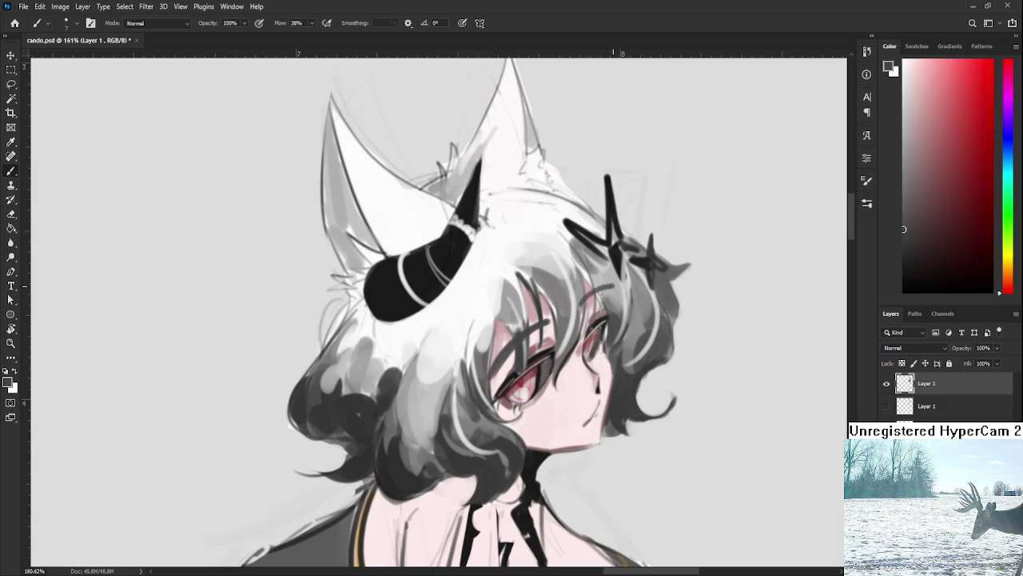
Add a curved strand above the right eye, comparing it with and without.
left_click_drag(581, 304, 614, 295)
key("ctrl+z")
key("ctrl+shift+z")
key("ctrl+z")
key("ctrl+shift+z")
key("ctrl+z")
key("ctrl+shift+z")
Cover the stray dark lines beside the eye with light pink.
left_click(549, 326, "alt")
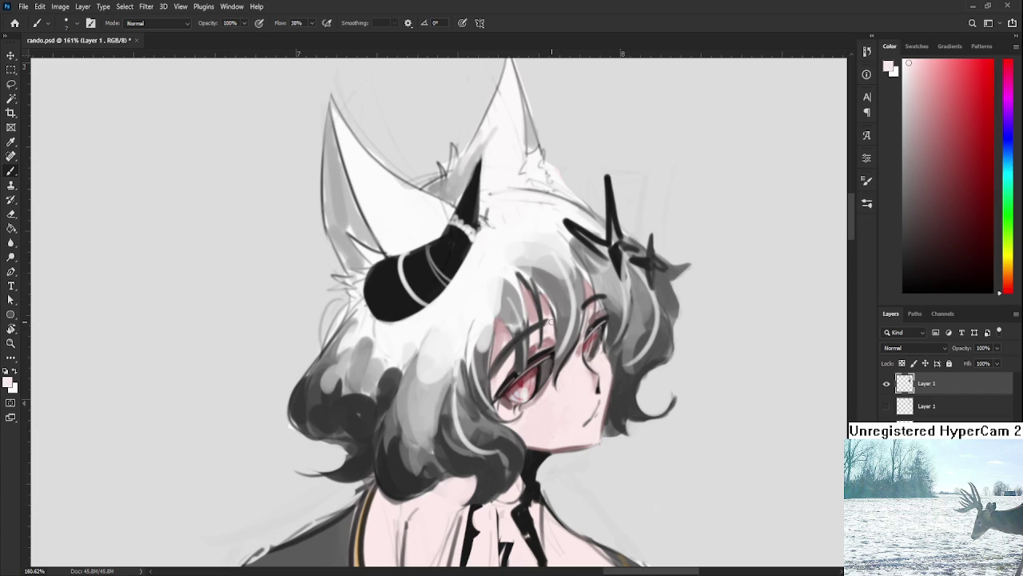
scroll(550, 321, "down", 5)
scroll(556, 324, "down", 3)
scroll(550, 323, "up", 3)
scroll(550, 324, "up", 3)
scroll(549, 325, "down", 1)
left_click_drag(456, 355, 492, 324)
left_click_drag(556, 296, 534, 308)
key("ctrl+shift+z")
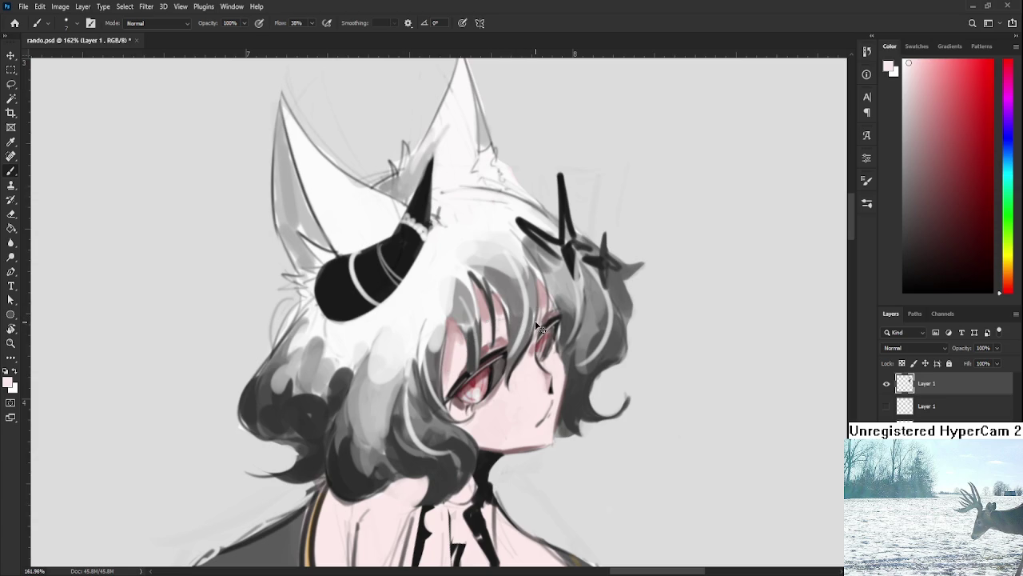
Keep the darker eye strands and darken the eyebrow stroke above the right eye.
left_click(569, 250, "alt")
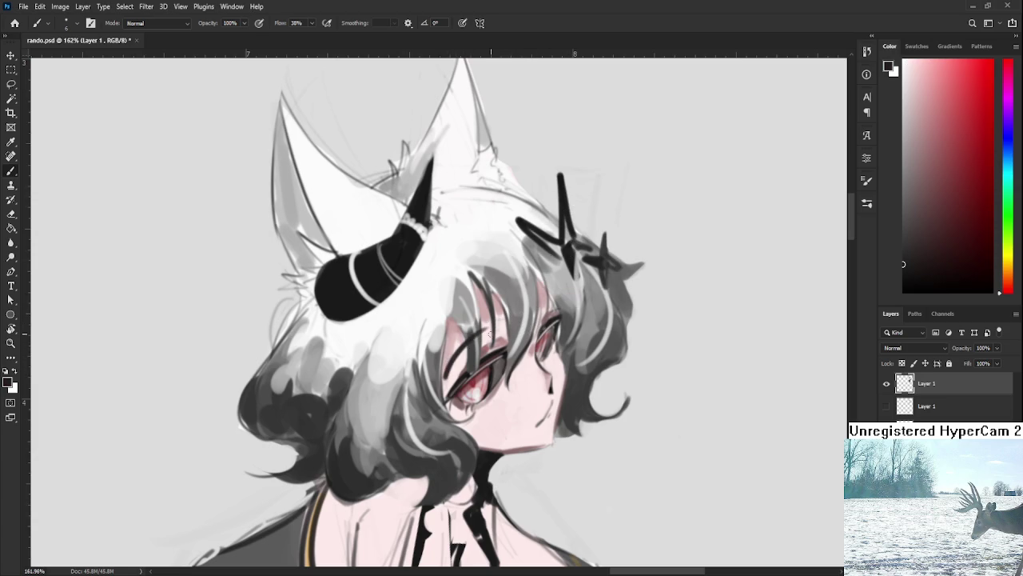
key("ctrl+z")
key("ctrl+shift+z")
key("ctrl+z")
key("ctrl+shift+z")
key("ctrl+z")
key("ctrl+z")
key("ctrl+shift+z")
key("ctrl+z")
key("ctrl+shift+z")
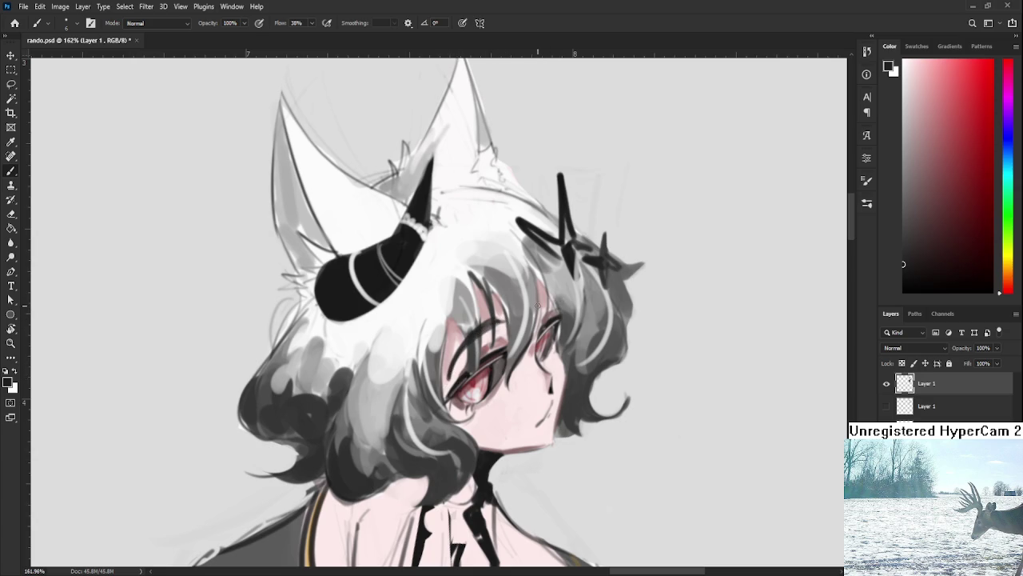
left_click_drag(548, 300, 534, 302)
Sample skin pinks and greys around the eye for the next strokes.
left_click_drag(541, 364, 545, 354)
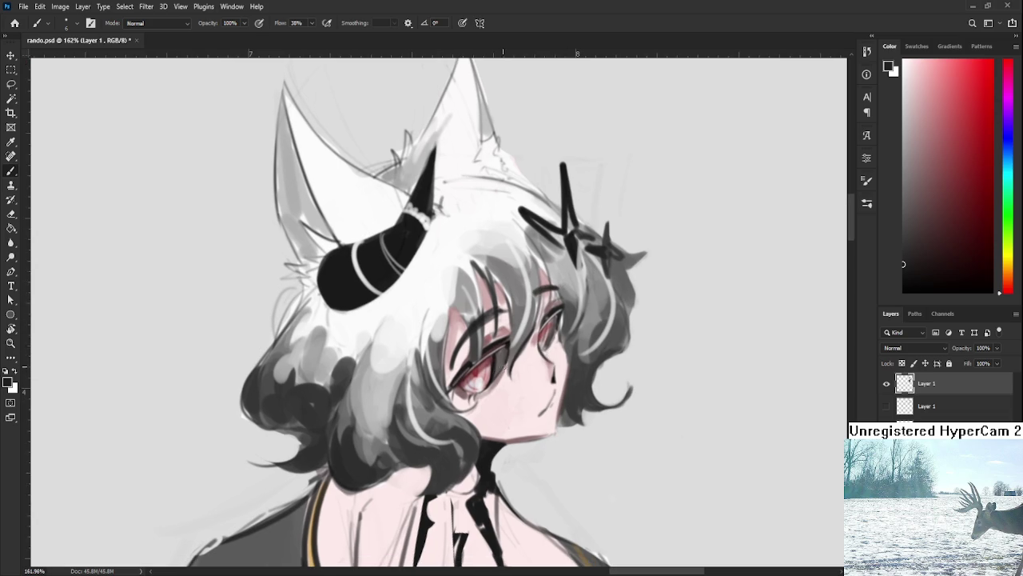
left_click(558, 338, "alt")
left_click(561, 336, "alt")
left_click(573, 369, "alt")
left_click(556, 343, "alt")
left_click(569, 244, "alt")
left_click(561, 344, "alt")
left_click(560, 357, "alt")
left_click(560, 347, "alt")
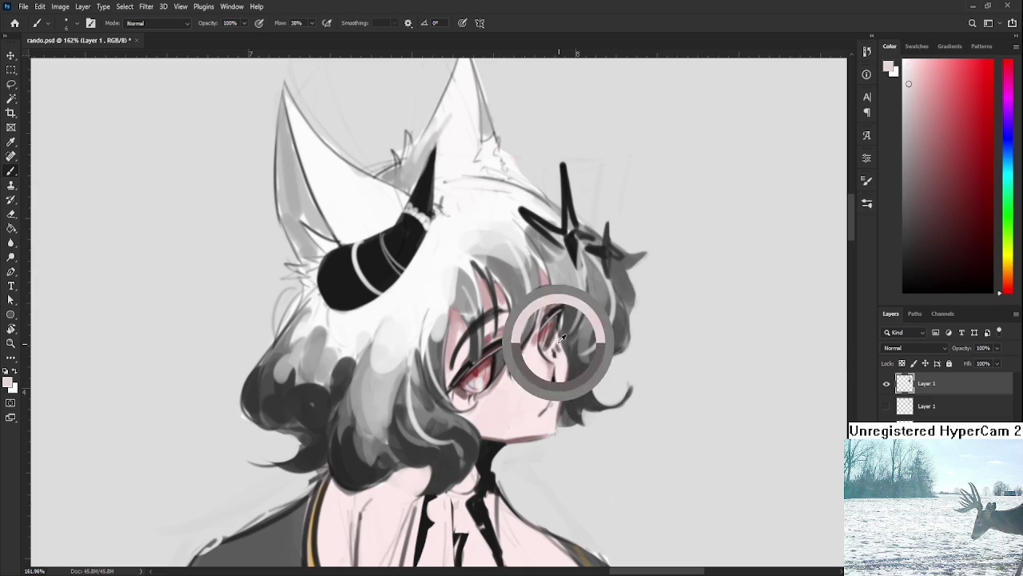
left_click(557, 349, "alt")
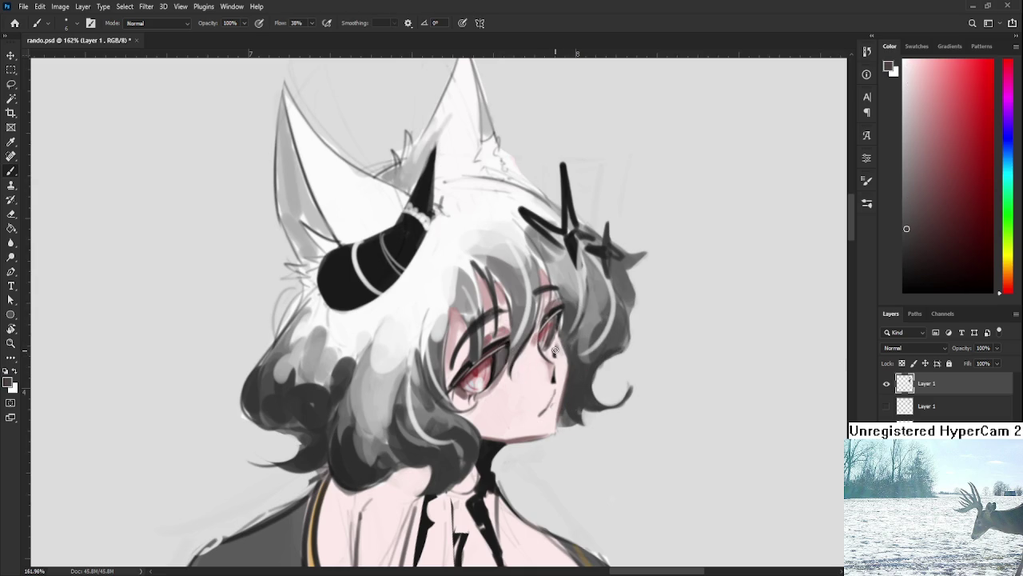
scroll(533, 319, "down", 5)
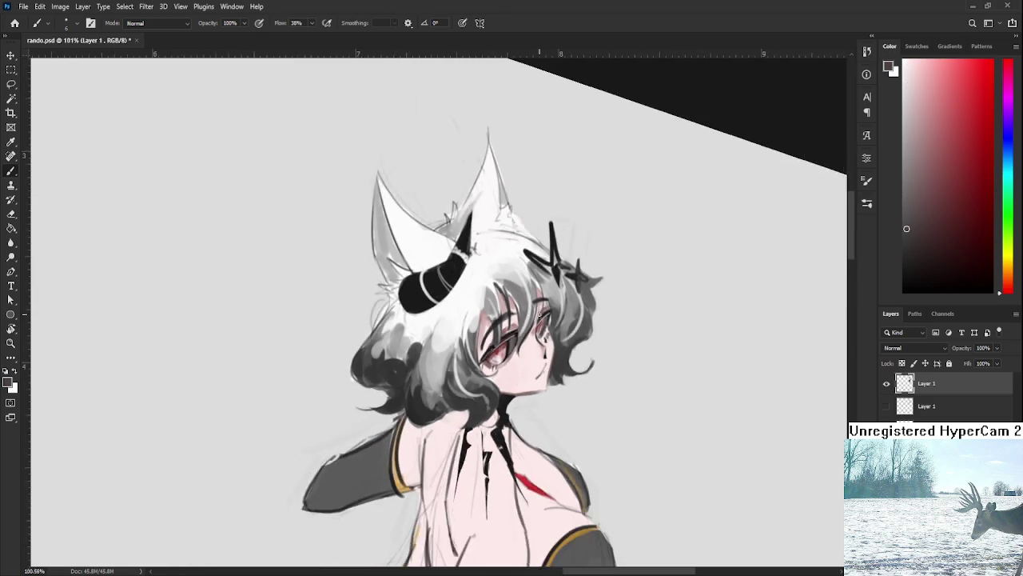
Sample the hair clip's dark grey and add a short dark stroke in the curly hair.
scroll(548, 311, "up", 5)
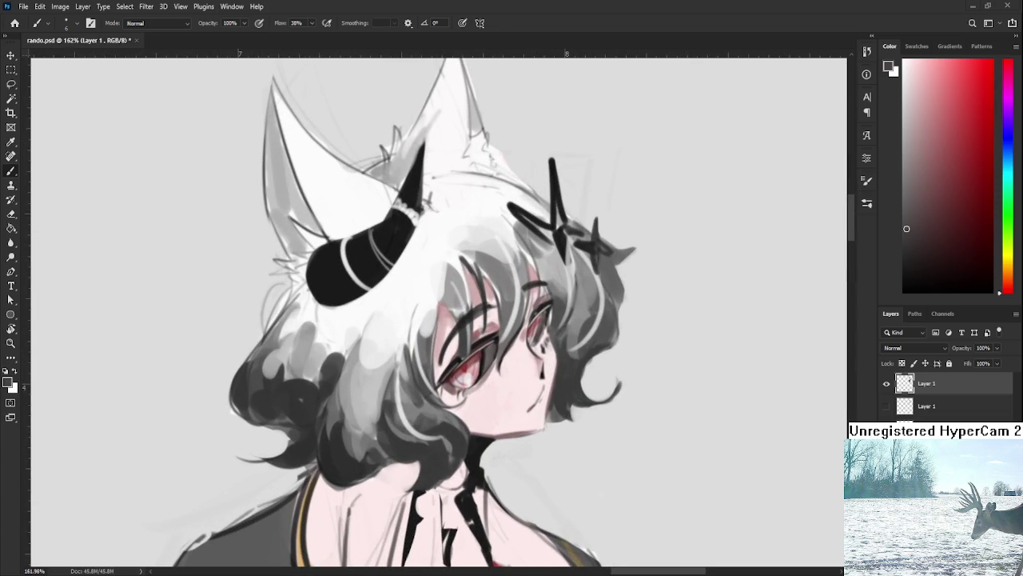
scroll(598, 383, "down", 5)
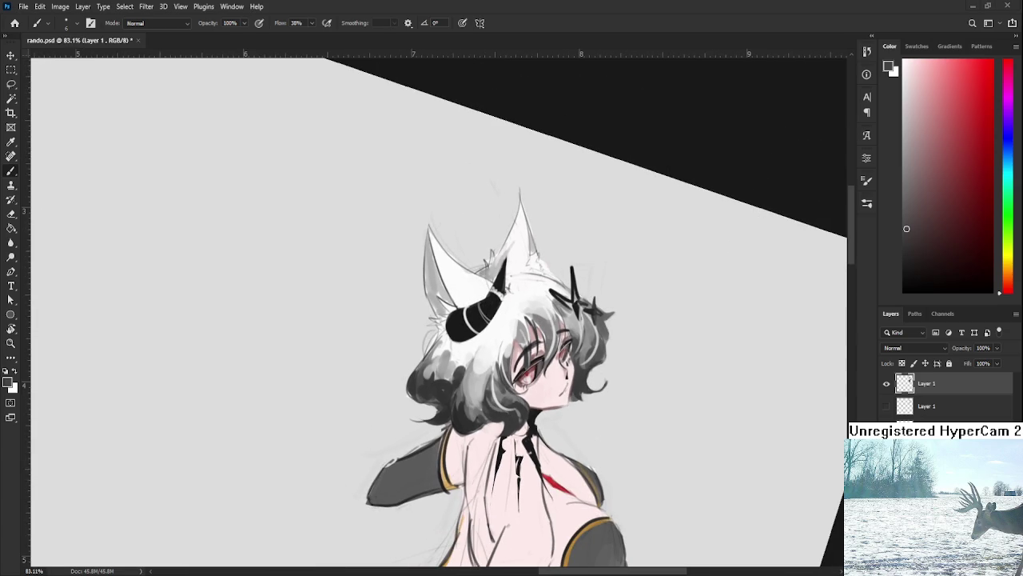
scroll(535, 324, "up", 1)
scroll(536, 325, "up", 1)
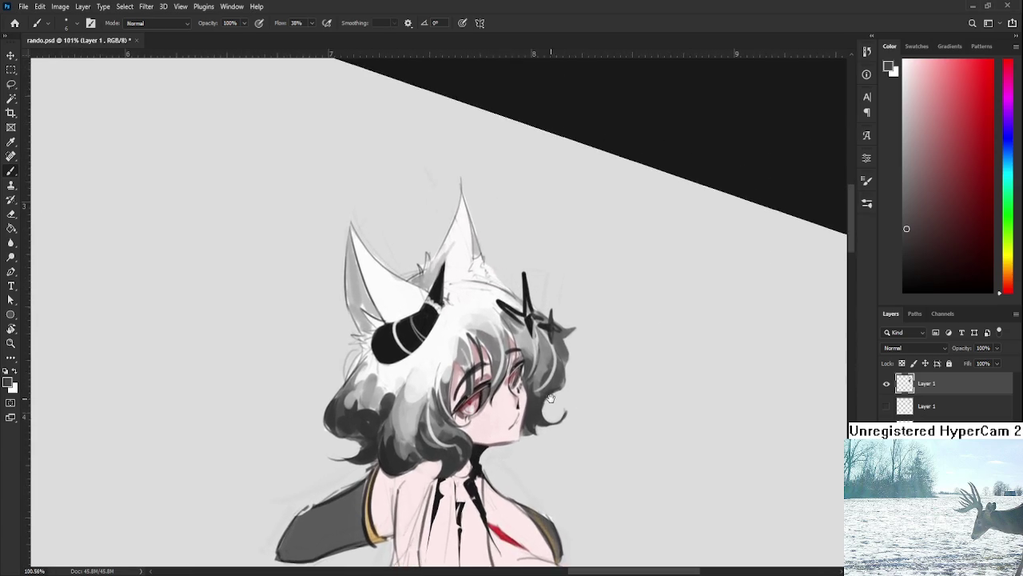
scroll(536, 324, "up", 2)
scroll(535, 324, "up", 1)
left_click(520, 288, "alt")
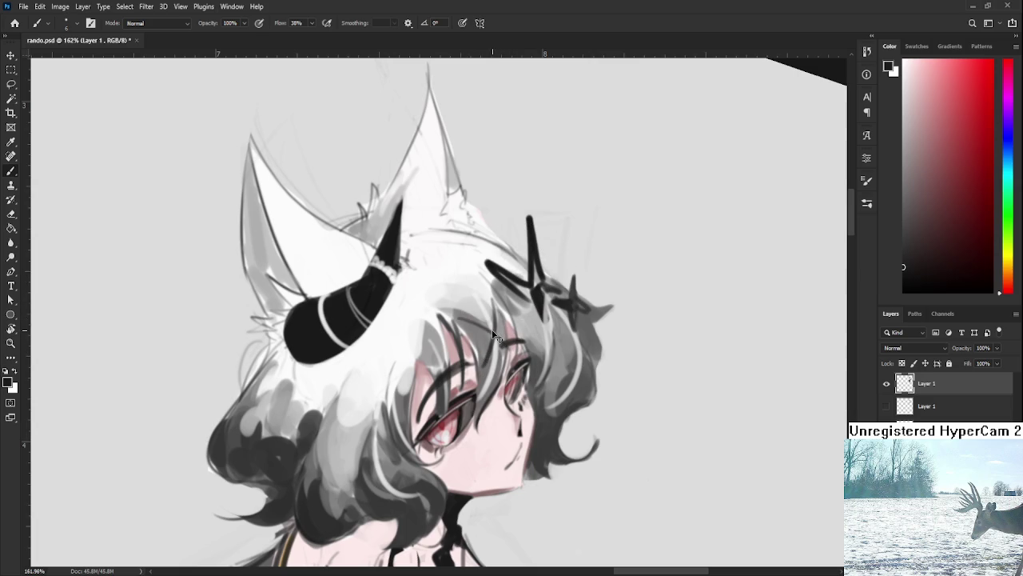
left_click_drag(460, 323, 474, 333)
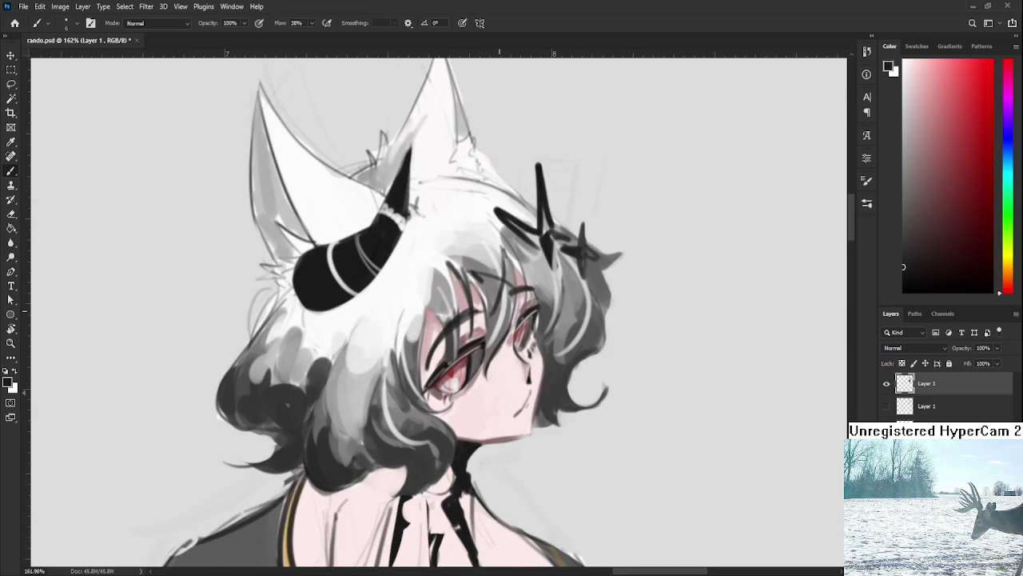
Tilt the canvas and draw a thin darker grey line on the hair outline by the horn.
scroll(491, 384, "down", 5)
scroll(497, 341, "up", 4)
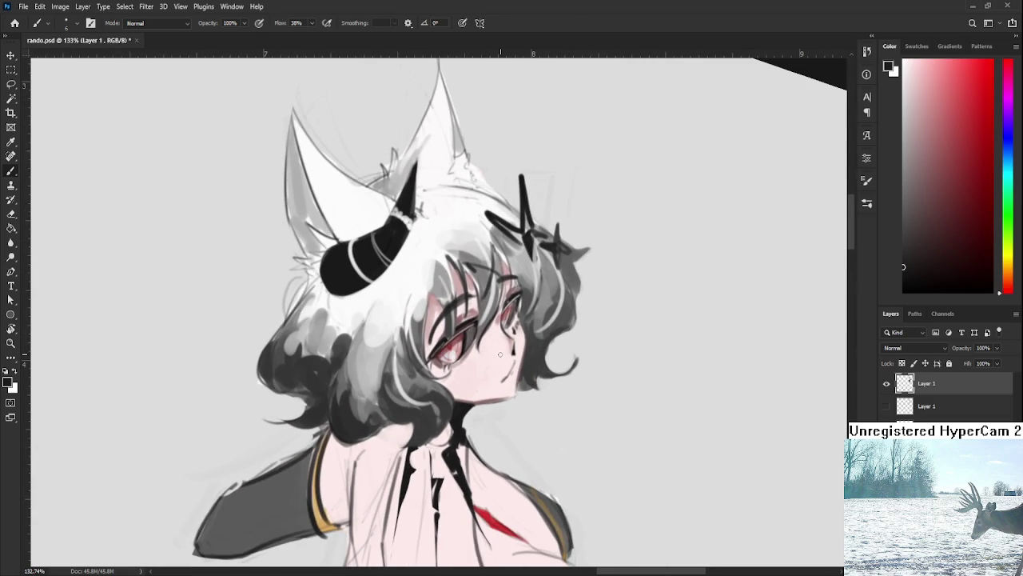
scroll(501, 354, "down", 2)
scroll(500, 352, "up", 3)
scroll(504, 345, "down", 2)
scroll(507, 340, "down", 2)
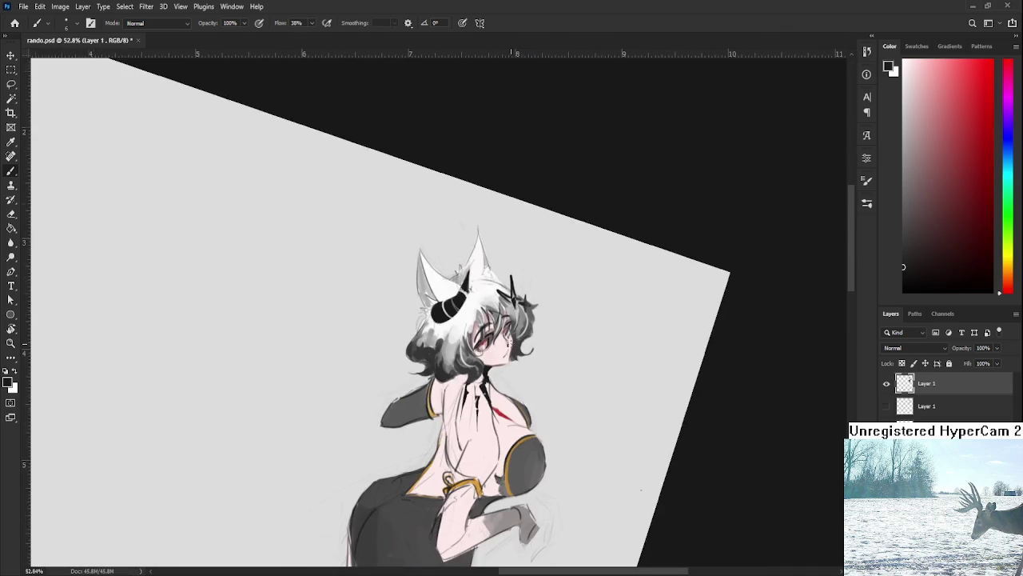
key("r")
left_click_drag(508, 343, 789, 234)
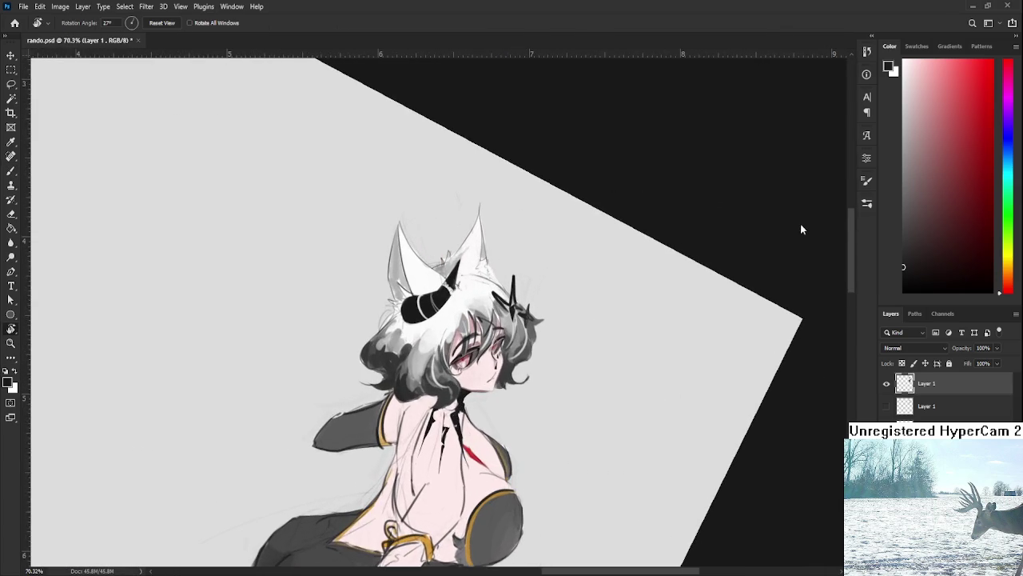
scroll(436, 301, "up", 3)
key("b")
left_click(562, 354, "alt")
left_click_drag(566, 377, 560, 432)
left_click_drag(483, 272, 517, 275)
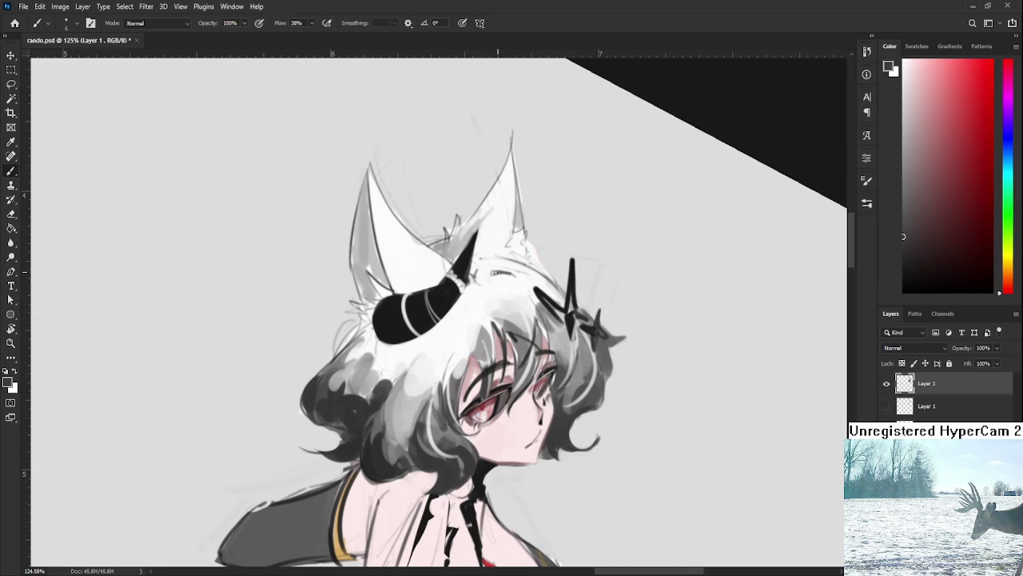
Sample white and light grey tones from the hair outline, then rotate the view slightly.
left_click(502, 276, "alt")
left_click(504, 273, "alt")
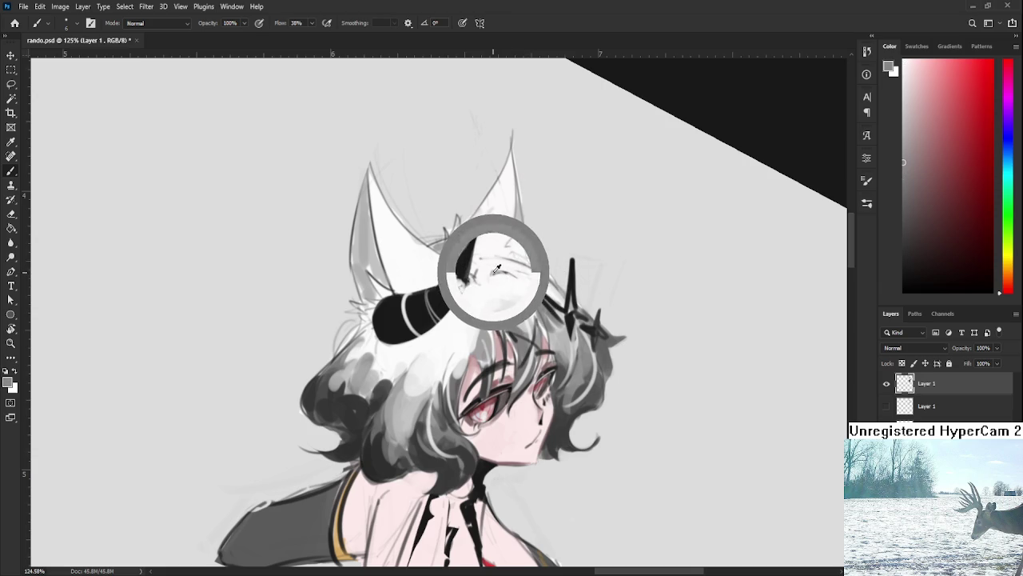
left_click(505, 275, "alt")
left_click(511, 275, "alt")
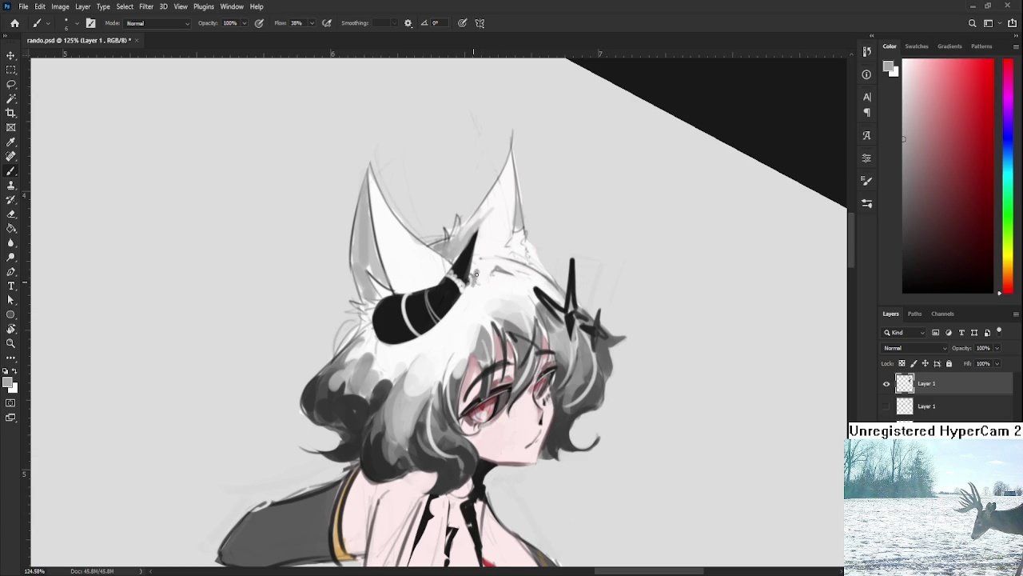
left_click(477, 270, "alt")
left_click_drag(506, 279, 517, 286)
scroll(560, 260, "down", 2)
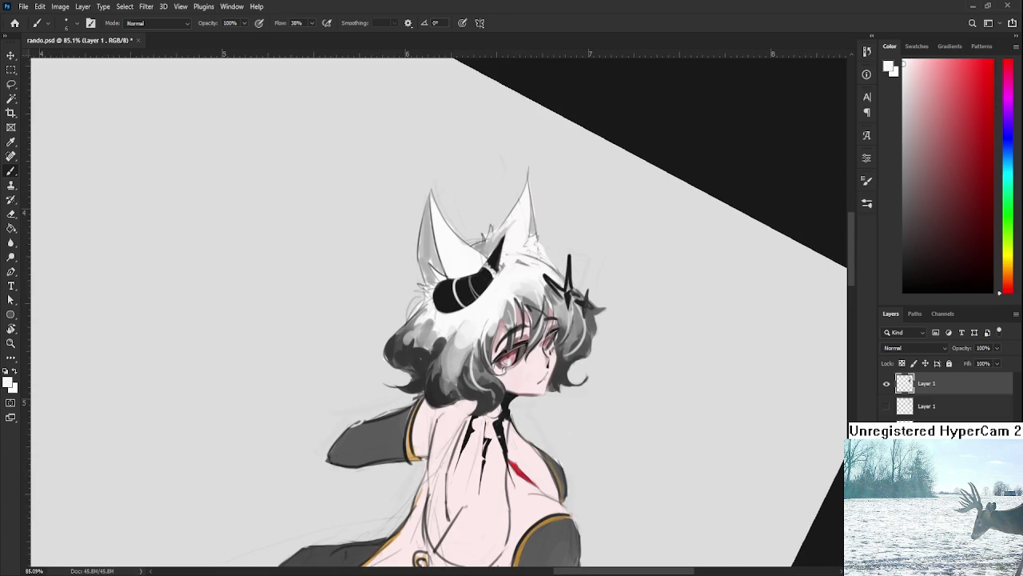
scroll(618, 470, "down", 3)
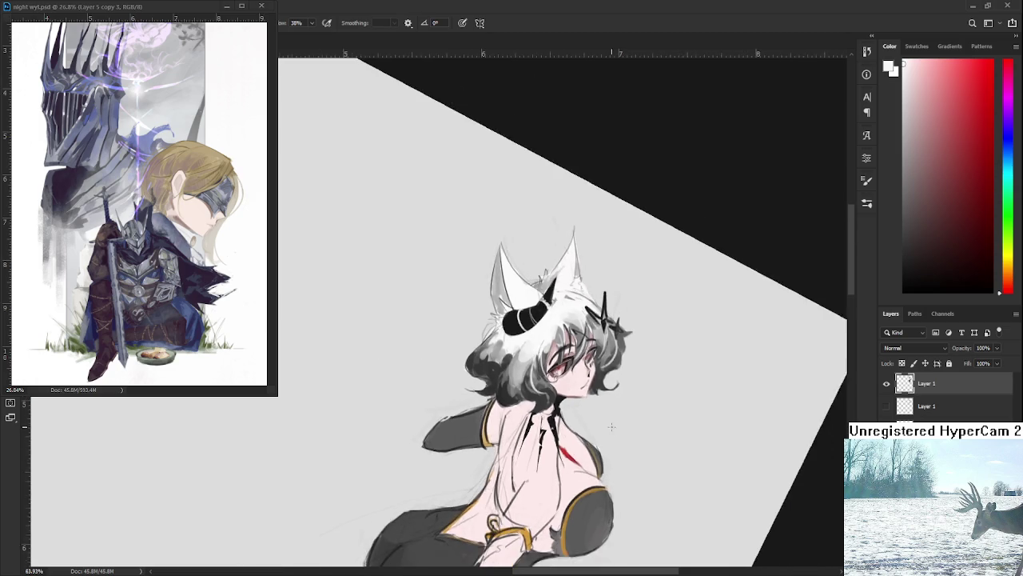
Rotate the canvas so the character sits upright; try and undo a lighter hair-edge stroke.
left_click_drag(618, 470, 578, 383)
scroll(471, 305, "up", 4)
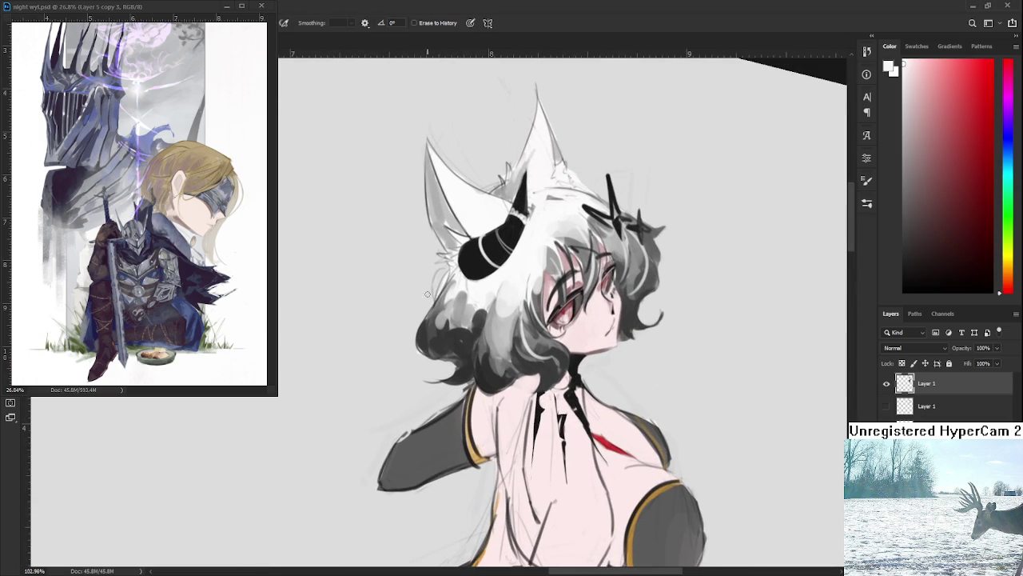
left_click_drag(422, 325, 436, 355)
key("ctrl+z")
key("ctrl+z")
key("ctrl+z")
key("ctrl+z")
key("ctrl+z")
key("ctrl+z")
key("ctrl+z")
key("ctrl+z")
key("ctrl+z")
key("ctrl+z")
key("ctrl+z")
key("ctrl+z")
scroll(448, 348, "down", 3)
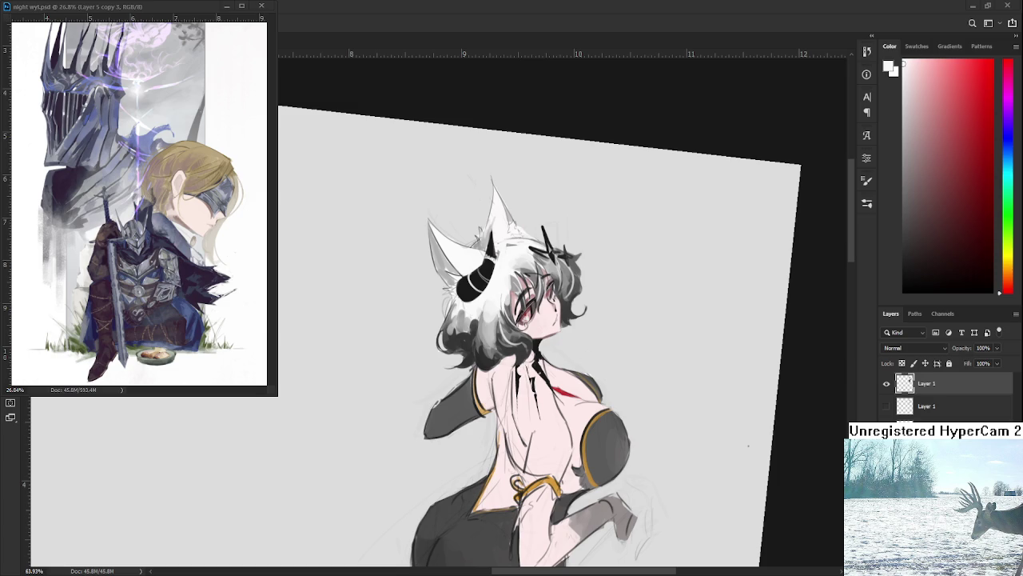
scroll(644, 377, "up", 4)
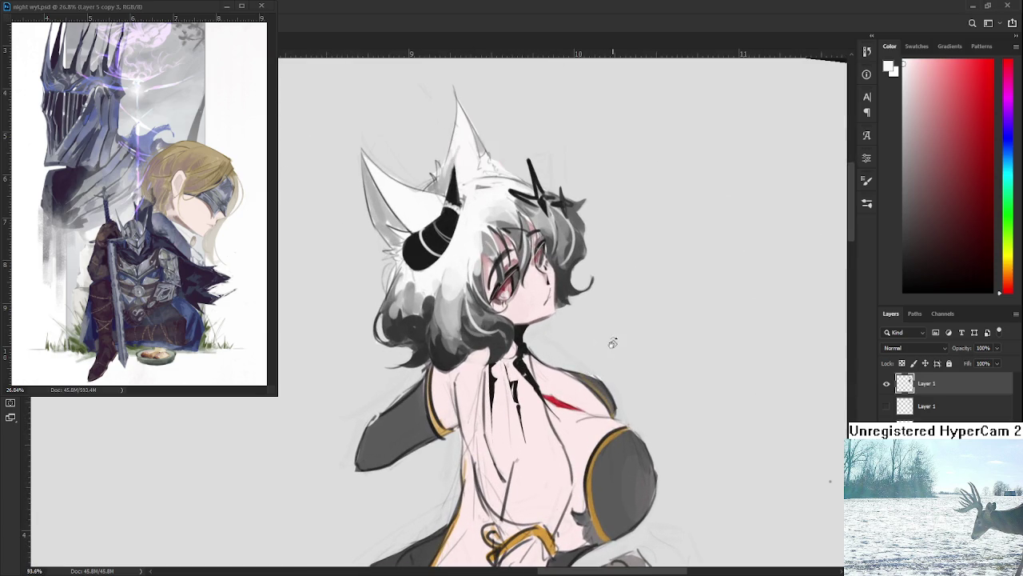
scroll(611, 342, "down", 3)
Rotate the view to a steeper tilt and enlarge the brush size.
left_click_drag(612, 342, 582, 358)
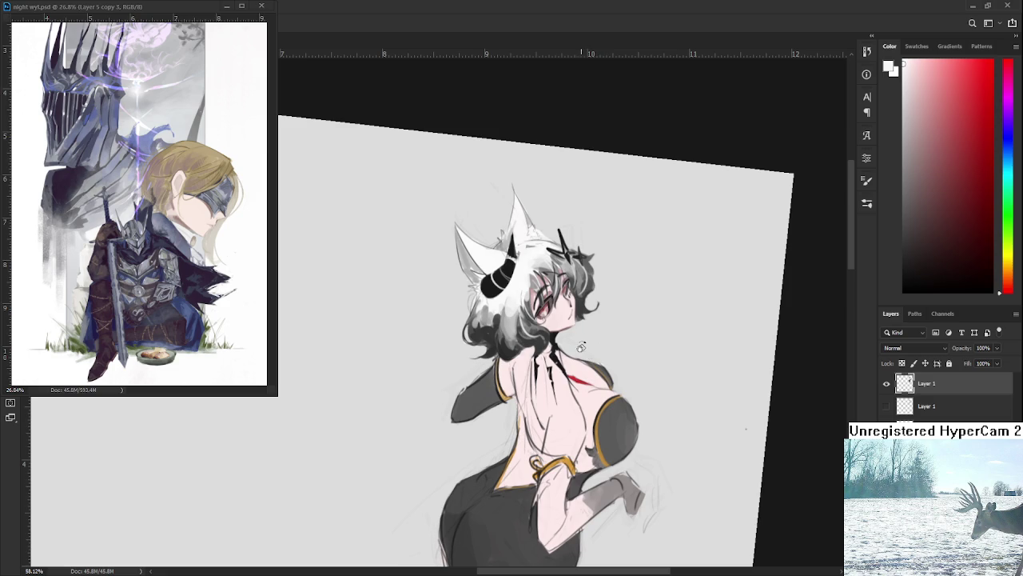
scroll(580, 355, "up", 1)
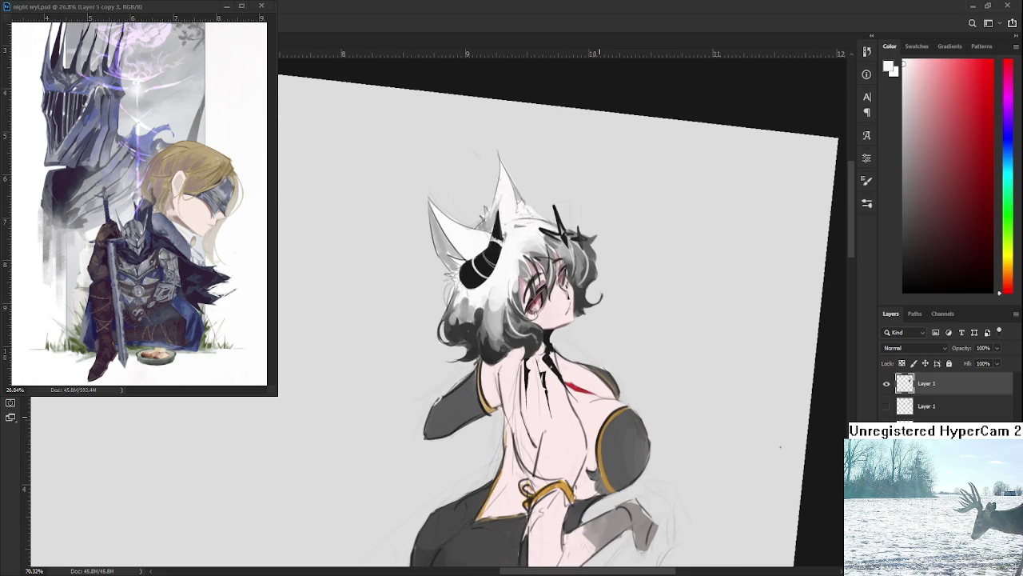
scroll(565, 311, "up", 1)
key("b")
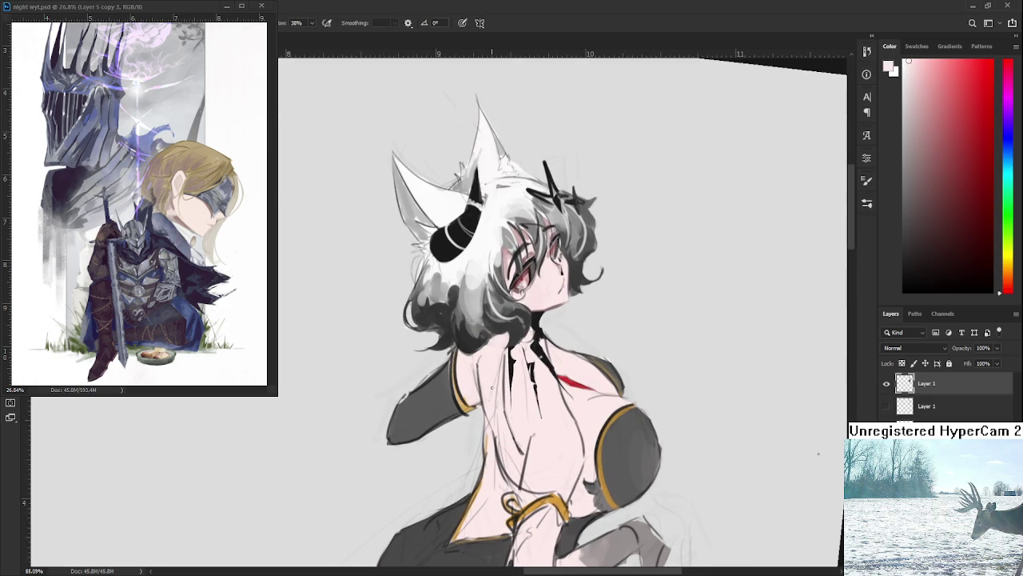
key("bracketright")
key("bracketright")
Pan the drawing upward and rotate the view again to tilt the figure.
left_click_drag(520, 370, 496, 320)
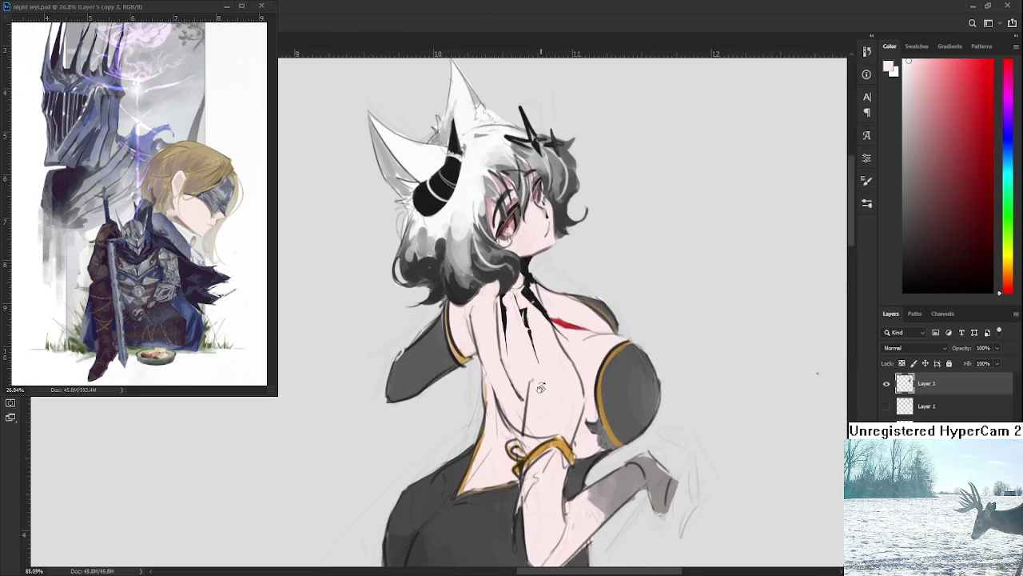
scroll(540, 387, "down", 3)
scroll(559, 324, "down", 2)
scroll(528, 303, "up", 6)
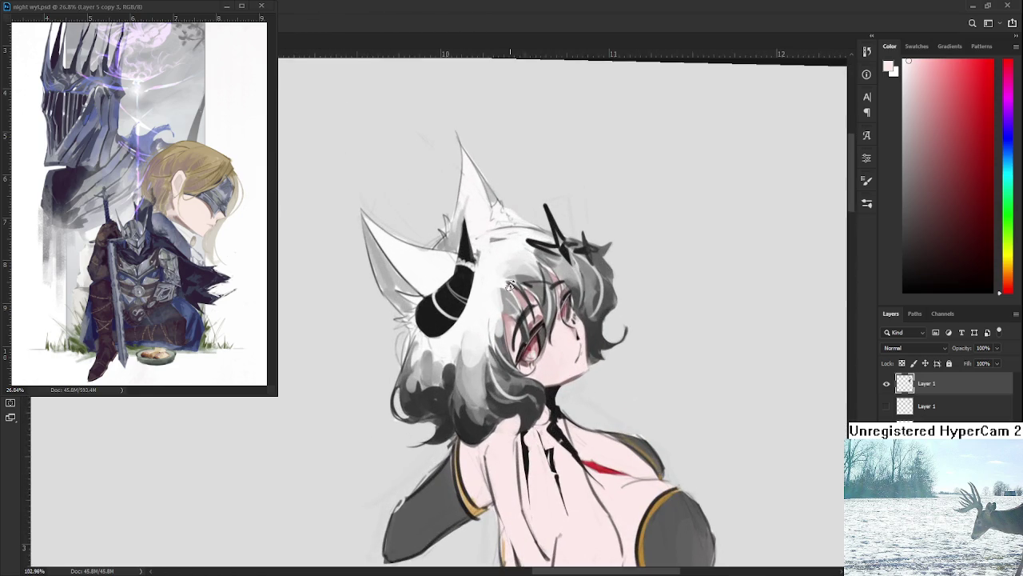
scroll(480, 296, "down", 1)
scroll(456, 309, "down", 1)
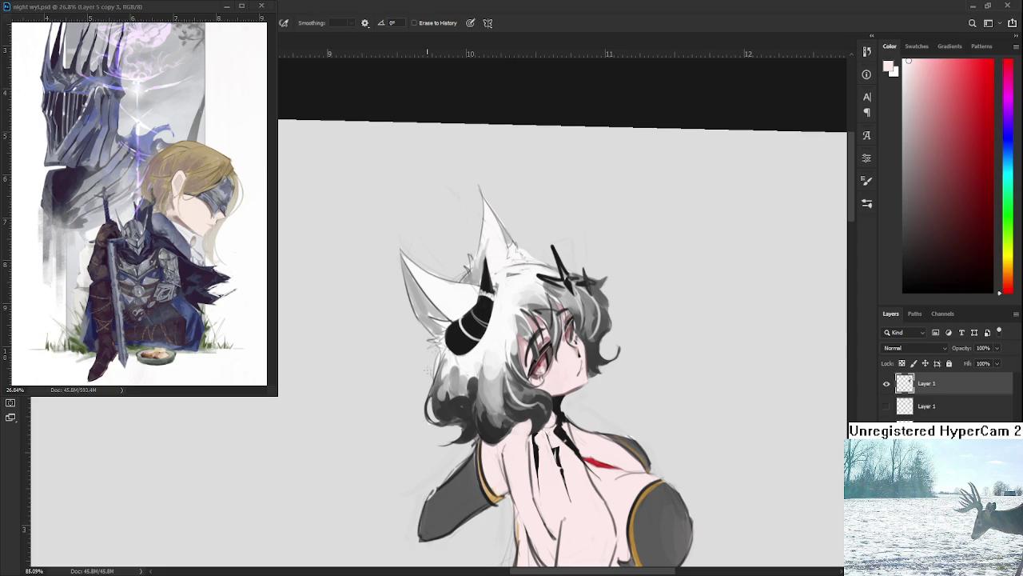
scroll(457, 327, "up", 2)
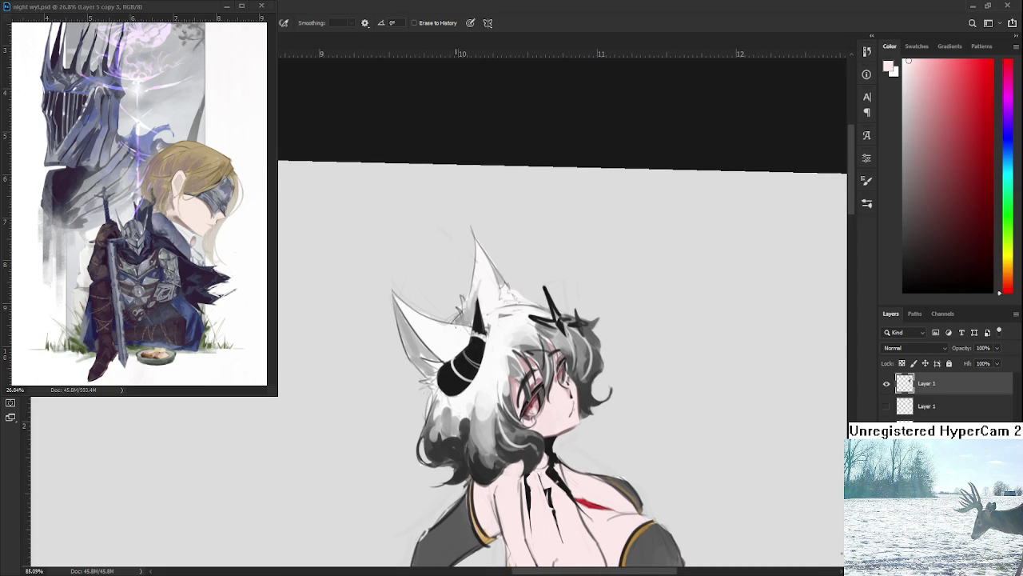
key("r")
left_click_drag(480, 336, 423, 347)
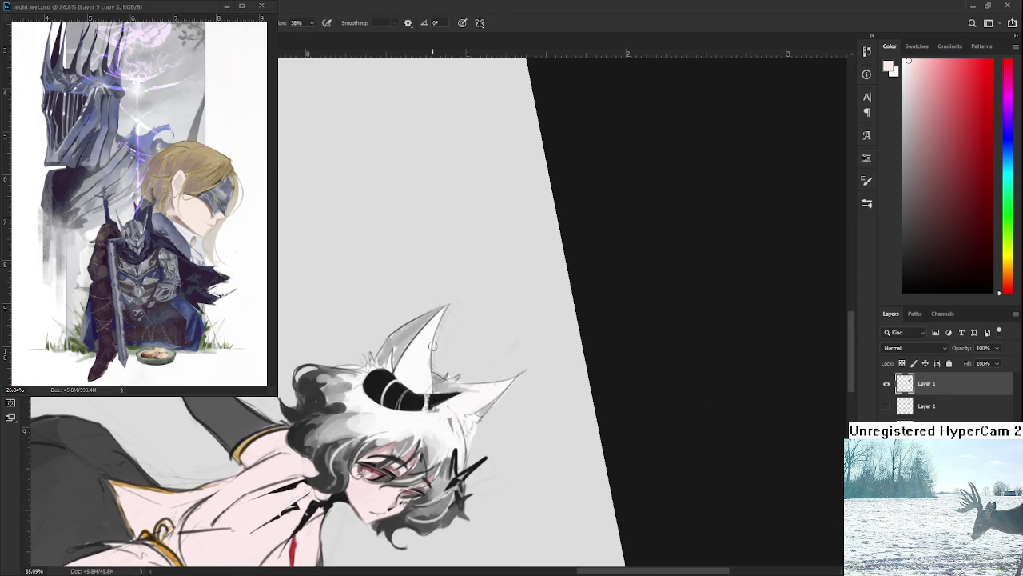
Erase back the tip of the right ear, rotating the view to keep the ears upright.
scroll(416, 354, "up", 1)
scroll(412, 347, "up", 2)
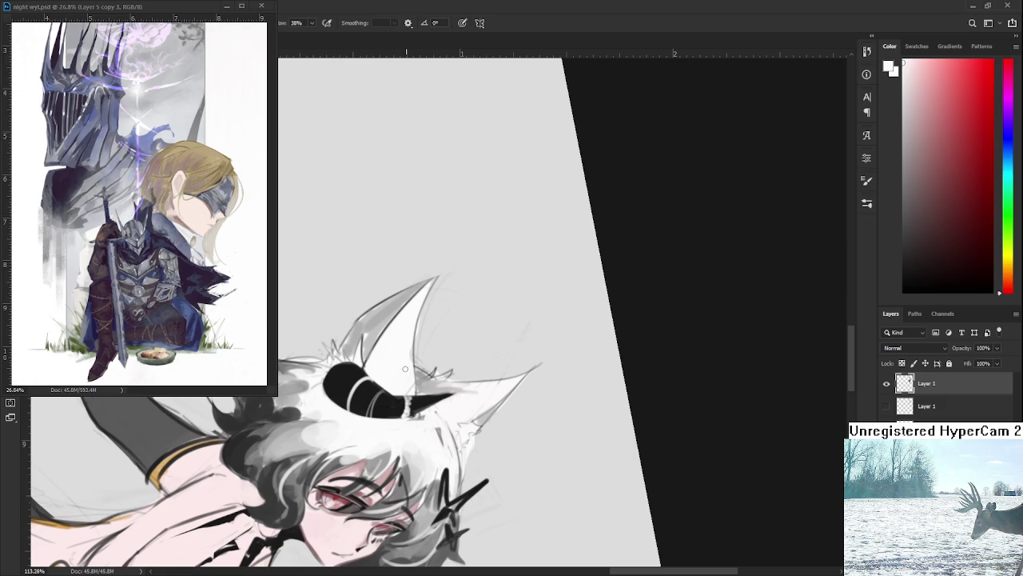
key("e")
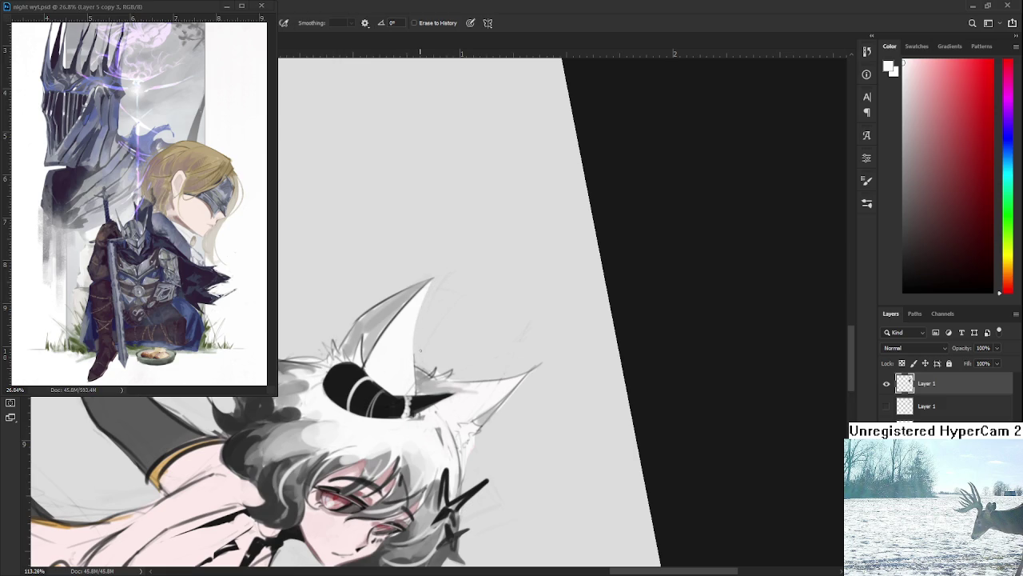
left_click_drag(458, 276, 524, 239)
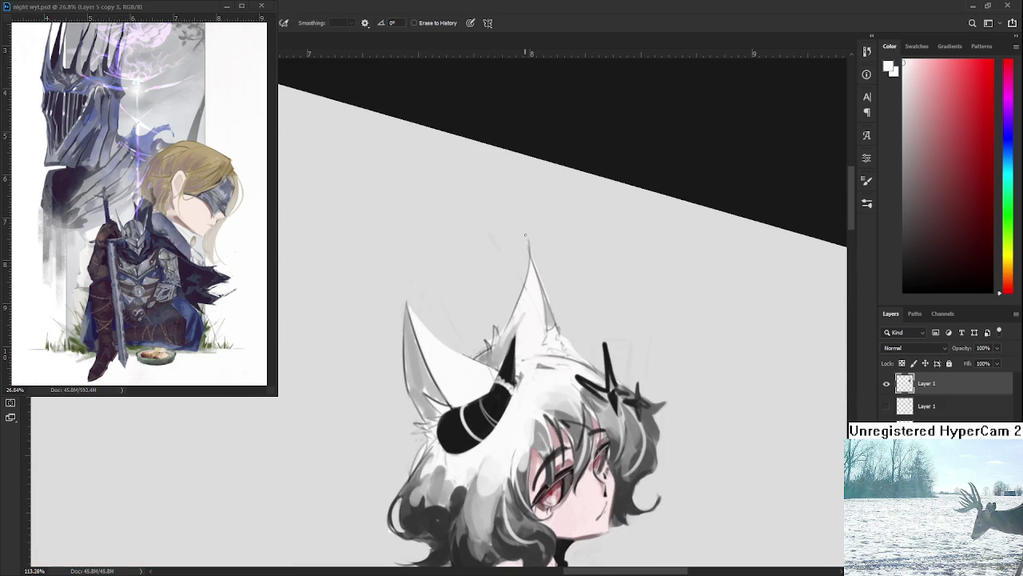
left_click_drag(547, 290, 545, 286)
left_click_drag(562, 339, 523, 308)
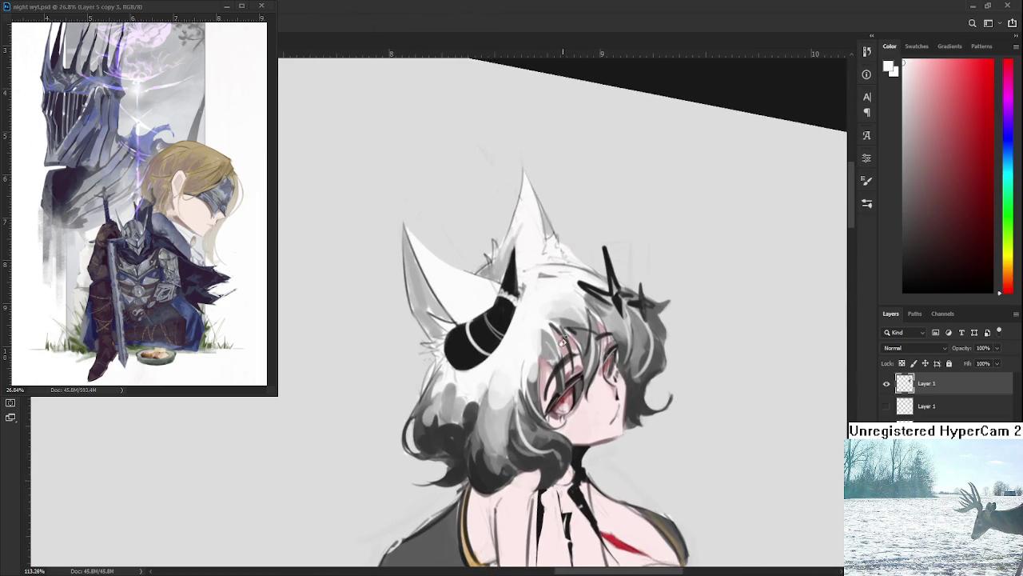
Sample black, light grey, white and hair colours, then rotate the view back and zoom out.
left_click(523, 308)
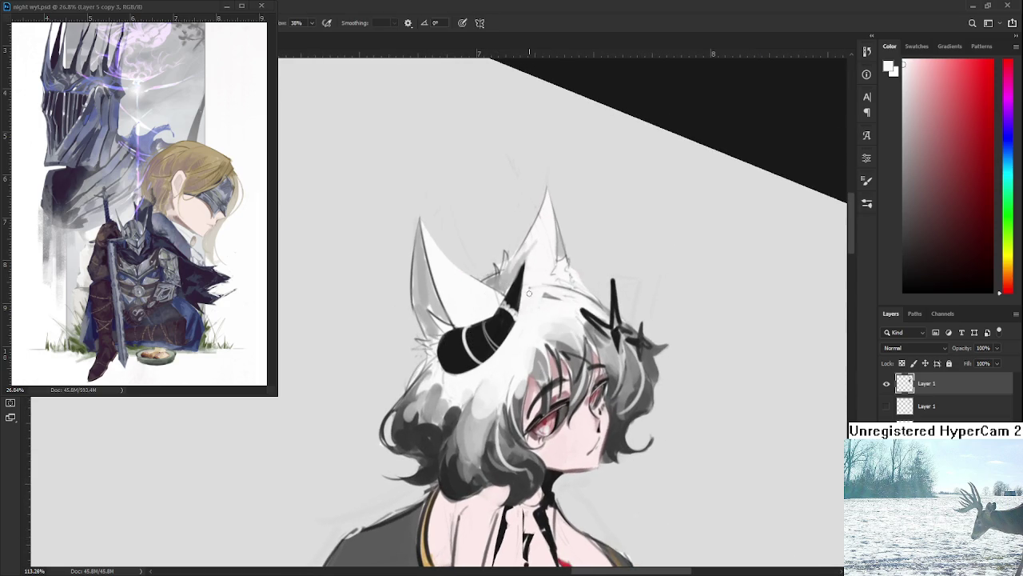
left_click(521, 311)
left_click(521, 315, "alt")
left_click(516, 391, "alt")
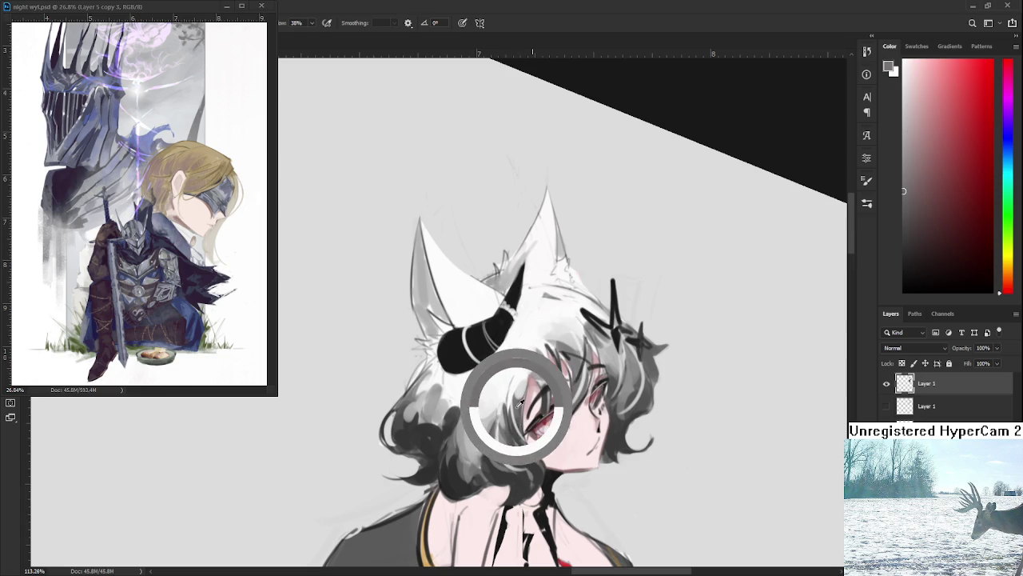
left_click(530, 308, "alt")
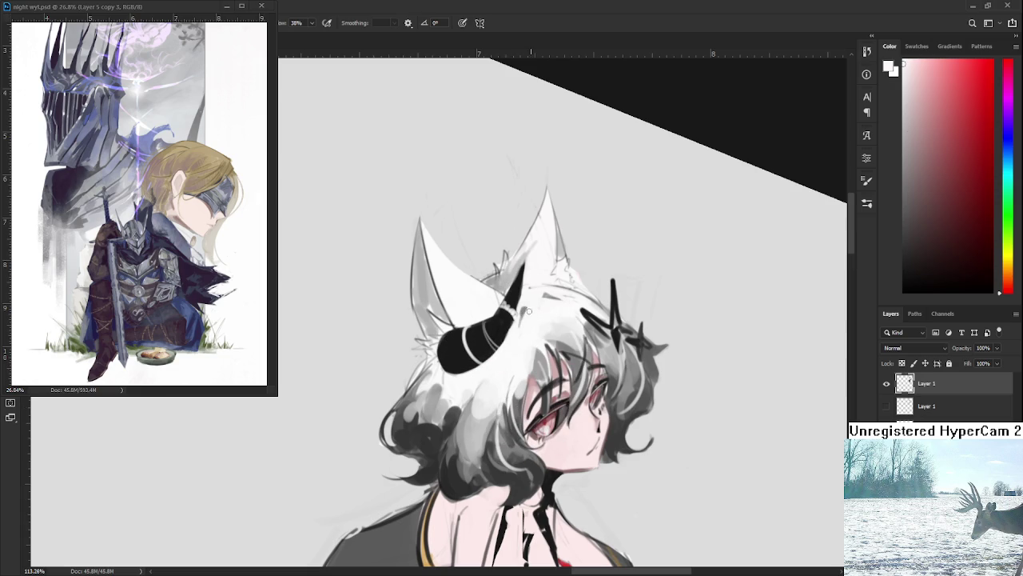
left_click(531, 289, "alt")
left_click_drag(506, 254, 510, 320)
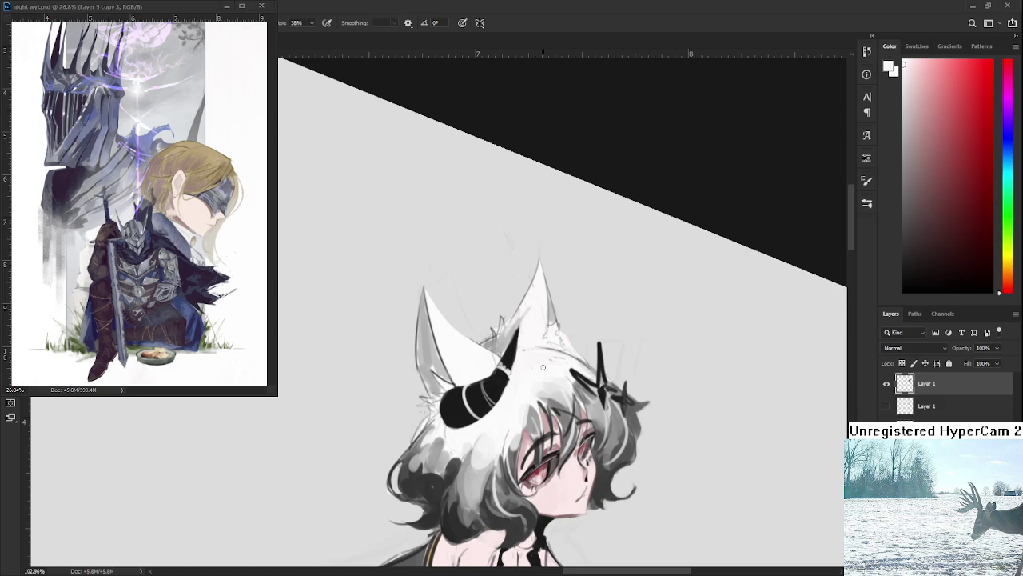
Paint white over the old small horn and block in a larger curved black horn.
scroll(511, 383, "down", 2)
scroll(511, 382, "down", 1)
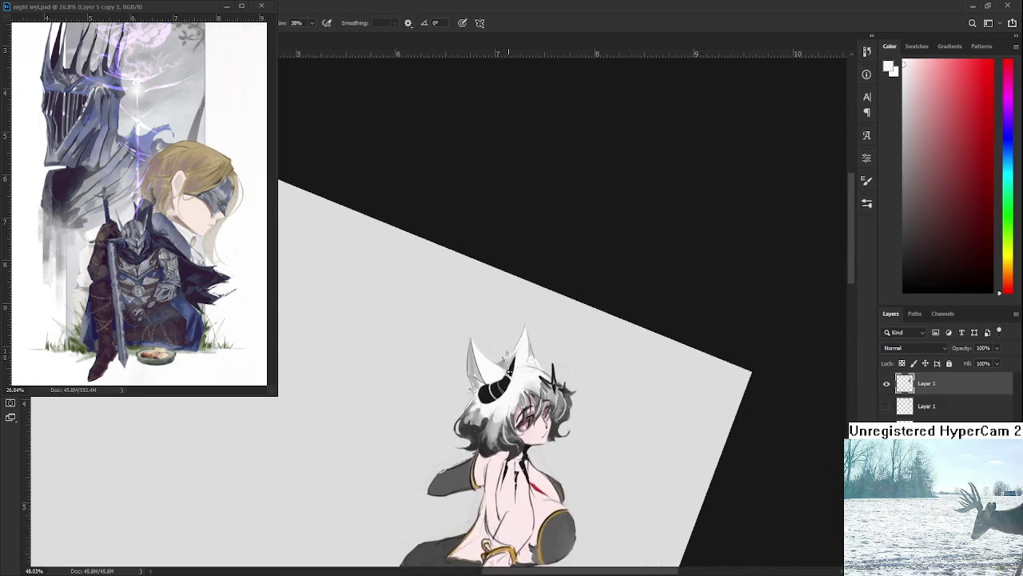
scroll(506, 374, "up", 3)
scroll(505, 372, "up", 2)
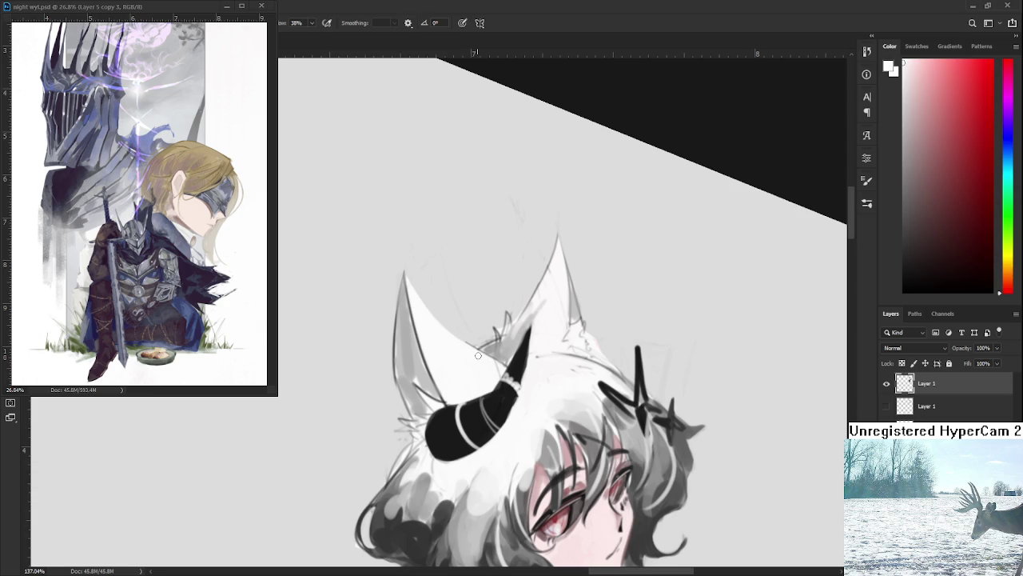
mouse_move(455, 404)
left_mouse_down()
mouse_move(468, 443)
mouse_move(508, 403)
mouse_move(504, 388)
mouse_move(531, 341)
mouse_move(537, 272)
left_mouse_up()
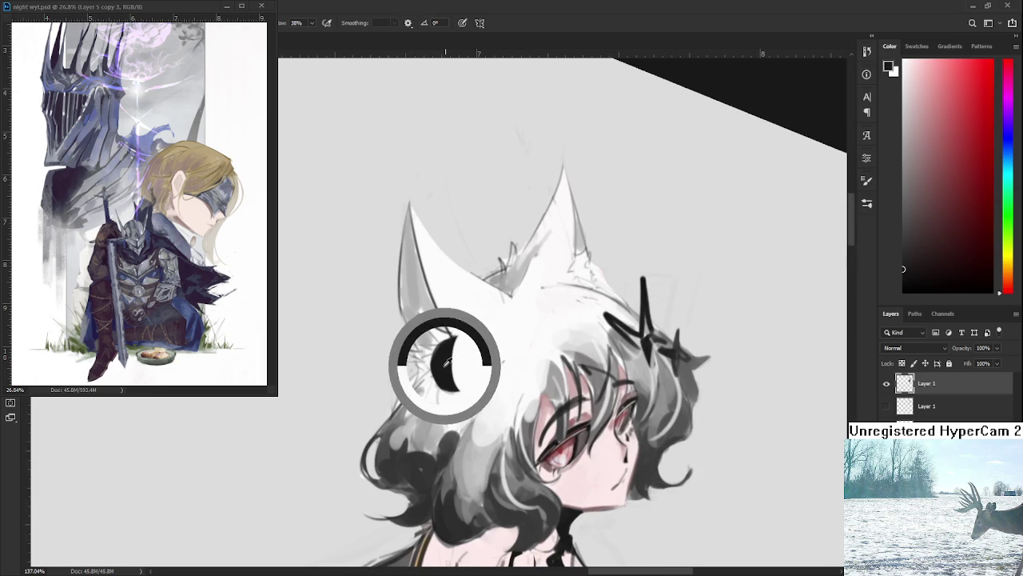
mouse_move(439, 355)
left_mouse_down()
mouse_move(449, 352)
mouse_move(444, 400)
mouse_move(467, 373)
mouse_move(506, 355)
mouse_move(472, 391)
mouse_move(516, 395)
left_mouse_up()
Enlarge the black horn and fill its base, trimming the bottom edge with white.
left_click(499, 384, "alt")
left_click_drag(506, 356, 520, 396)
left_click(470, 403, "alt")
left_click_drag(443, 404, 527, 399)
left_click(502, 376, "alt")
left_click(511, 353, "alt")
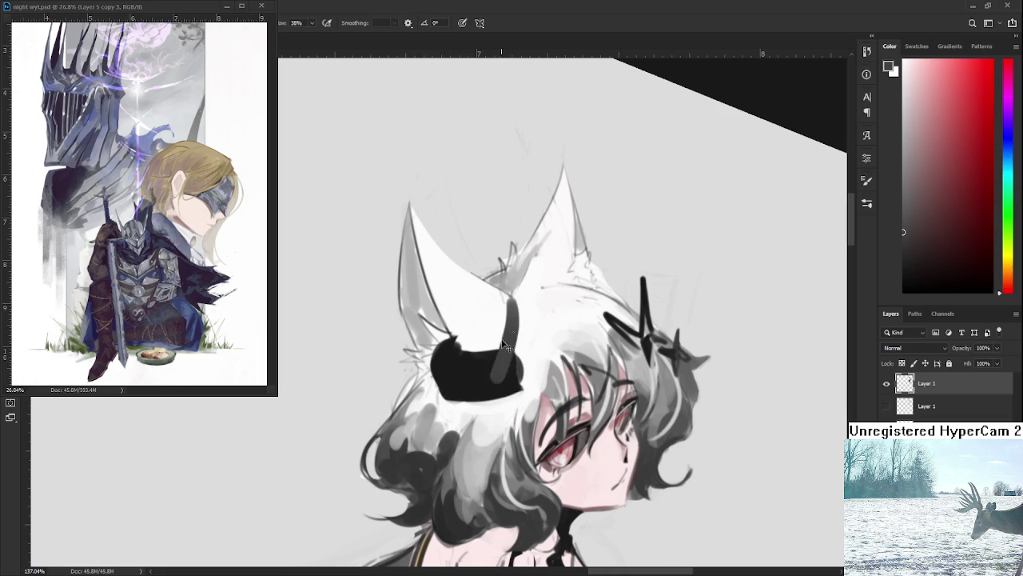
left_click(496, 367, "alt")
Draw the horn curving upward, thicken its right edge and extend it to a sharp point.
left_click_drag(518, 289, 514, 381)
left_click_drag(525, 306, 521, 384)
left_click(505, 313, "alt")
left_click_drag(511, 300, 499, 344)
left_click(522, 320, "alt")
left_click_drag(524, 303, 512, 277)
Compare white, grey and black samples around the horn, settling on white.
left_click(528, 297, "alt")
left_click(512, 314, "alt")
left_click(513, 292, "alt")
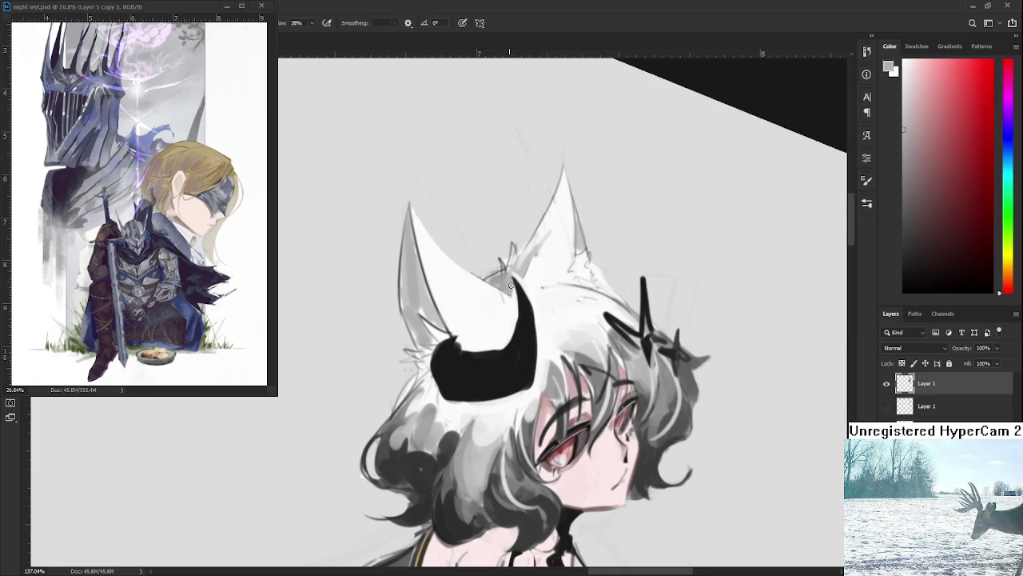
left_click(518, 270, "alt")
left_click(513, 301, "alt")
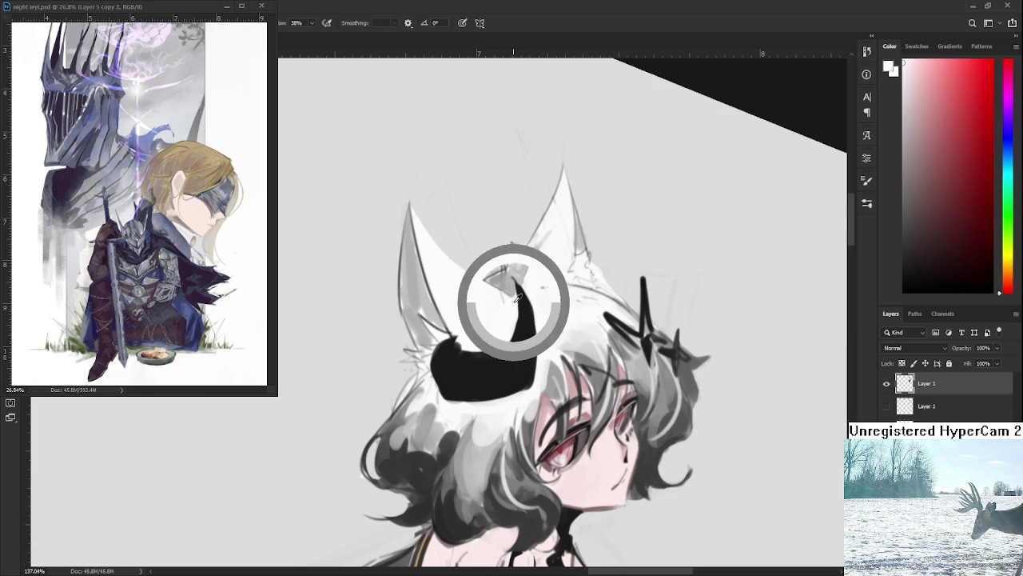
left_click(455, 359, "alt")
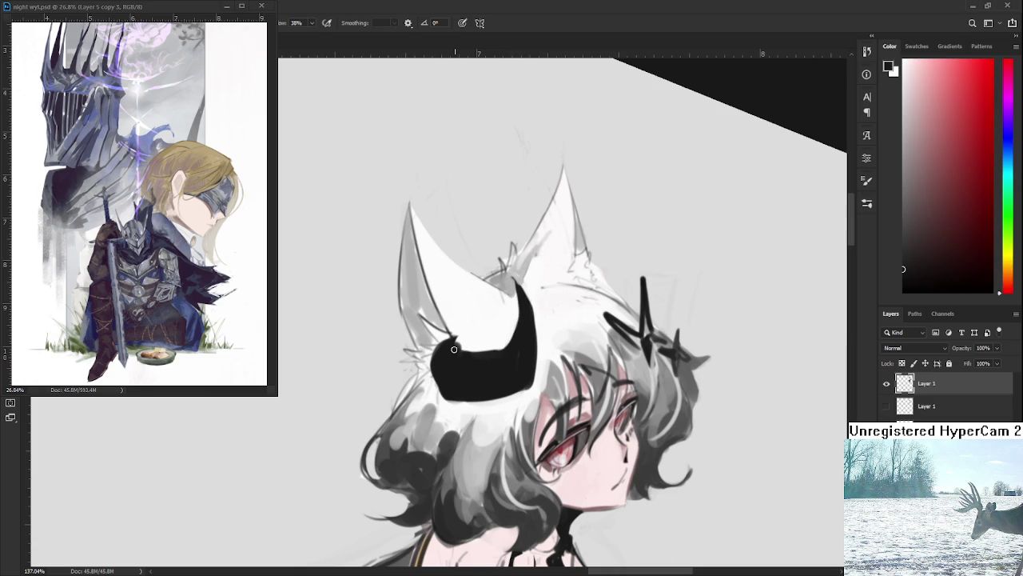
left_click(471, 348, "alt")
left_click(478, 345, "alt")
left_click(468, 358, "alt")
left_click(447, 399, "alt")
Draw light curved ridge bands across the horn, undoing the last band.
left_click(478, 385, "alt")
left_click(478, 334, "alt")
left_click_drag(462, 342, 456, 397)
mouse_move(467, 347)
left_mouse_down()
mouse_move(462, 398)
mouse_move(482, 399)
left_mouse_up()
key("ctrl+z")
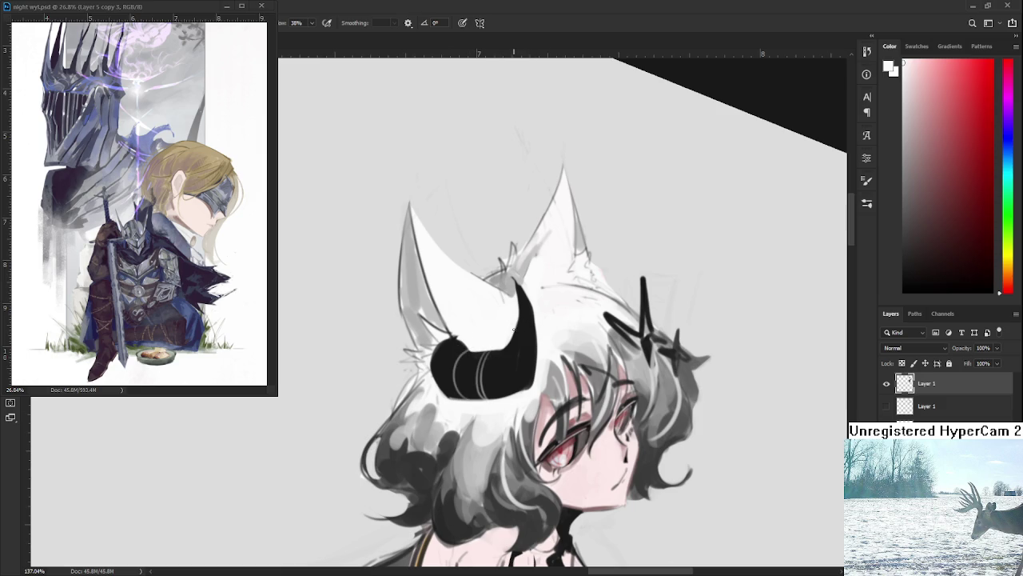
Add a faint light-grey mark on the horn and resample near-black from it.
left_click(542, 293, "alt")
left_click_drag(518, 334, 521, 332)
left_click(515, 344, "alt")
left_click(521, 342, "alt")
left_click(535, 350, "alt")
left_click(525, 342, "alt")
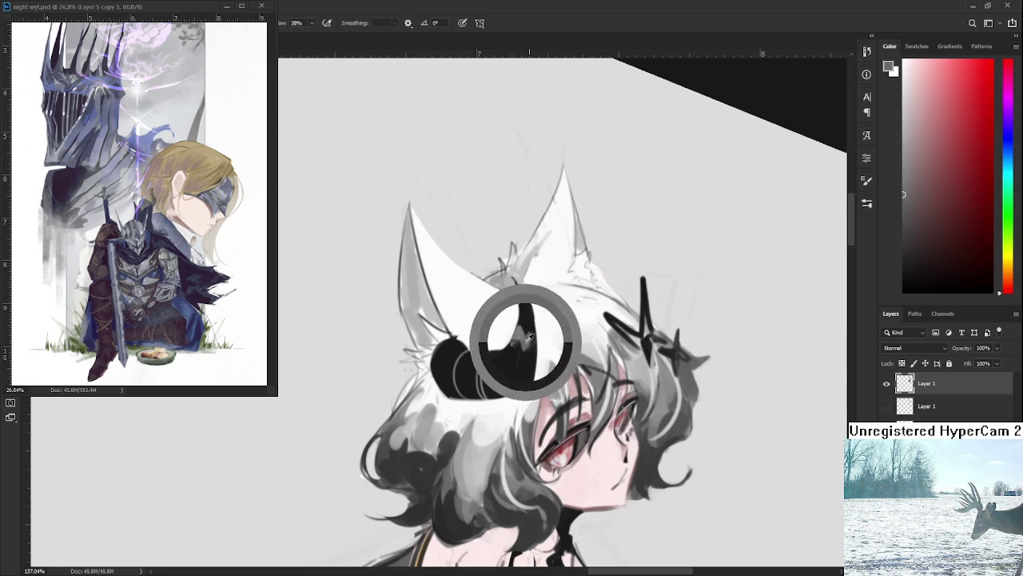
left_click(530, 361, "alt")
Sample mid grey and white from the hair and along the horn edge.
left_click(524, 357, "alt")
left_click(548, 342, "alt")
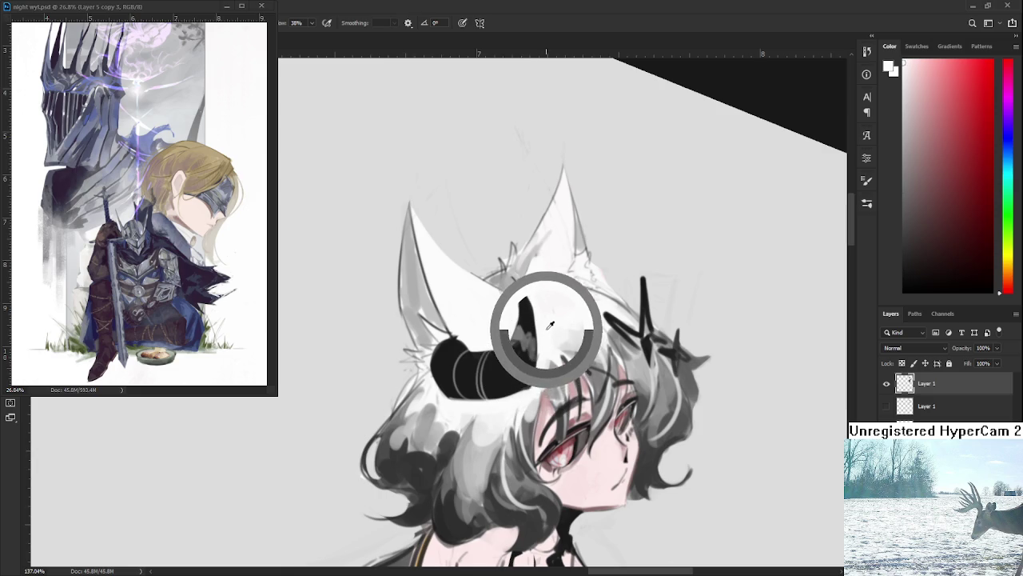
left_click(551, 317, "alt")
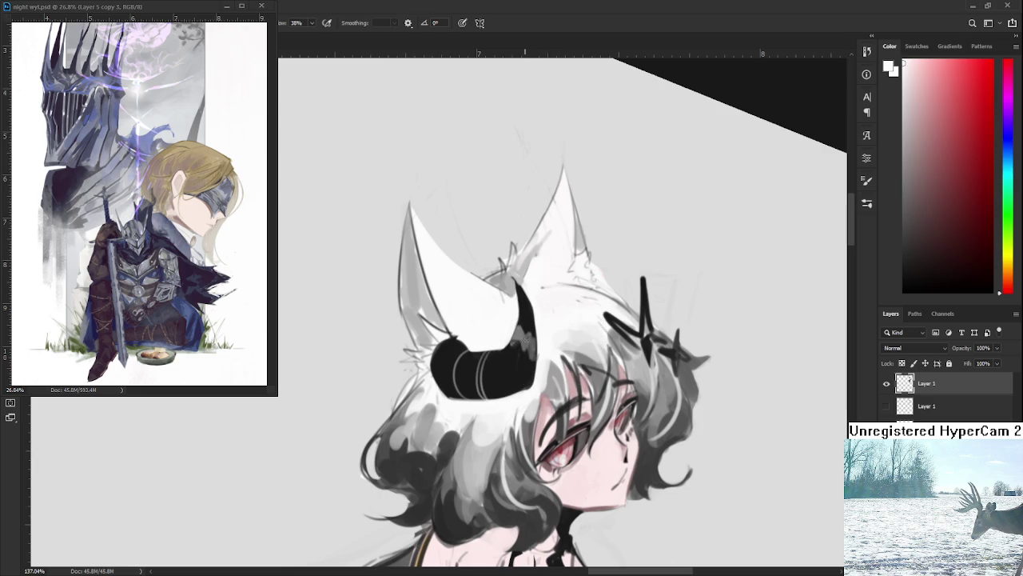
left_click(529, 341, "alt")
left_click(529, 347, "alt")
left_click(529, 349, "alt")
left_click(529, 353, "alt")
left_click(529, 355, "alt")
Pick progressively lighter greys from the horn edge for shading.
left_click(530, 346, "alt")
left_click(520, 344, "alt")
left_click(519, 335, "alt")
left_click(527, 334, "alt")
scroll(548, 314, "down", 3)
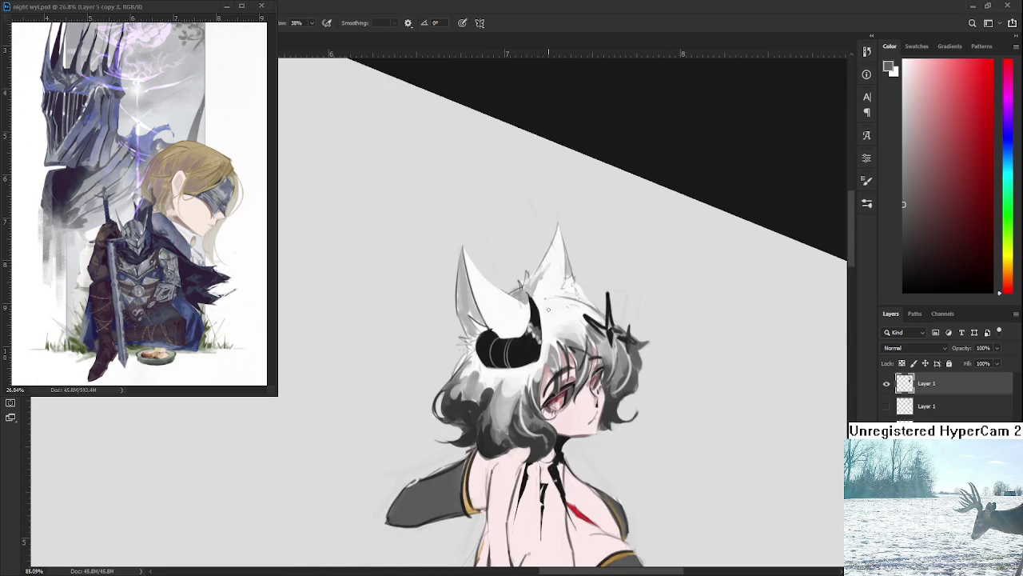
scroll(548, 312, "down", 2)
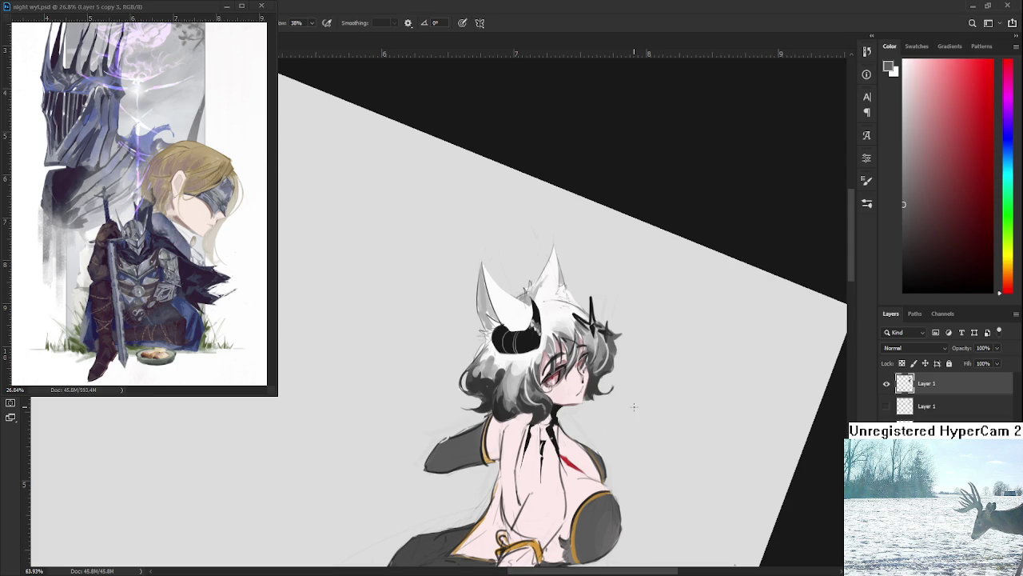
scroll(634, 407, "down", 3)
scroll(615, 416, "up", 3)
scroll(599, 427, "up", 2)
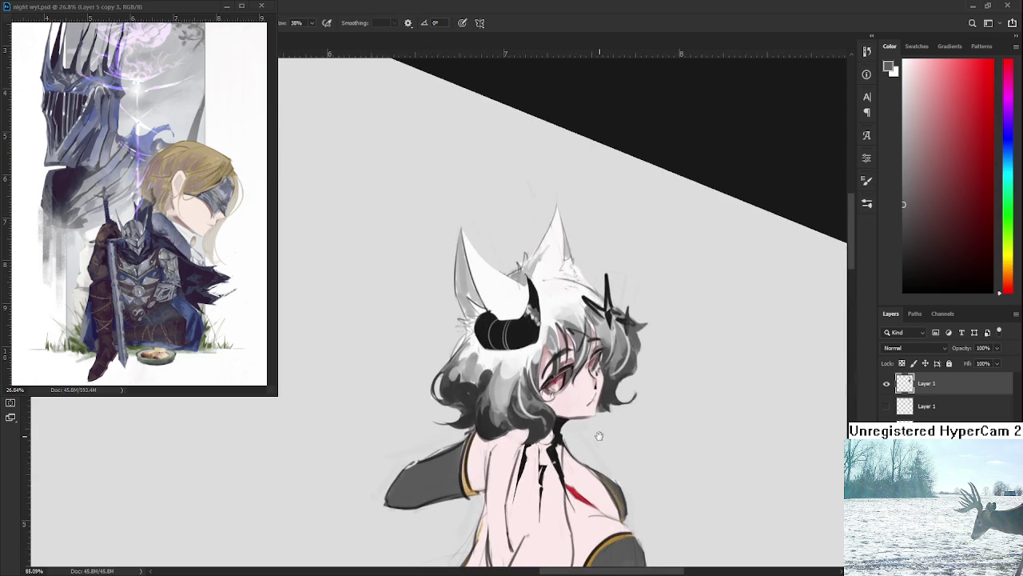
scroll(600, 426, "down", 2)
scroll(548, 391, "down", 3)
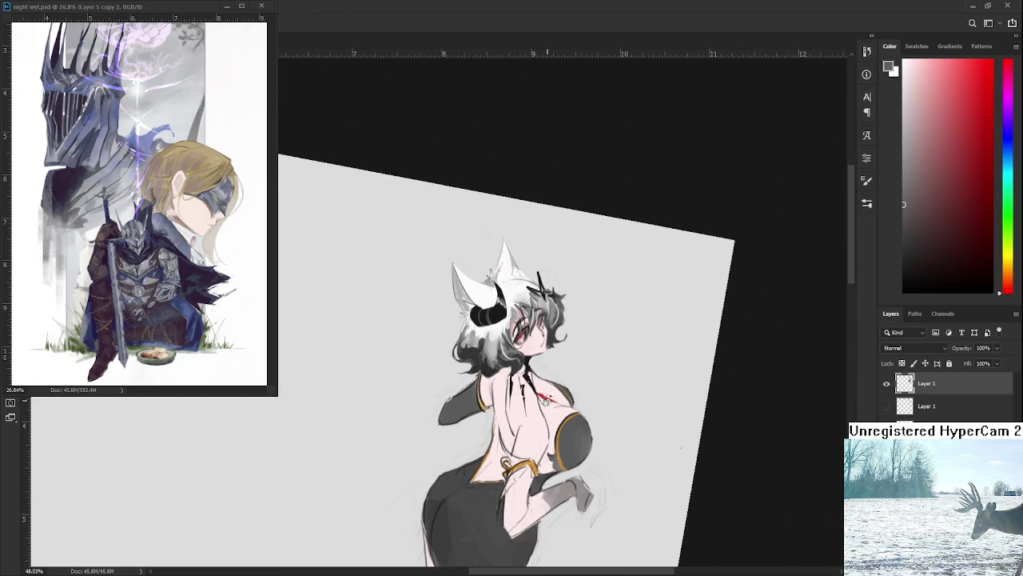
scroll(547, 392, "up", 1)
scroll(544, 395, "up", 2)
scroll(536, 400, "up", 2)
scroll(536, 400, "down", 1)
scroll(536, 399, "down", 1)
key("r")
left_click_drag(532, 402, 558, 313)
scroll(567, 272, "up", 2)
scroll(581, 307, "up", 3)
scroll(581, 307, "up", 1)
scroll(495, 285, "up", 1)
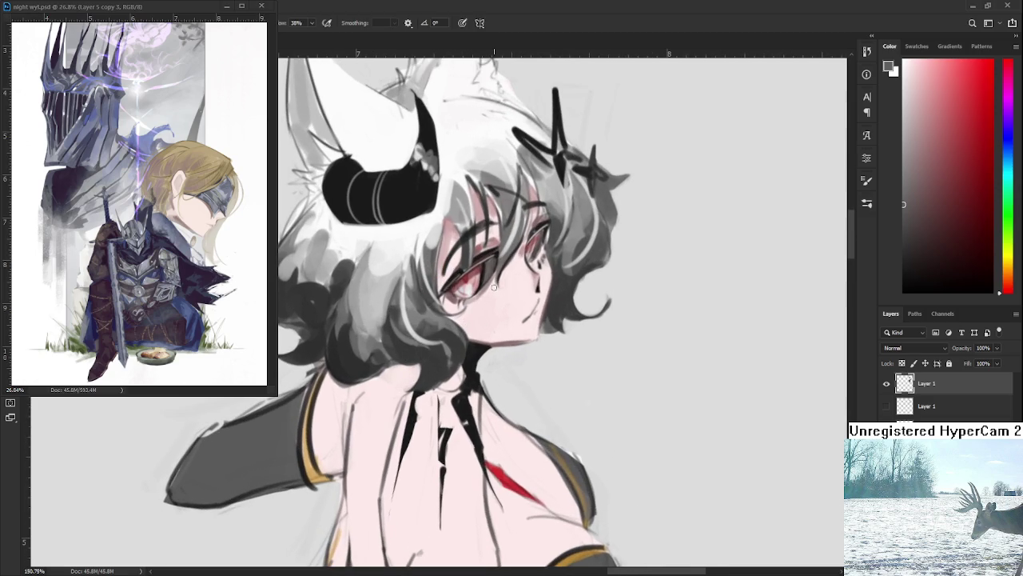
Sample the skin, pick a saturated pink and paint a soft blush below the eye with a bigger brush.
left_click(484, 248, "alt")
left_click(945, 108)
key("bracketright")
key("bracketright")
key("bracketright")
left_click_drag(490, 301, 481, 316)
left_click(481, 316, "alt")
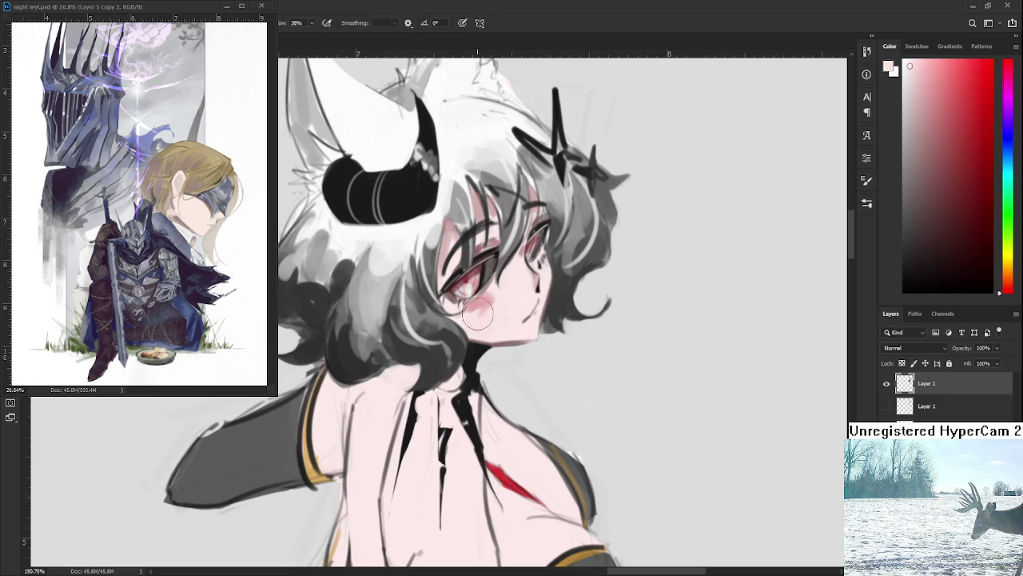
left_click(482, 300, "alt")
left_click(482, 300, "alt")
scroll(529, 270, "down", 2)
scroll(526, 270, "down", 3)
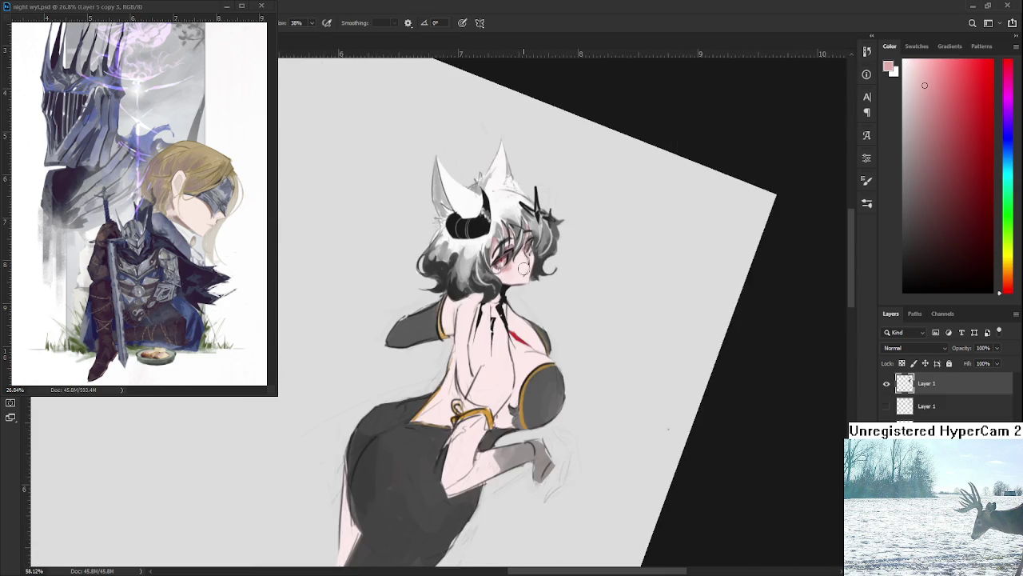
left_click_drag(524, 268, 512, 277)
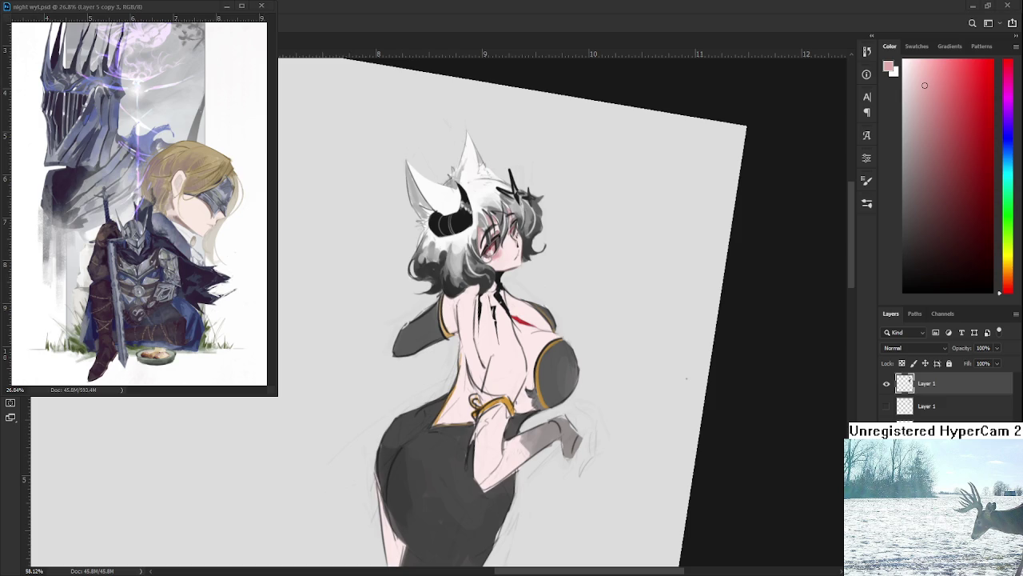
Zoom in on the face and toggle the sketch and painted layers to compare them.
mouse_move(445, 239)
left_mouse_down()
mouse_move(496, 239)
mouse_move(583, 276)
left_mouse_up()
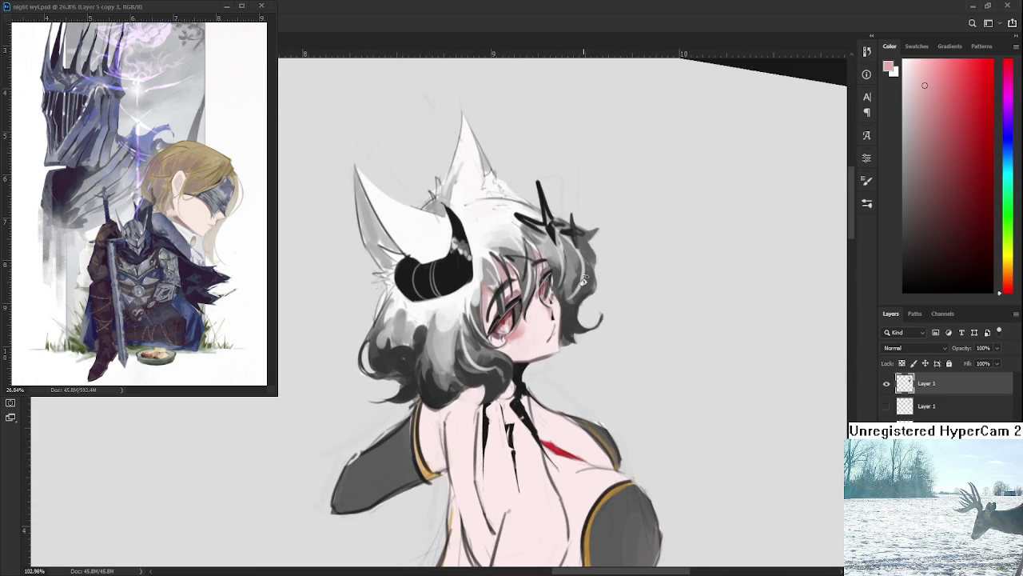
left_click(403, 360, "alt")
left_click(403, 360, "alt")
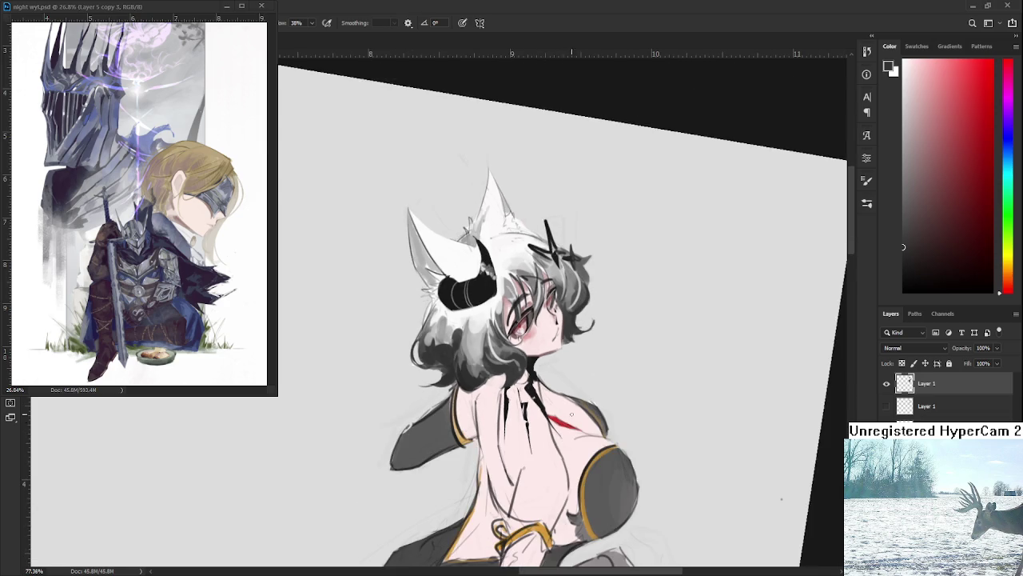
left_click(886, 406)
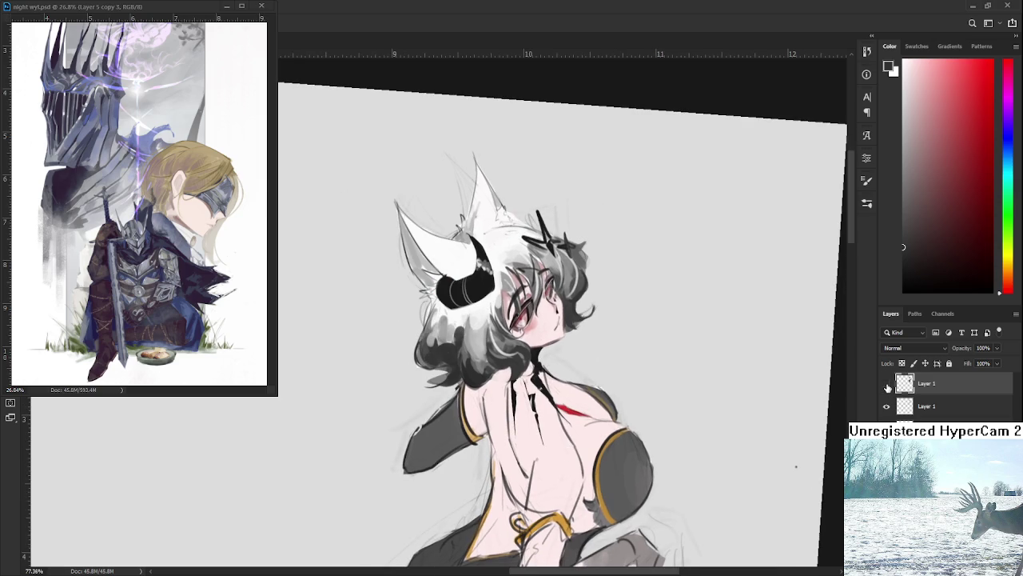
left_click(885, 384)
left_click(885, 384)
left_click(885, 383)
left_click(886, 384)
left_click(886, 383)
left_click(886, 384)
left_click(886, 384)
left_click(886, 384)
left_click(886, 384)
left_click(886, 384)
left_click(886, 384)
left_click(885, 384)
left_click(886, 406)
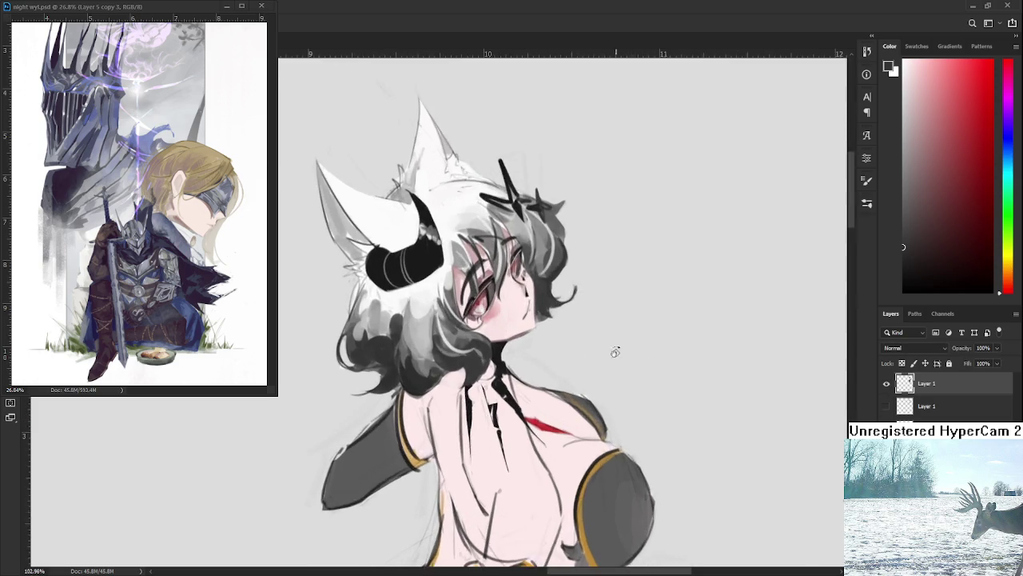
Sample light and dark pinks from the cheek, then tilt and reset the canvas rotation.
scroll(486, 328, "up", 5)
left_click(486, 328, "alt")
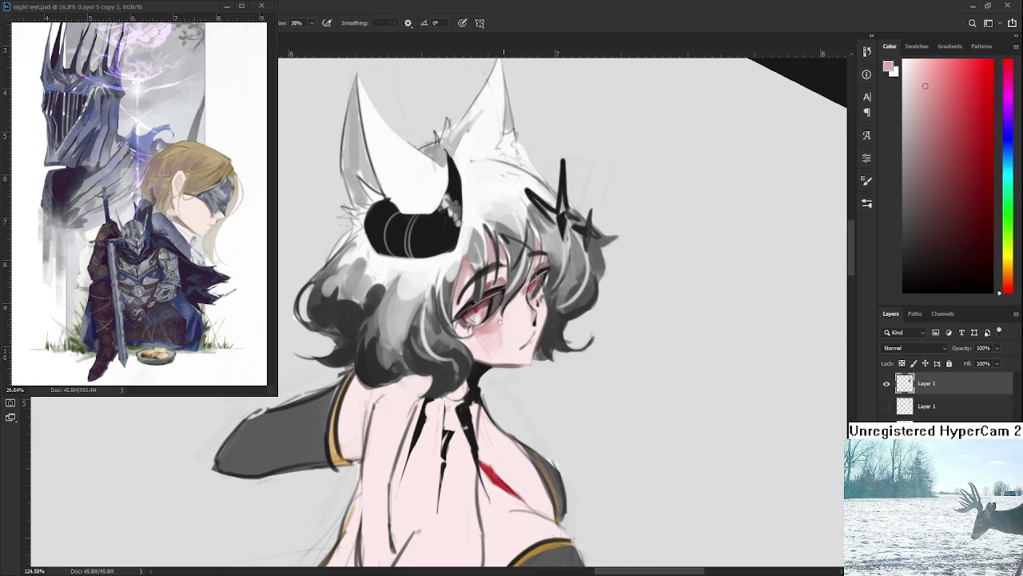
left_click(514, 328, "alt")
left_click(514, 330, "alt")
scroll(562, 308, "down", 5)
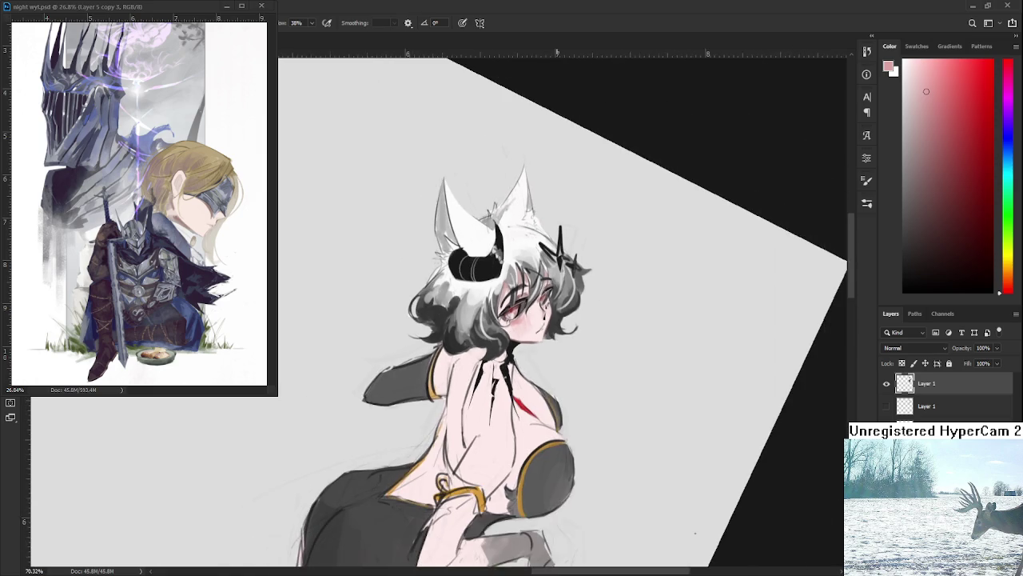
scroll(562, 308, "up", 2)
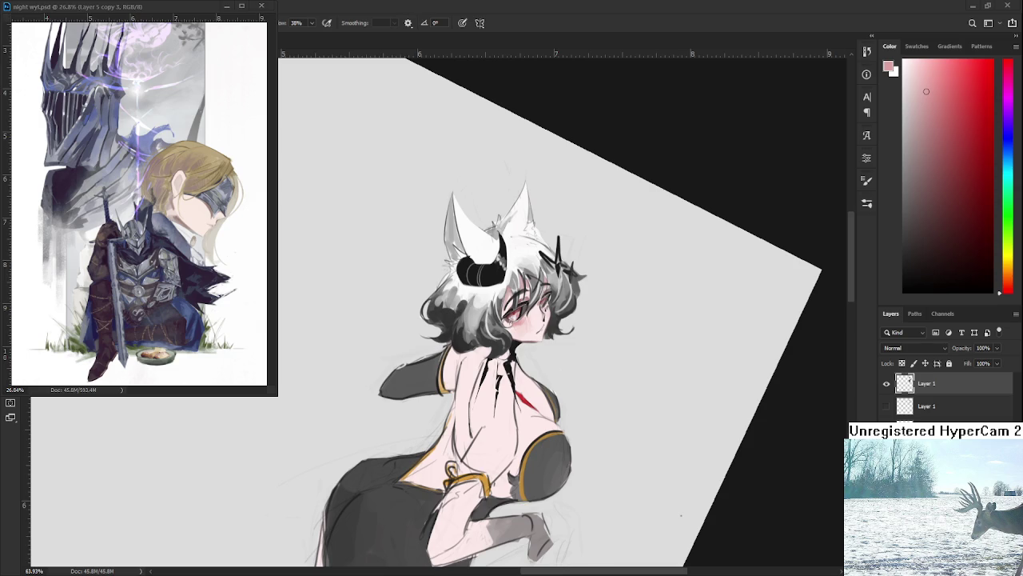
scroll(552, 312, "down", 3)
left_click_drag(512, 239, 448, 240)
scroll(526, 416, "up", 5)
key("Escape")
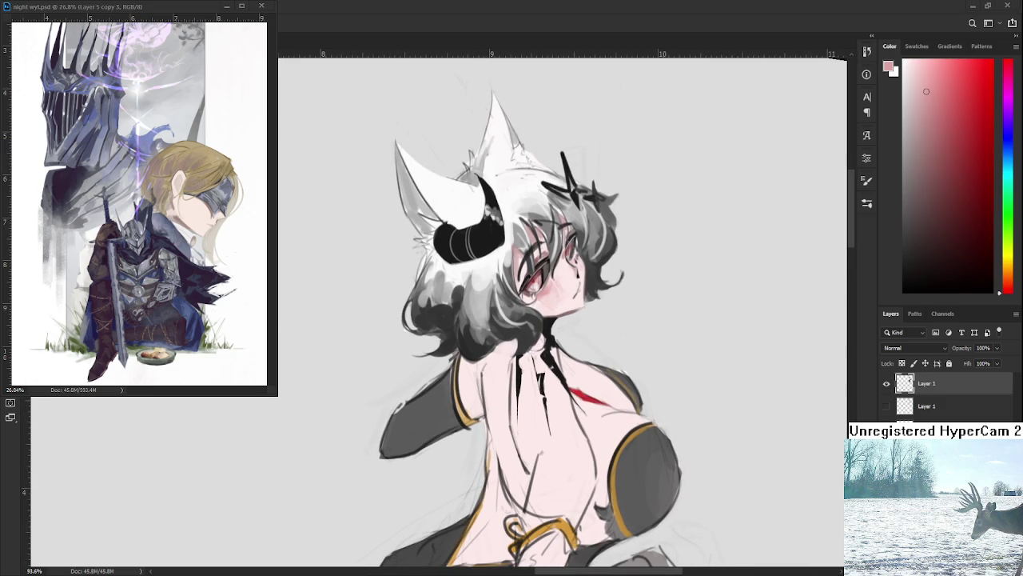
Paint darker grey shading into the raised sleeve.
left_click(440, 402, "alt")
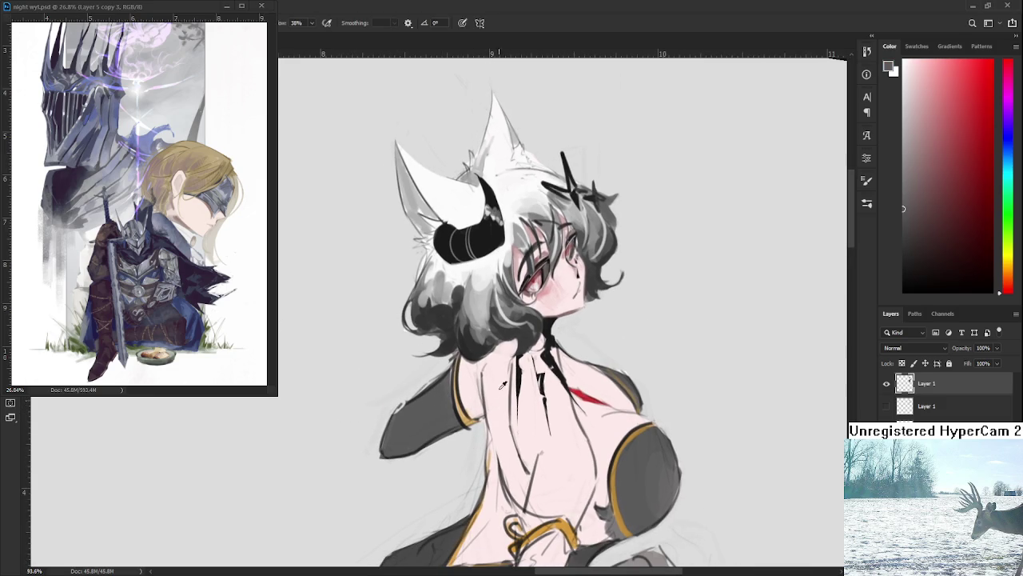
left_click(436, 395, "alt")
left_click_drag(418, 427, 437, 359)
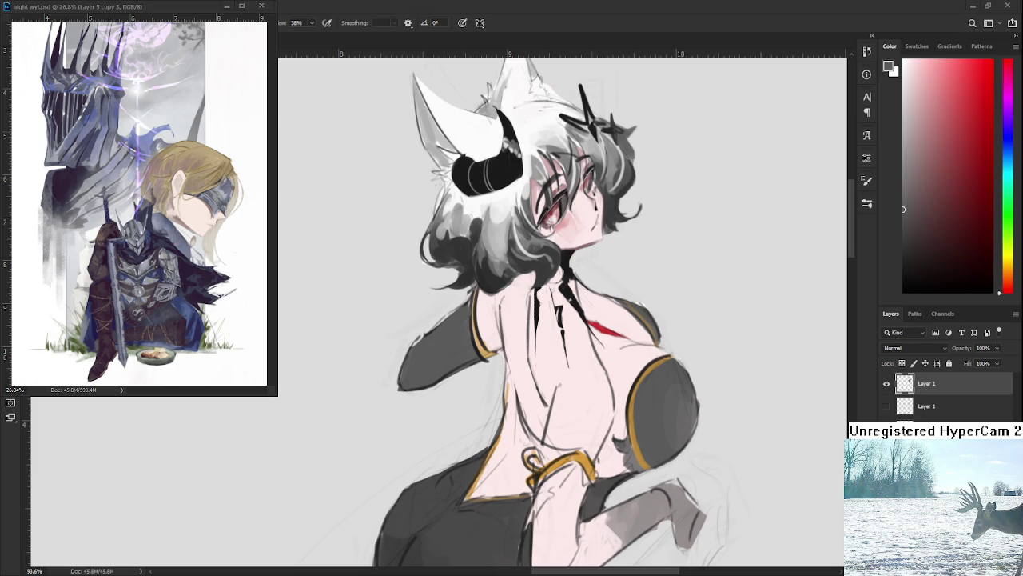
left_click_drag(533, 405, 433, 379)
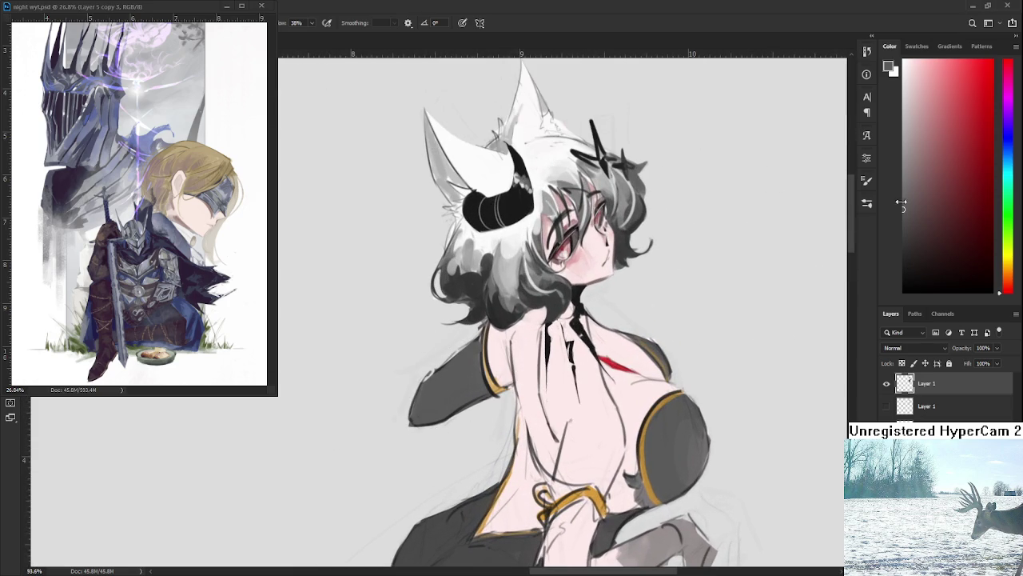
left_click(916, 234)
left_click(913, 253)
mouse_move(426, 389)
left_mouse_down()
mouse_move(425, 400)
mouse_move(439, 393)
left_mouse_up()
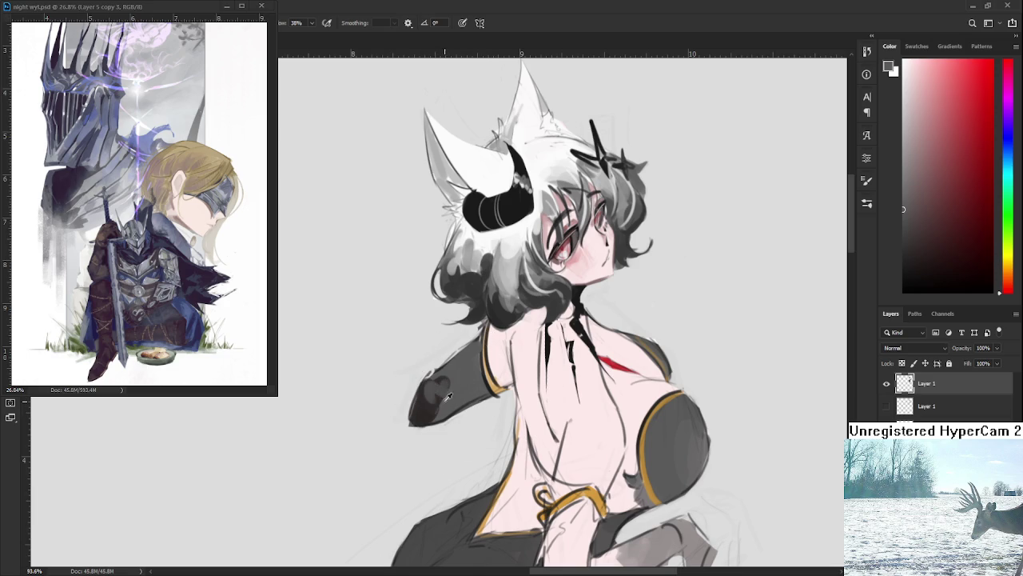
Darken the sleeve's tip and lower edge with a deeper grey.
left_click(457, 392, "alt")
left_click_drag(457, 392, 423, 411)
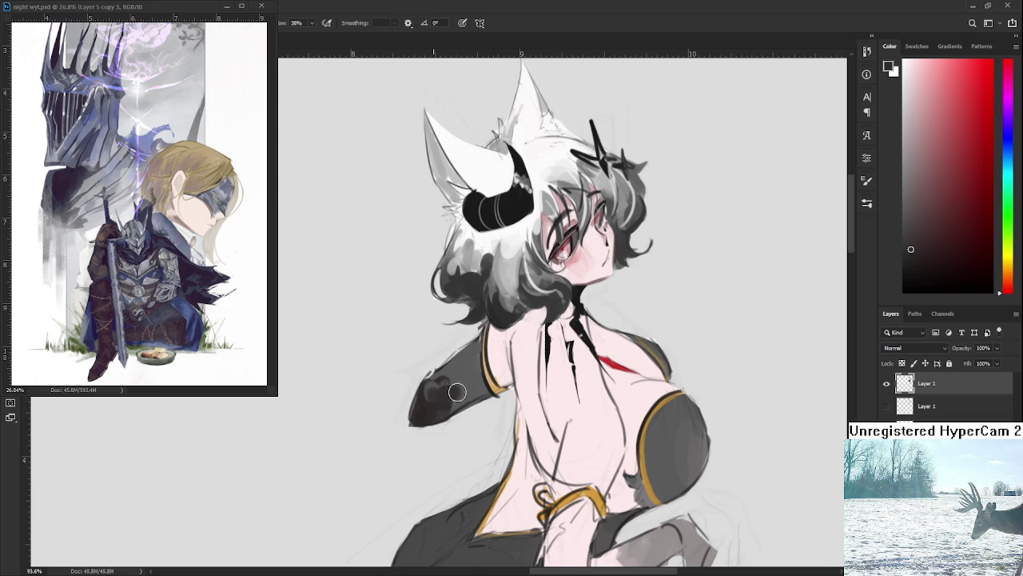
left_click(439, 392, "alt")
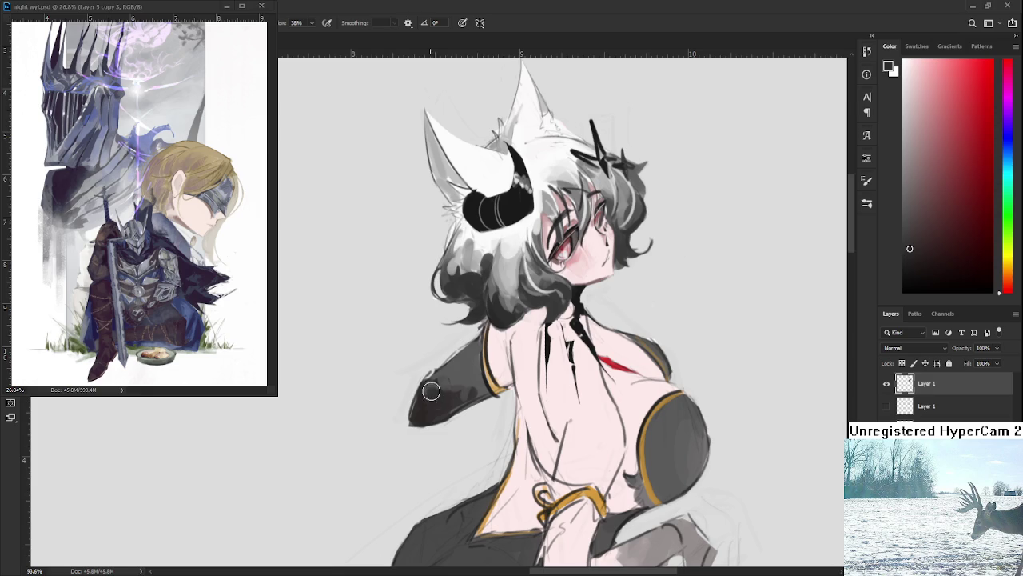
left_click(451, 378, "alt")
left_click(431, 402, "alt")
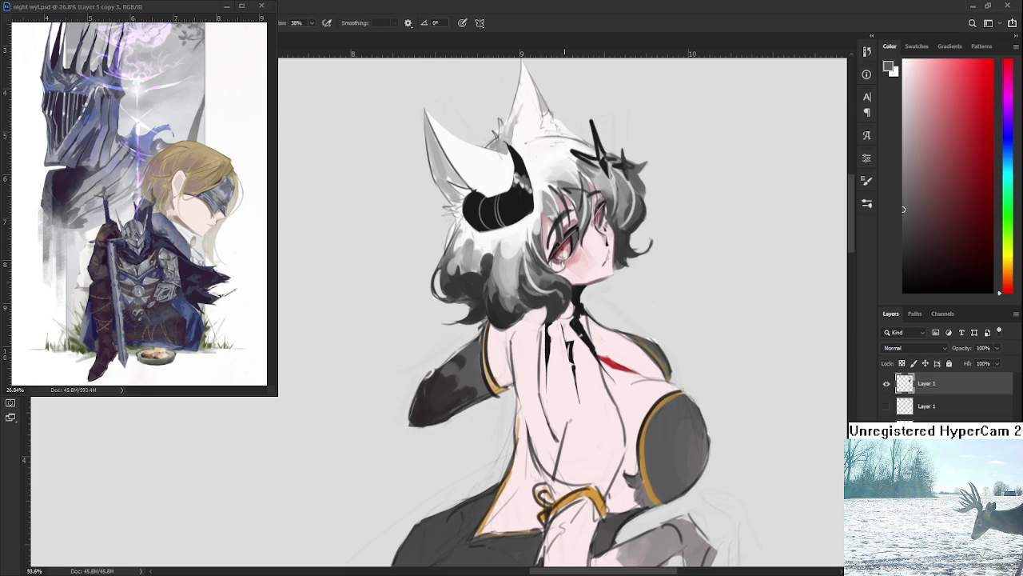
left_click(436, 391, "alt")
mouse_move(430, 386)
left_mouse_down()
mouse_move(424, 416)
mouse_move(427, 382)
left_mouse_up()
left_click_drag(414, 422, 454, 403)
Test several sleeve greys, ending on the gold of the sleeve trim.
left_click(458, 388, "alt")
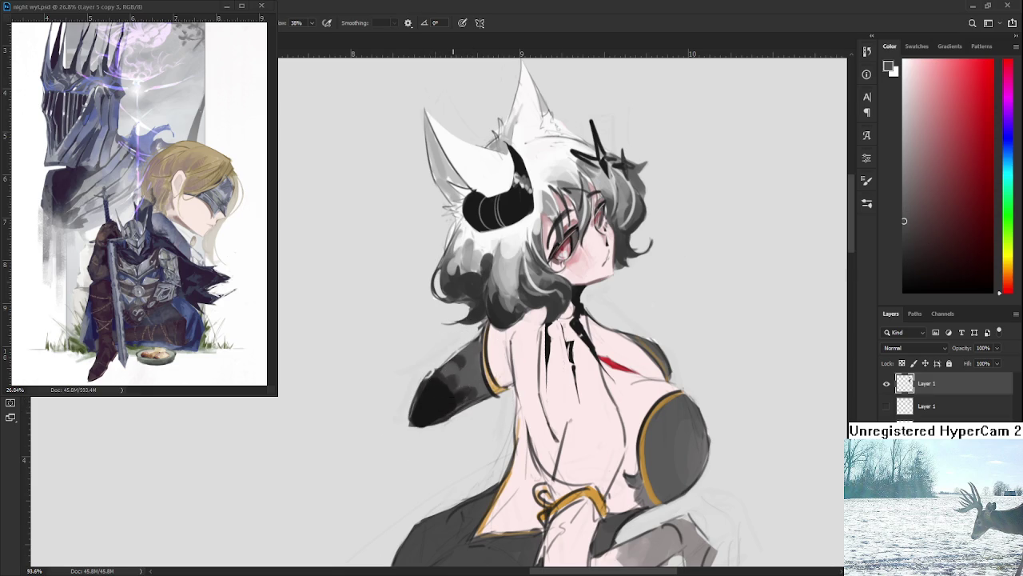
left_click(441, 392, "alt")
left_click(446, 384, "alt")
left_click(449, 376, "alt")
left_click(438, 398, "alt")
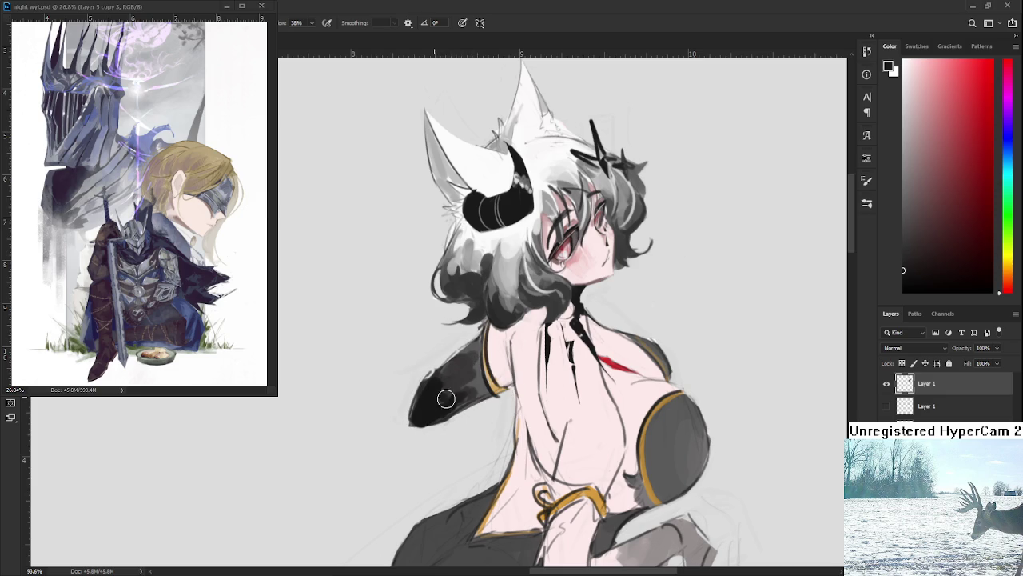
left_click(458, 376, "alt")
left_click(463, 394, "alt")
left_click(466, 386, "alt")
left_click(473, 388, "alt")
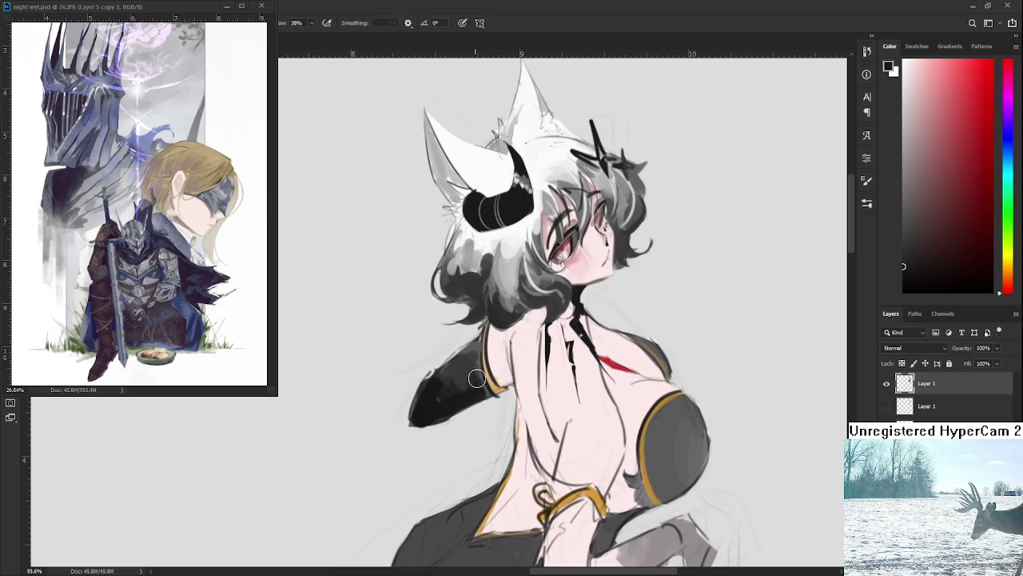
left_click(499, 384, "alt")
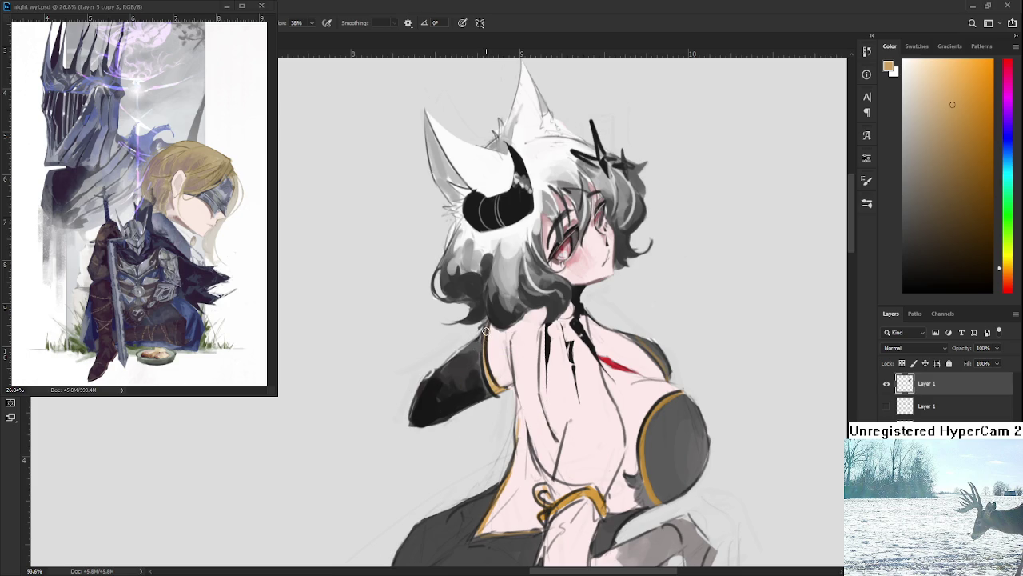
Paint a thick gold trim along the shoulder edge and down the sleeve border.
left_click_drag(484, 326, 485, 388)
key("ctrl+z")
left_click_drag(486, 324, 486, 383)
left_click(498, 358, "alt")
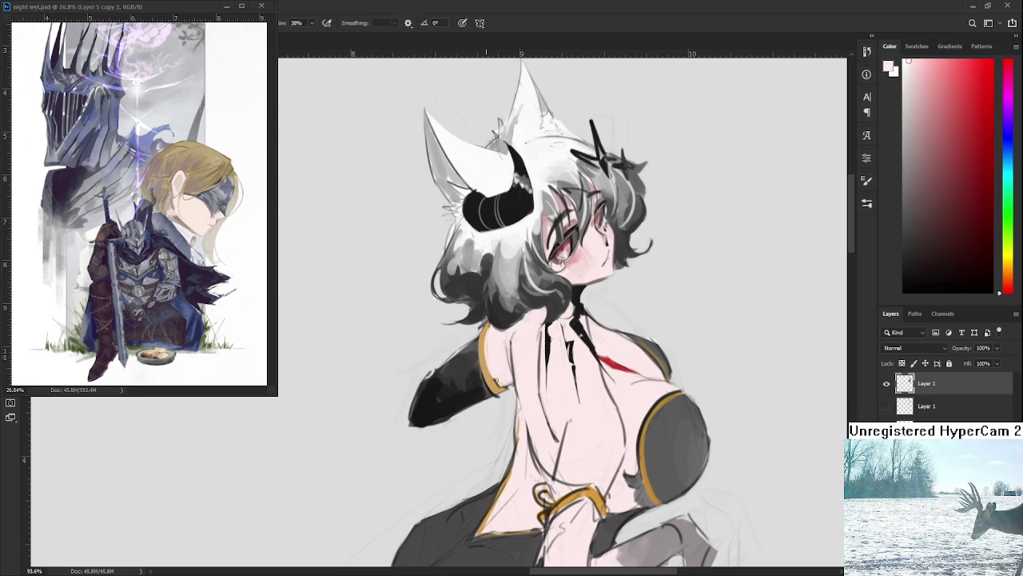
left_click(484, 344, "alt")
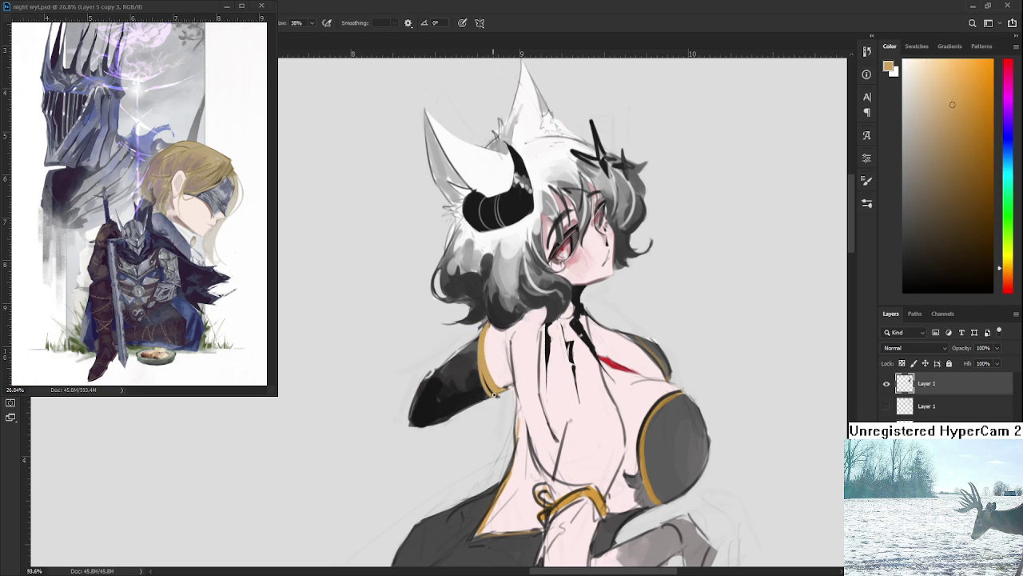
left_click_drag(485, 345, 494, 389)
Add small dark reddish-brown marks near the gold trim.
left_click(965, 204)
left_click(965, 192)
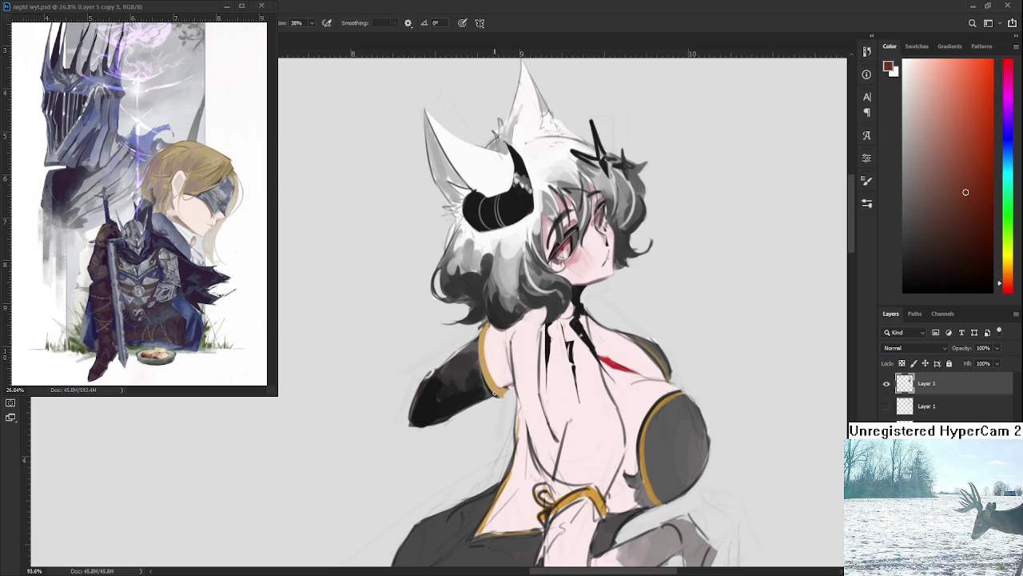
left_click(500, 392, "alt")
left_click_drag(489, 323, 484, 336)
left_click(483, 339, "alt")
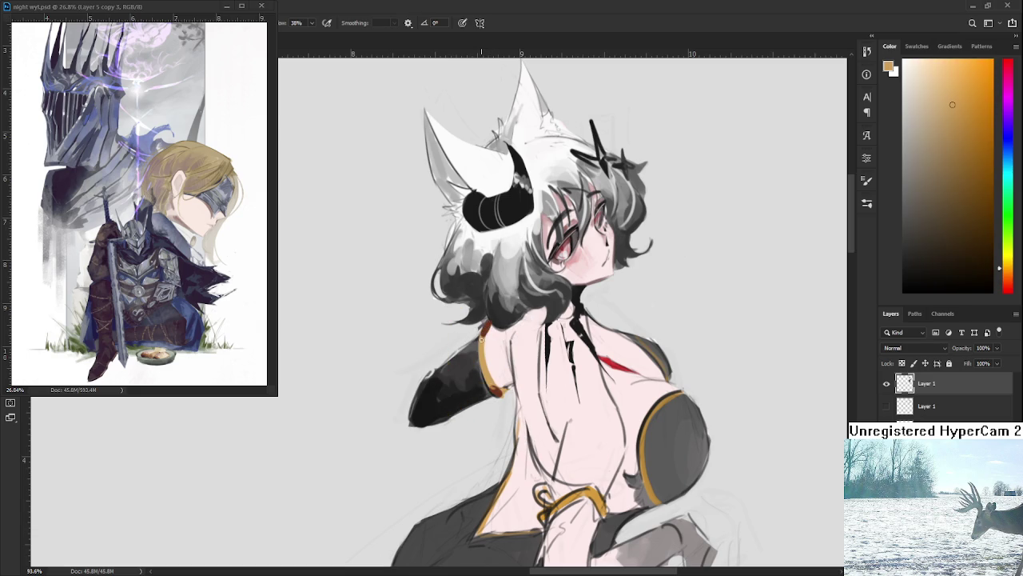
left_click(489, 328, "alt")
left_click(491, 389, "alt")
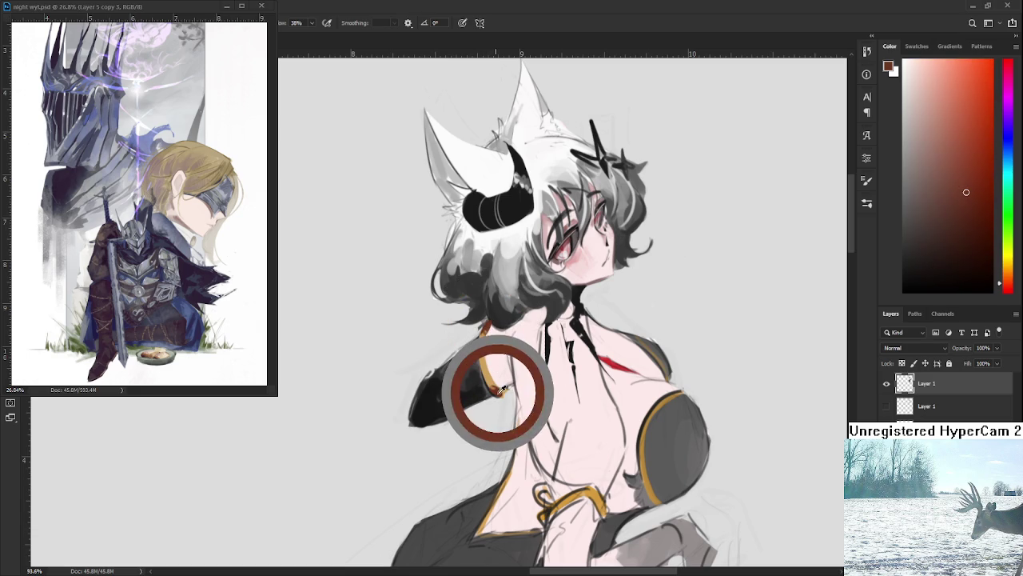
left_click(491, 387, "alt")
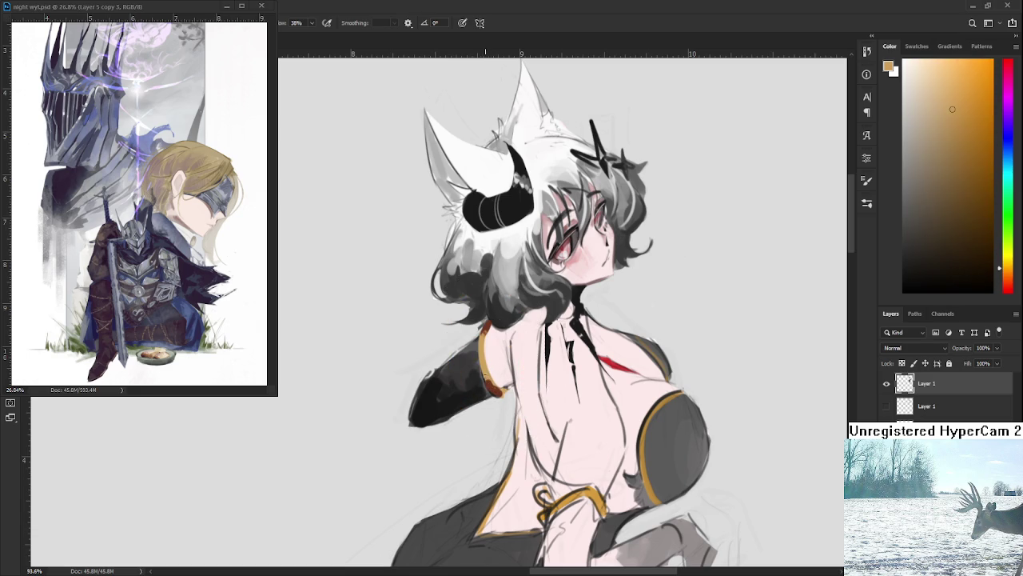
Sample white, peach skin and dark red tones from the ear, hair and sleeve.
left_click(481, 366, "alt")
left_click(491, 180, "alt")
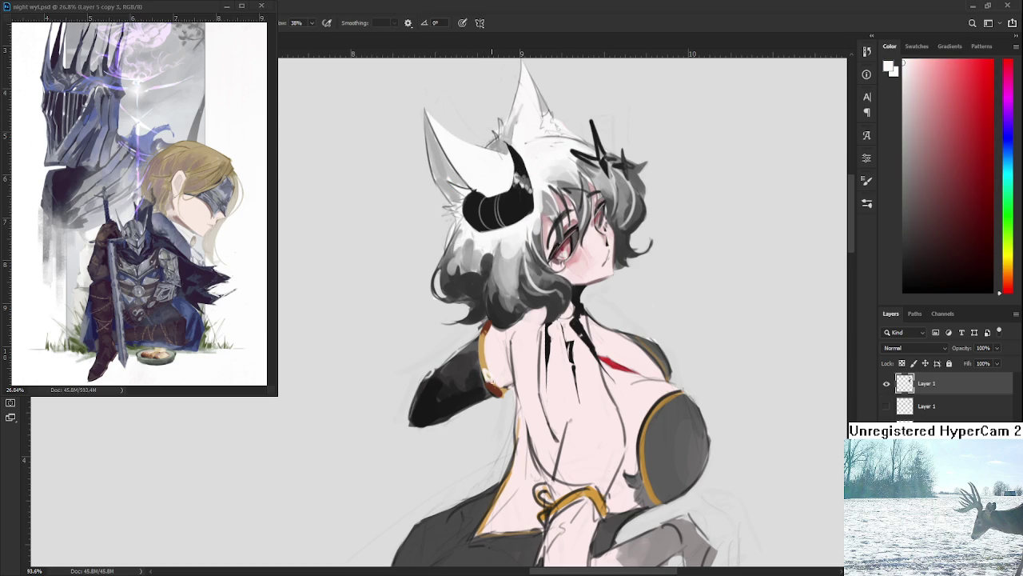
left_click(490, 376, "alt")
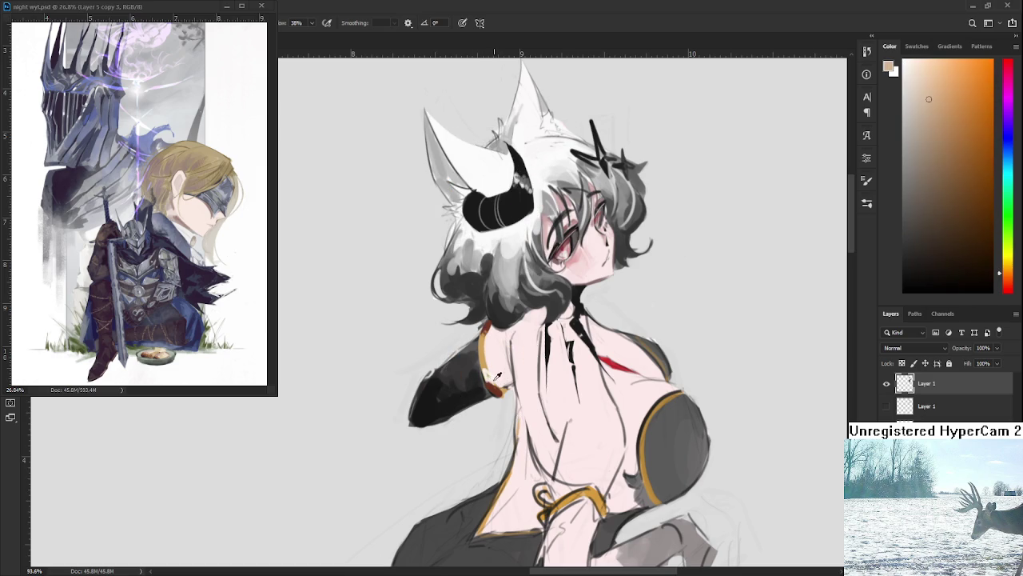
left_click(495, 233, "alt")
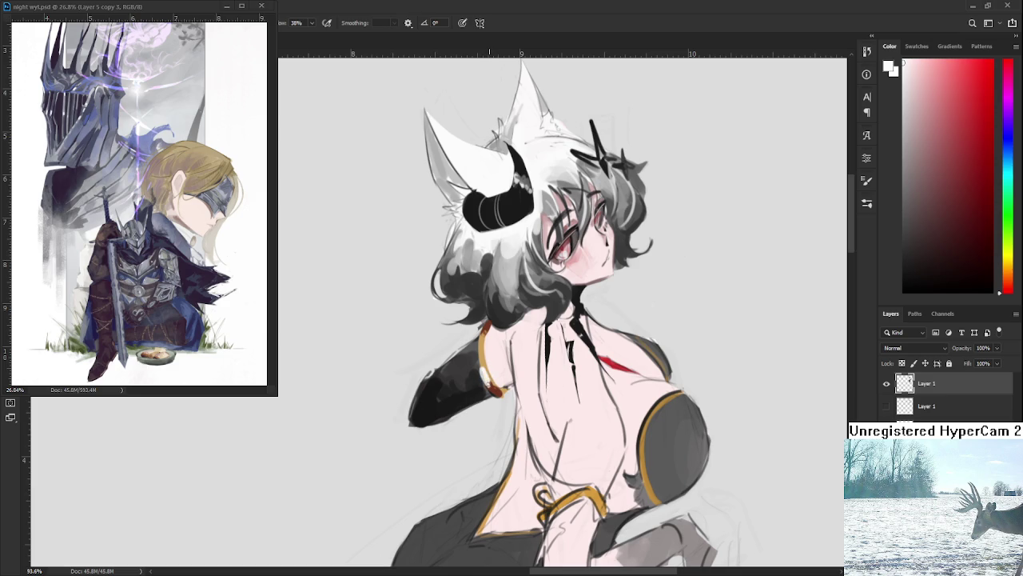
left_click(490, 389, "alt")
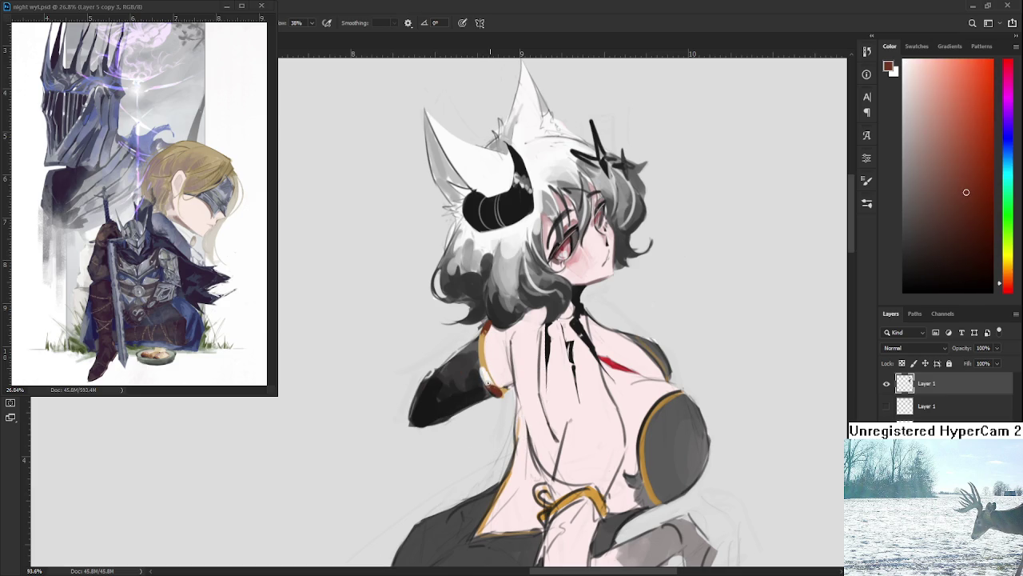
left_click(486, 378, "alt")
left_click(478, 374, "alt")
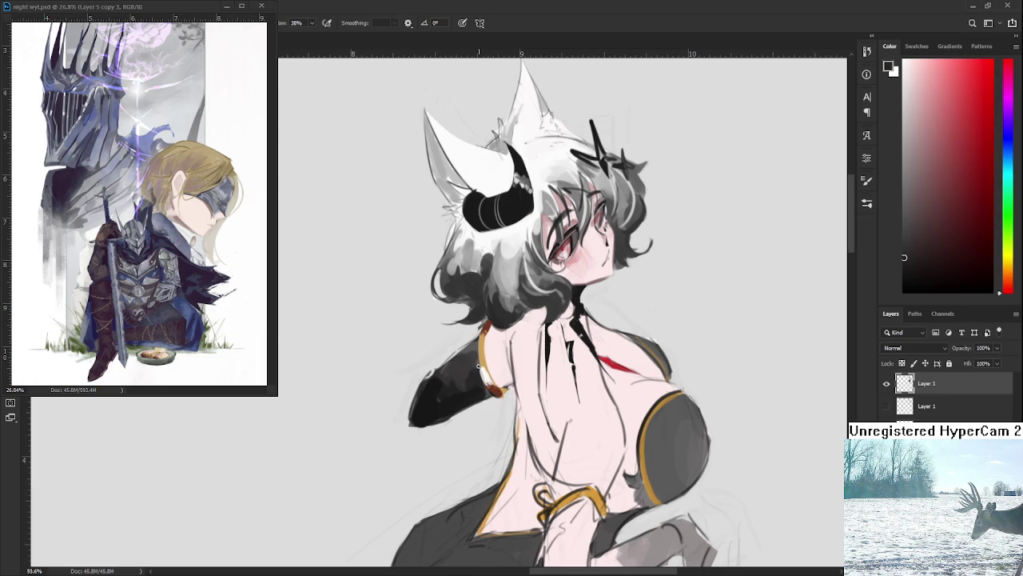
Resample the gold trim colour and rotate the view out to the whole figure.
left_click(483, 362, "alt")
left_click(486, 376, "alt")
left_click(486, 368, "alt")
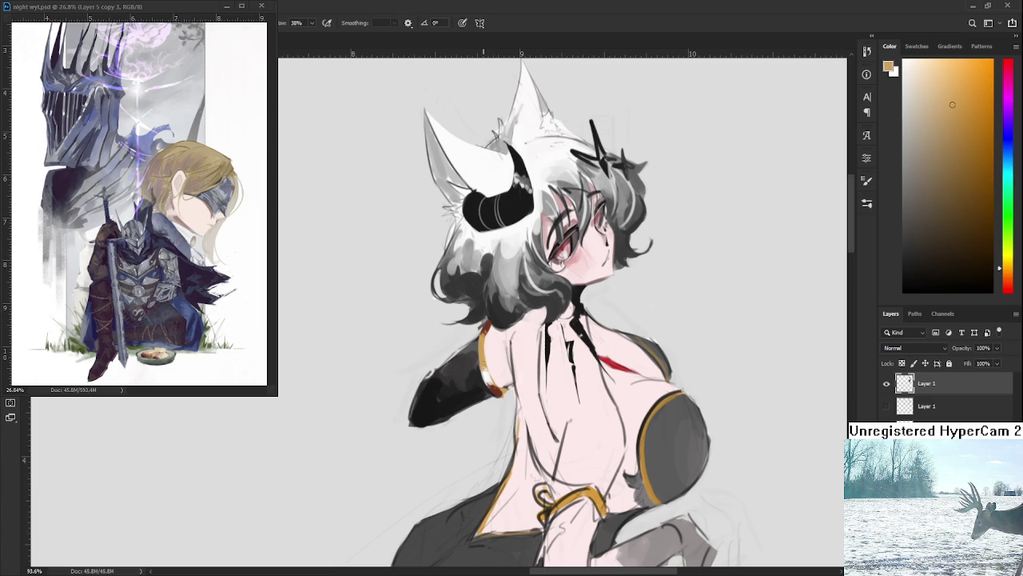
left_click(485, 326, "alt")
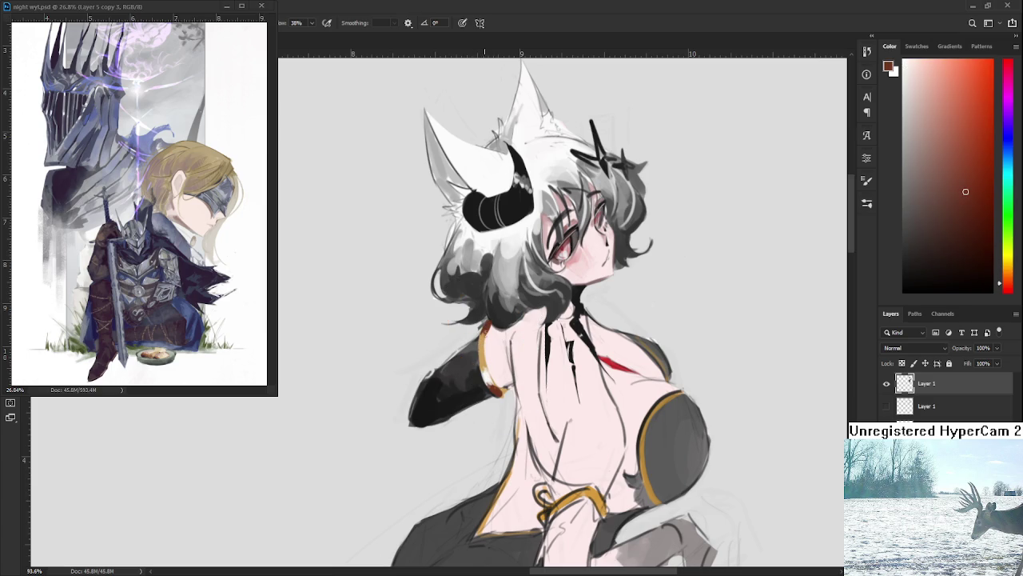
left_click(484, 352, "alt")
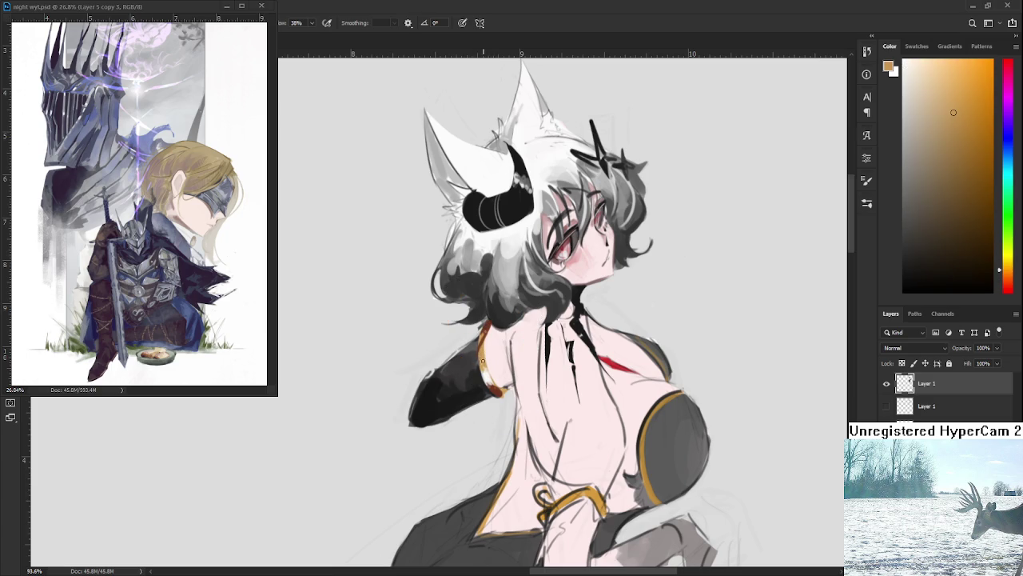
left_click_drag(422, 293, 479, 264)
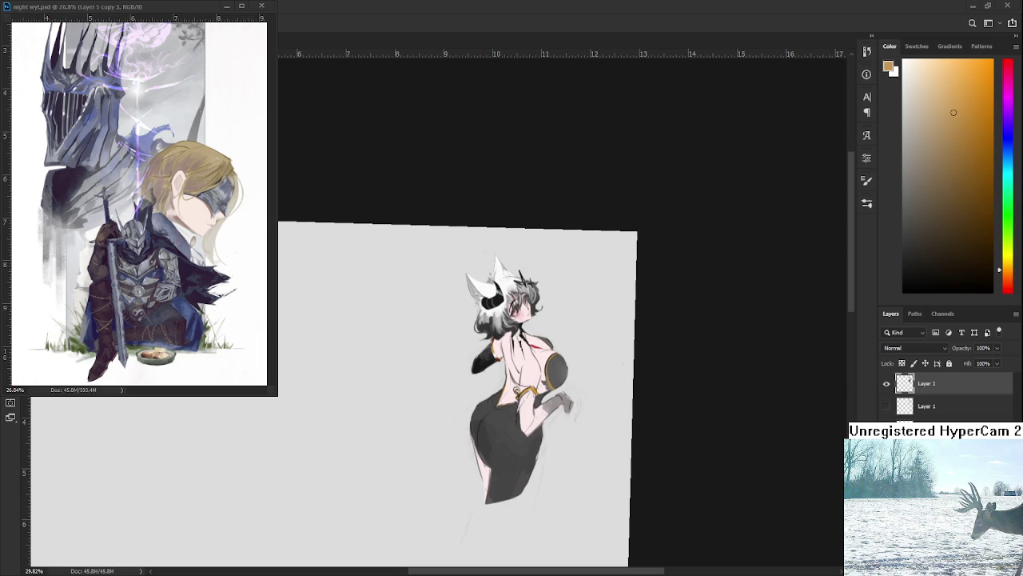
Paint an orange V-shaped band on the sleeve cuff.
scroll(478, 362, "up", 4)
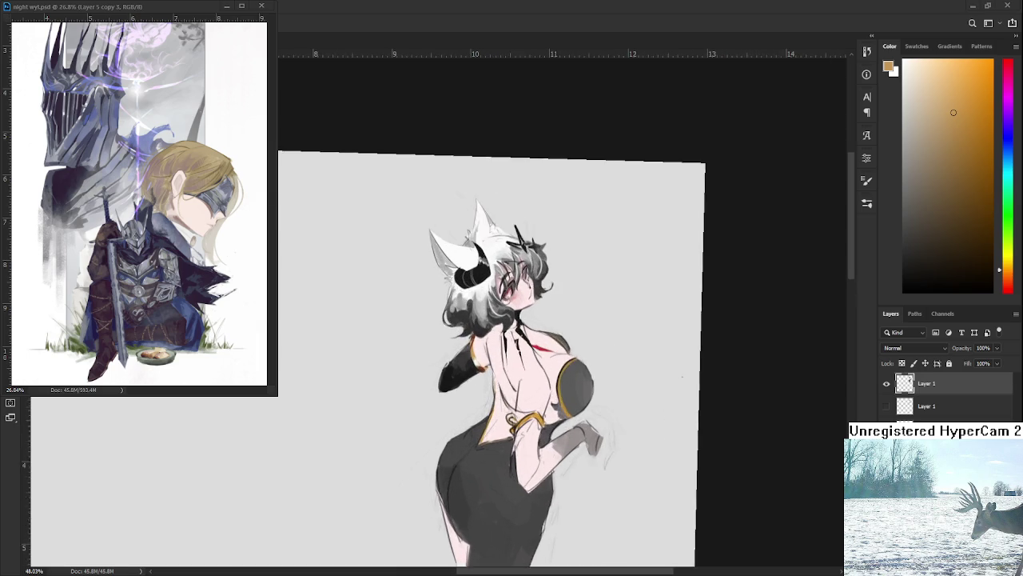
scroll(478, 362, "up", 4)
key("b")
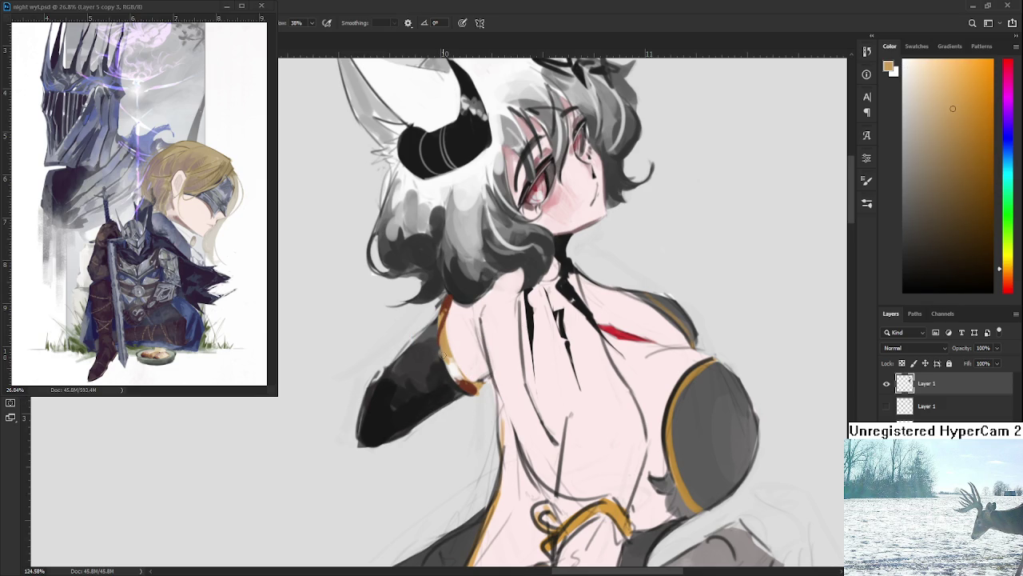
left_click_drag(442, 351, 473, 385)
Paint skin pink over the cuff area and orange along the cuff edge.
left_click(447, 377, "alt")
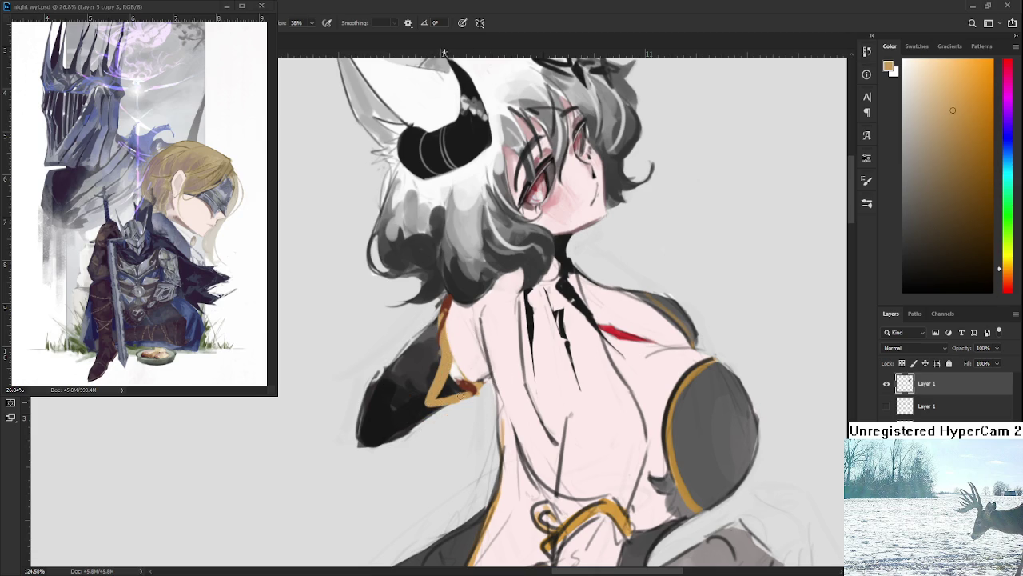
left_click(457, 386, "alt")
left_click(455, 346, "alt")
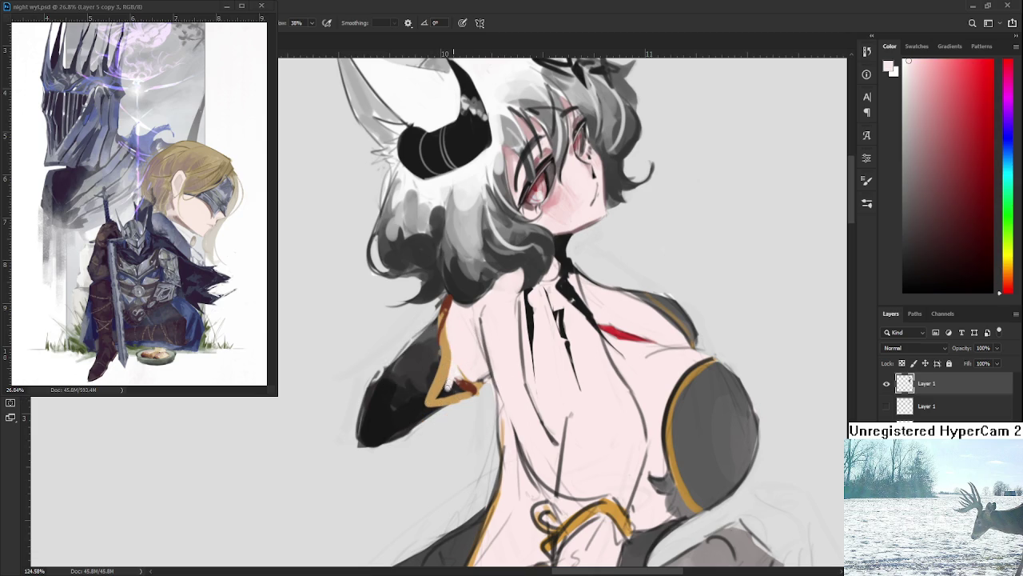
left_click_drag(446, 387, 472, 386)
left_click(450, 389, "alt")
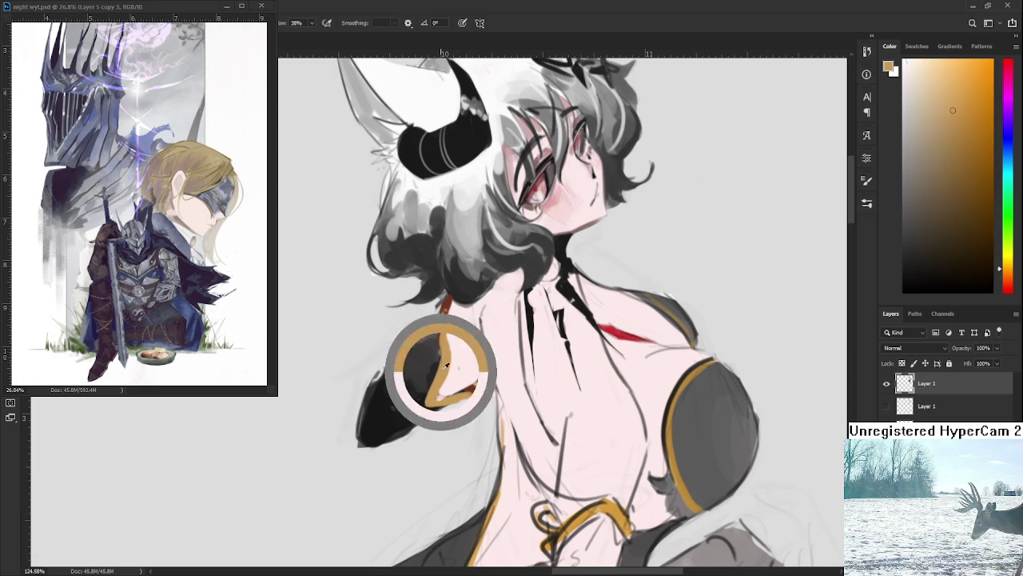
left_click_drag(435, 401, 477, 384)
Shade the orange cuff edge with dark red.
key("e")
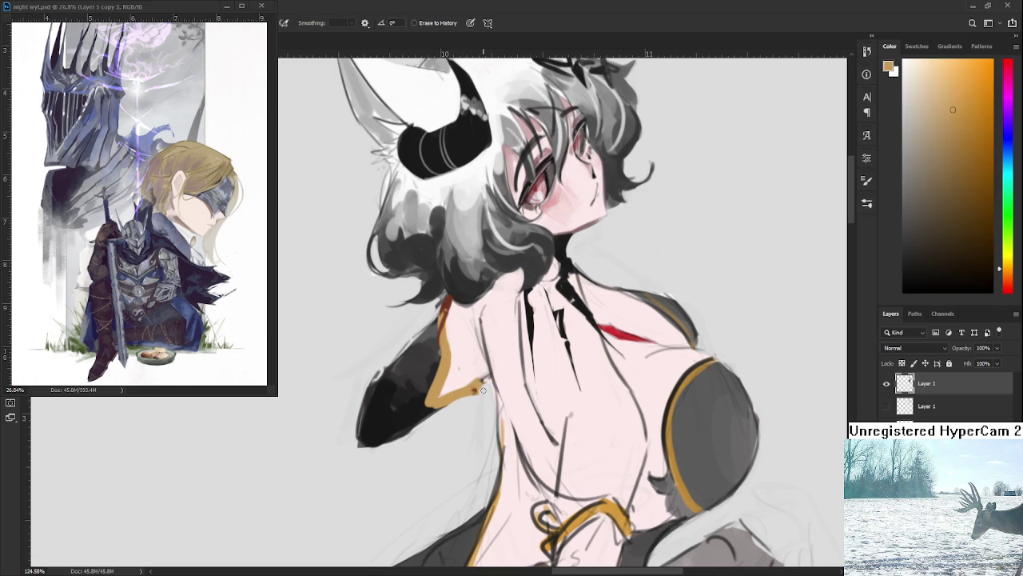
key("b")
left_click(445, 309, "alt")
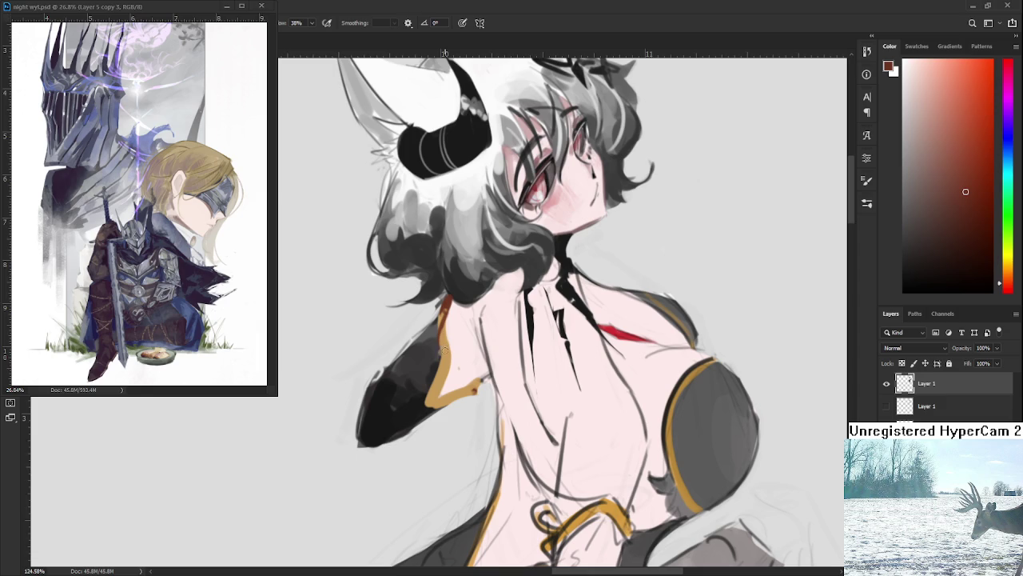
left_click_drag(444, 355, 436, 374)
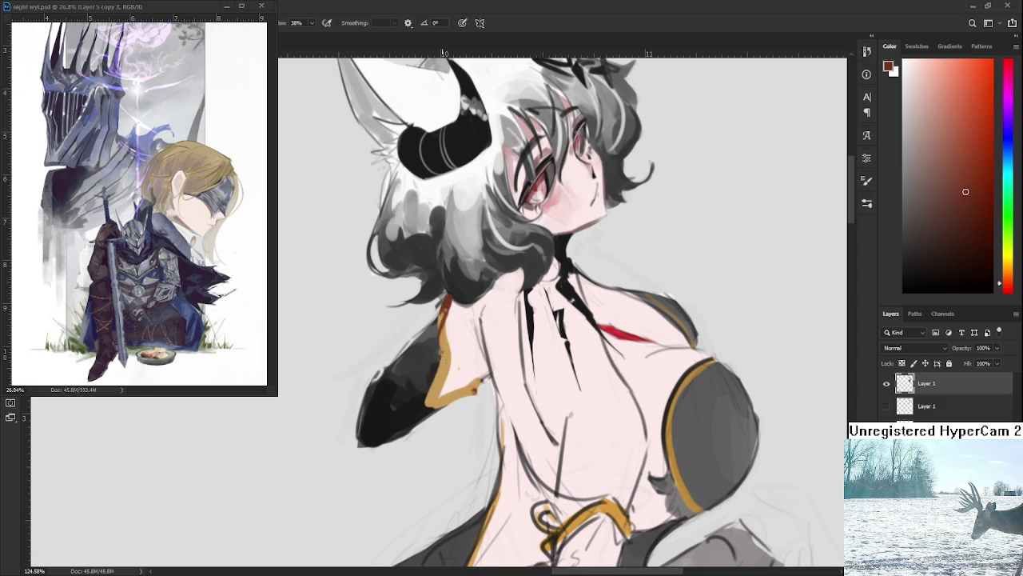
left_click(437, 390, "alt")
left_click(438, 387, "alt")
left_click(438, 387, "alt")
left_click(439, 386, "alt")
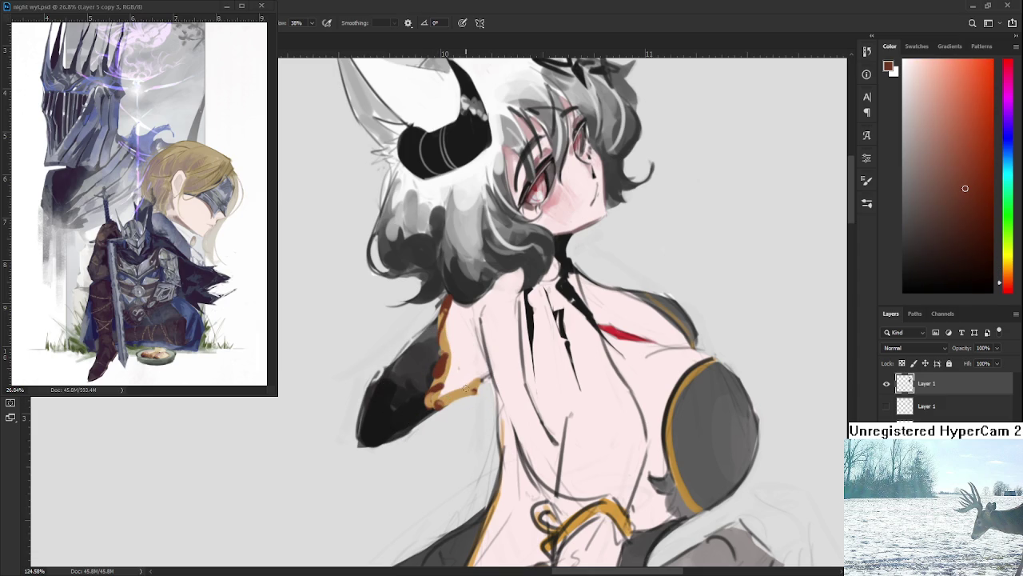
left_click(468, 391, "alt")
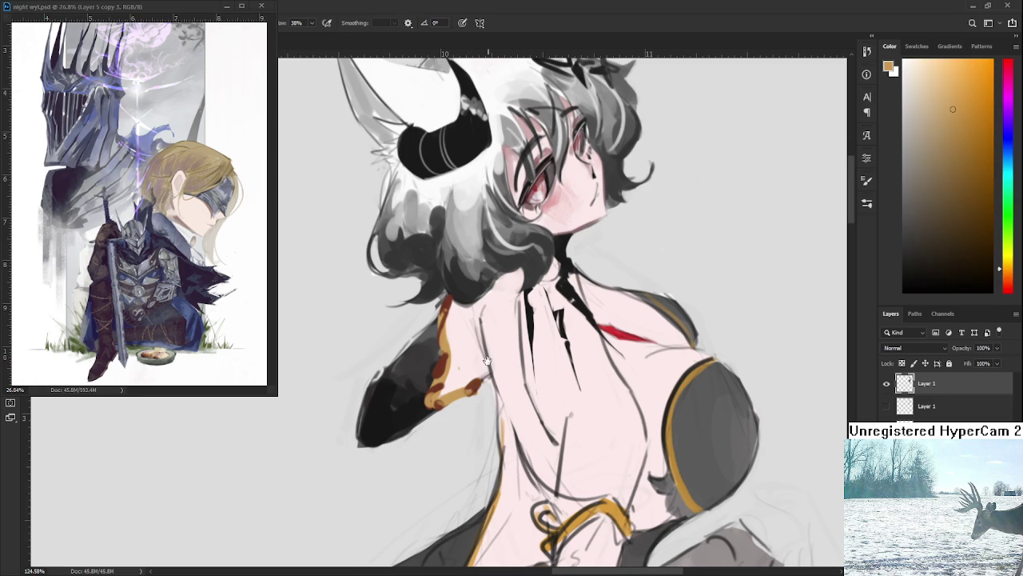
Paint white highlights along the gold band.
left_click_drag(468, 390, 444, 438)
left_click(450, 231, "alt")
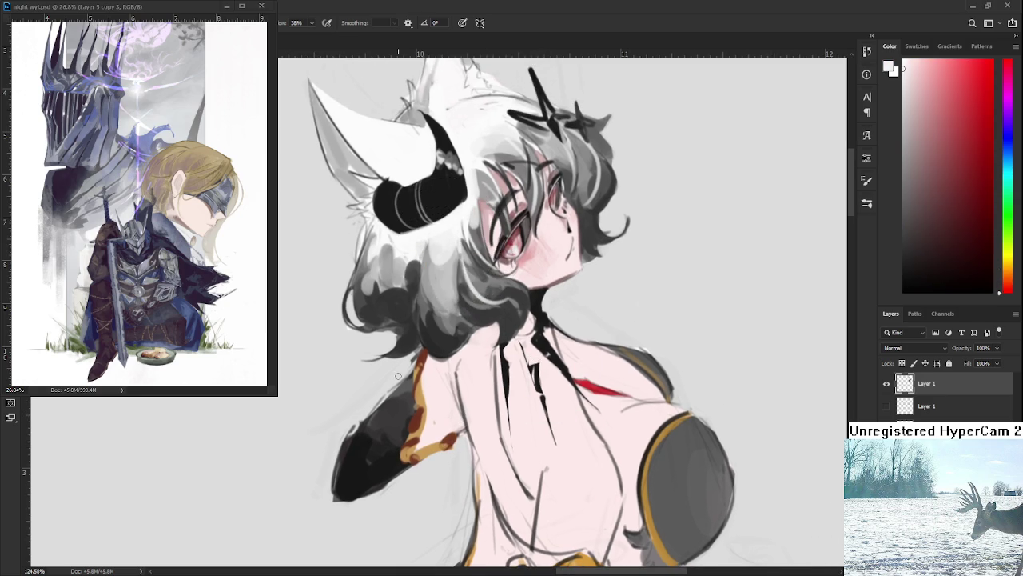
left_click_drag(419, 433, 411, 454)
left_click(417, 385, "alt")
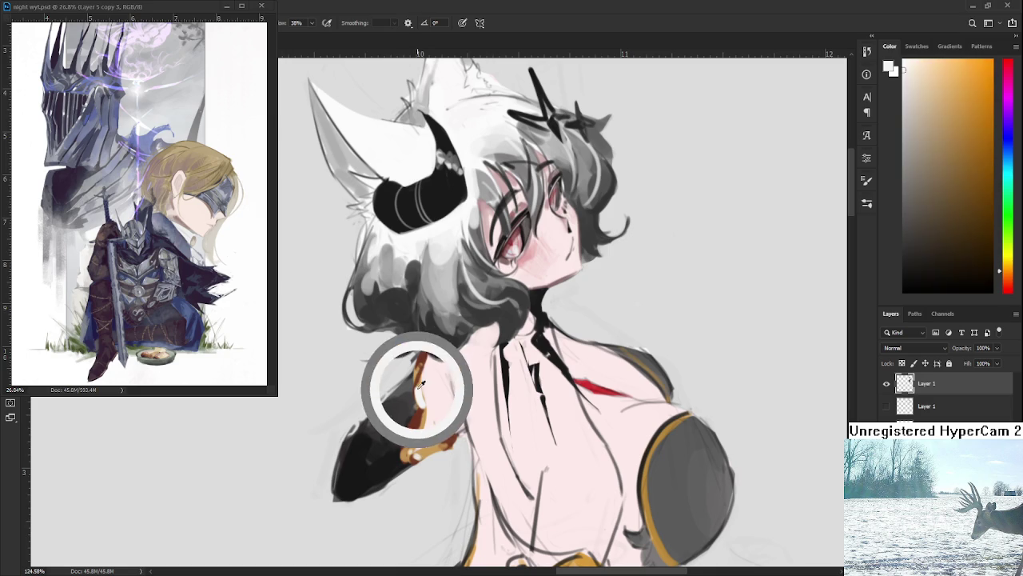
left_click(423, 399, "alt")
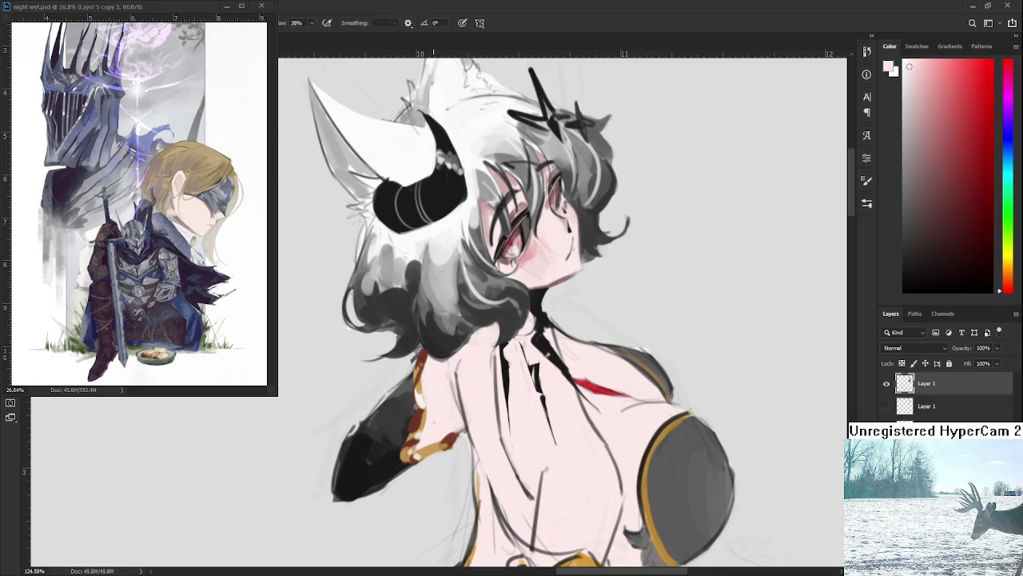
Tilt the view diagonally and fill the sleeve tip below the arm with black.
scroll(454, 352, "down", 5)
scroll(454, 351, "down", 3)
scroll(454, 351, "down", 1)
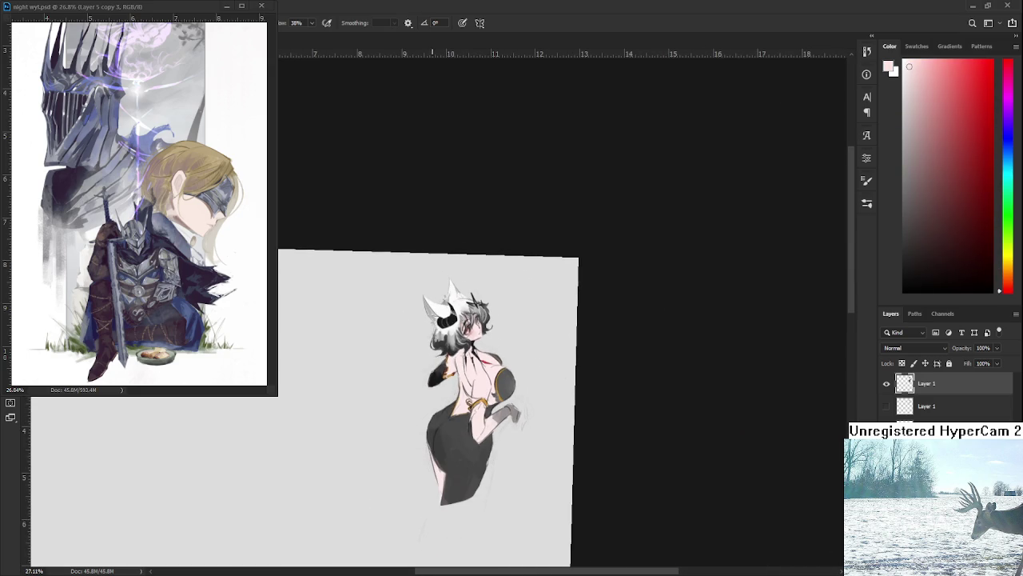
scroll(445, 345, "up", 3)
scroll(431, 352, "up", 3)
scroll(400, 366, "up", 1)
scroll(405, 356, "up", 2)
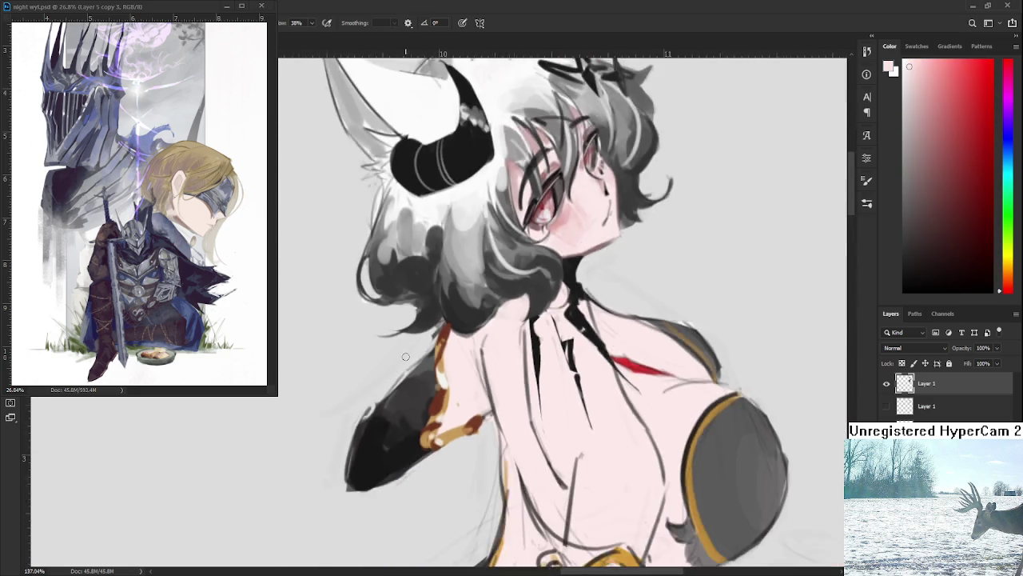
scroll(405, 357, "down", 4)
scroll(406, 357, "down", 1)
scroll(408, 359, "up", 1)
scroll(409, 359, "up", 2)
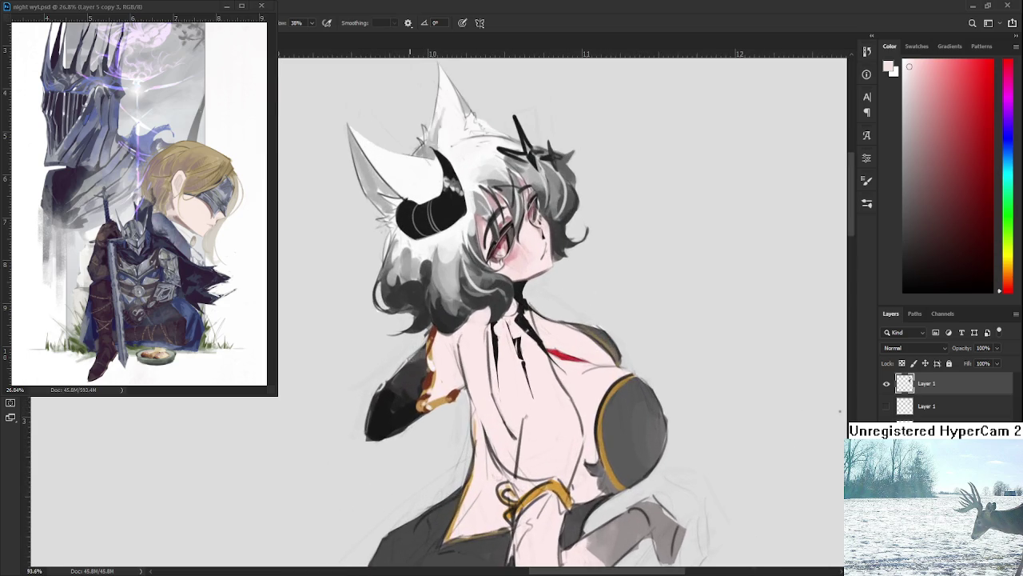
key("r")
left_click_drag(409, 360, 441, 351)
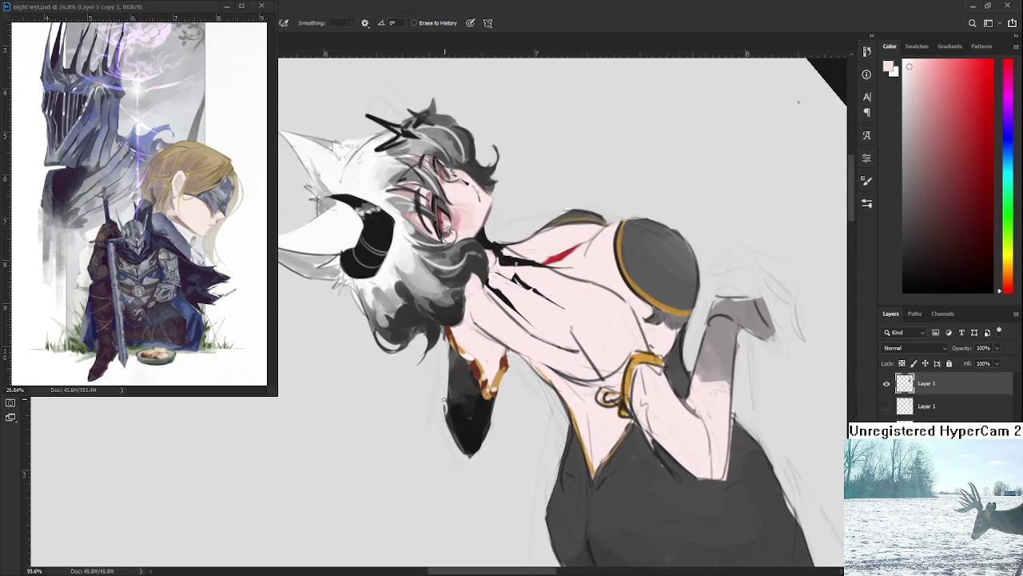
key("b")
left_click(461, 397, "alt")
left_click_drag(451, 356, 450, 406)
Erase the black sleeve tip's edge clean and reset the view upright.
left_click(449, 395, "alt")
left_click(453, 401, "alt")
key("r")
mouse_move(453, 401)
left_mouse_down()
mouse_move(402, 390)
mouse_move(458, 389)
left_mouse_up()
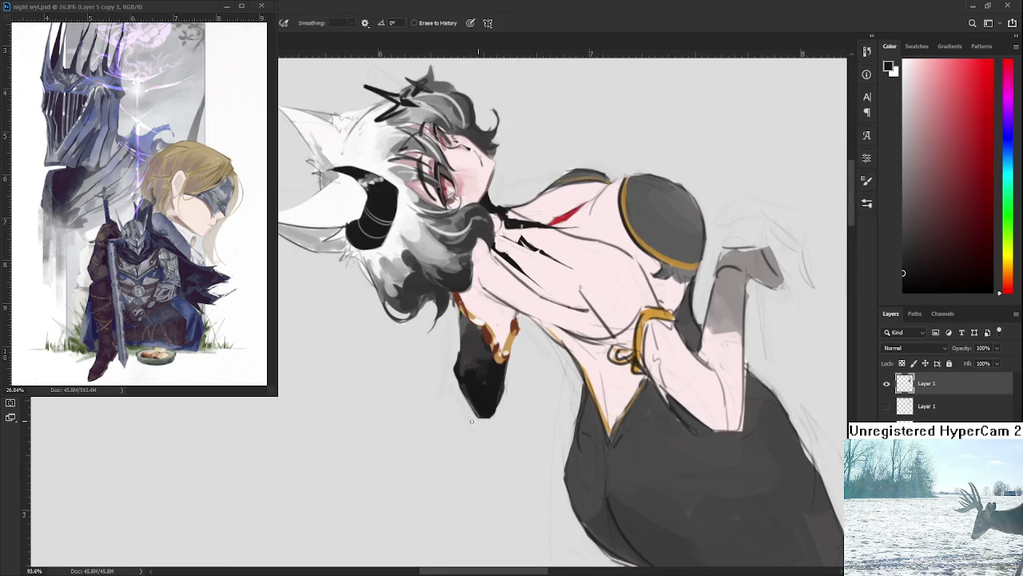
mouse_move(503, 395)
left_mouse_down()
mouse_move(510, 366)
mouse_move(510, 377)
mouse_move(610, 410)
mouse_move(600, 386)
left_mouse_up()
key("r")
scroll(610, 410, "down", 3)
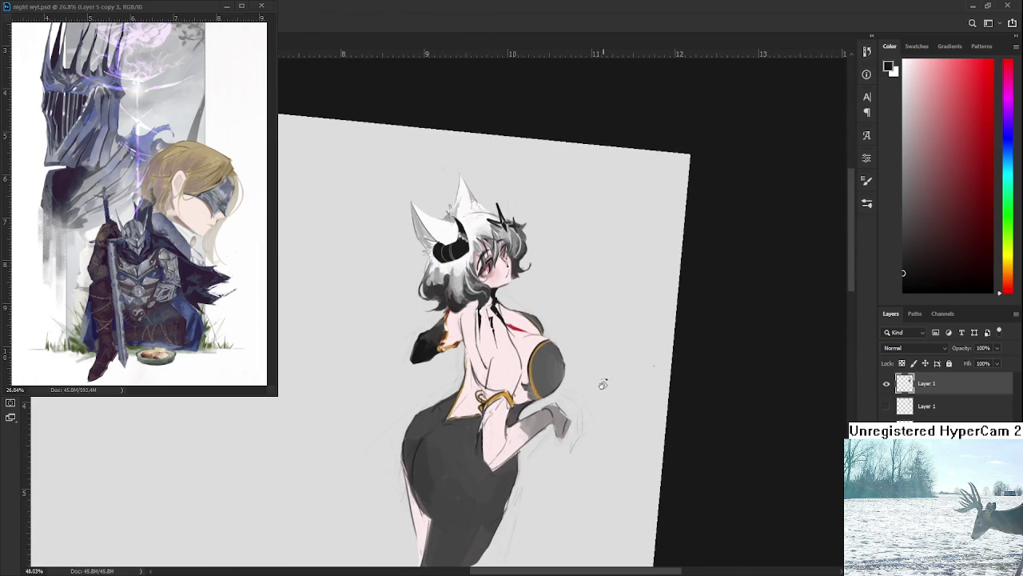
Darken the top-left and hip area of the black skirt.
scroll(524, 358, "down", 1)
scroll(524, 357, "up", 2)
scroll(524, 358, "up", 2)
scroll(524, 357, "down", 1)
scroll(524, 358, "down", 1)
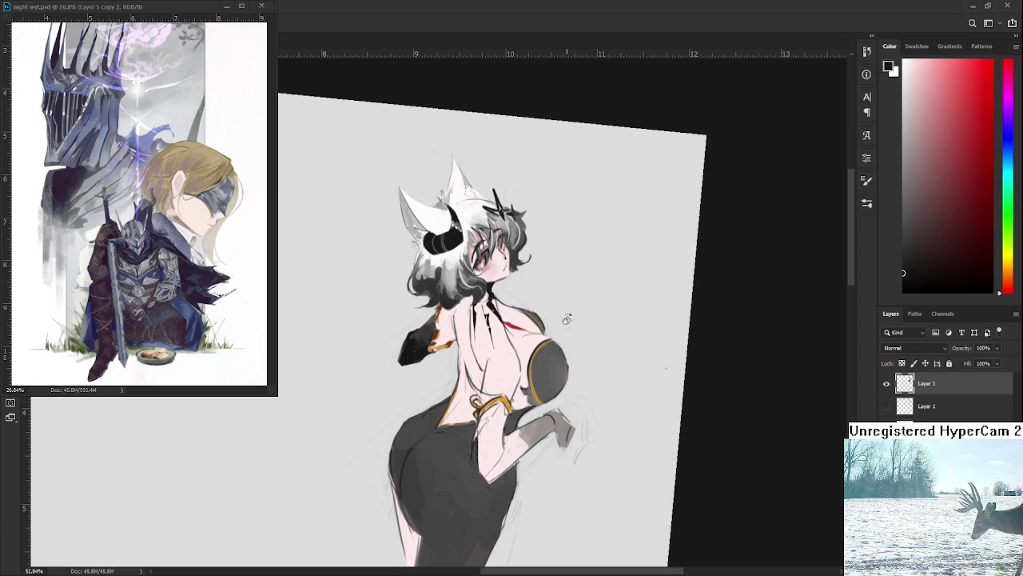
left_click_drag(449, 369, 562, 373)
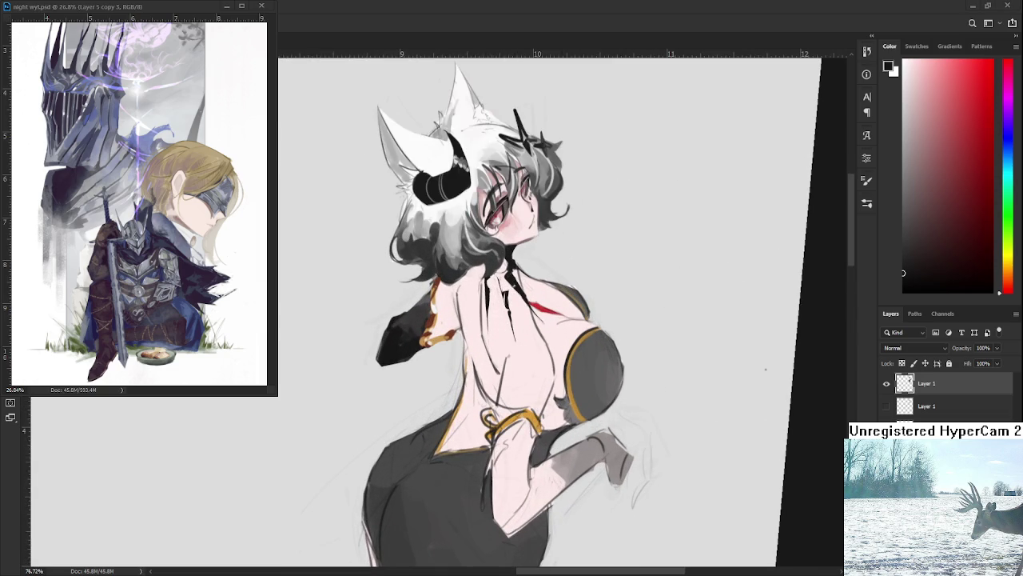
left_click_drag(424, 375, 487, 375)
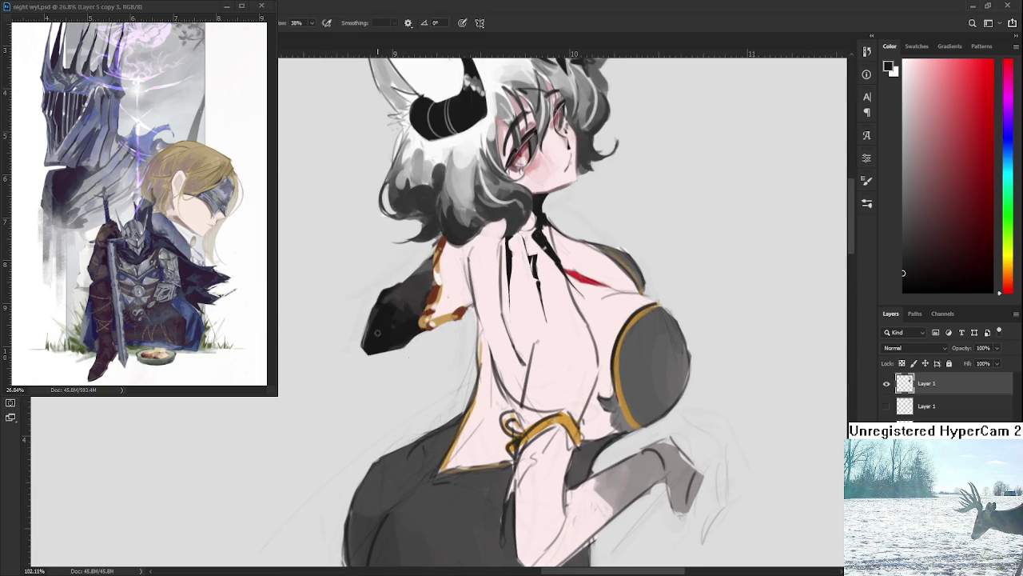
left_click_drag(382, 329, 320, 329)
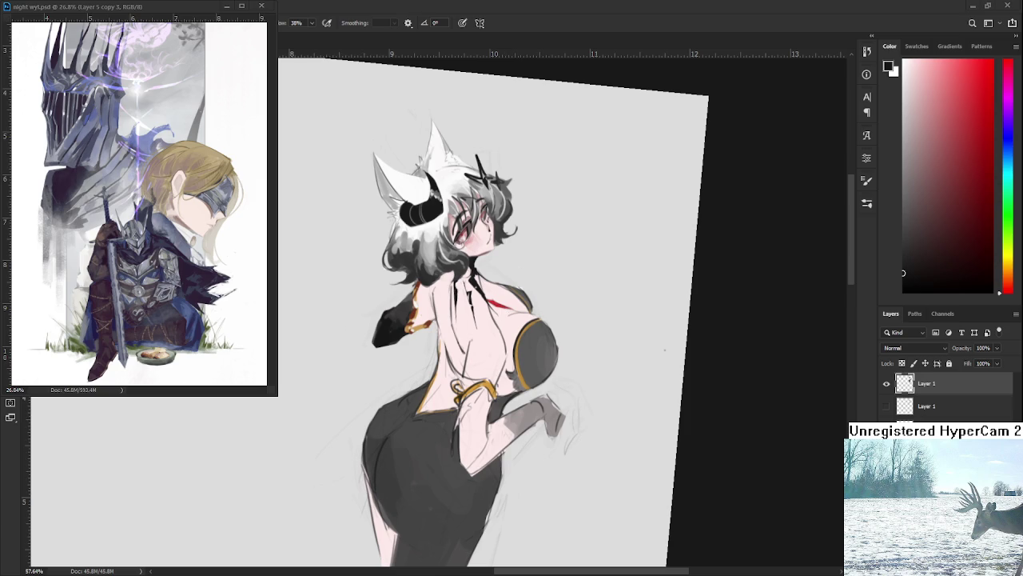
left_click_drag(359, 468, 406, 439)
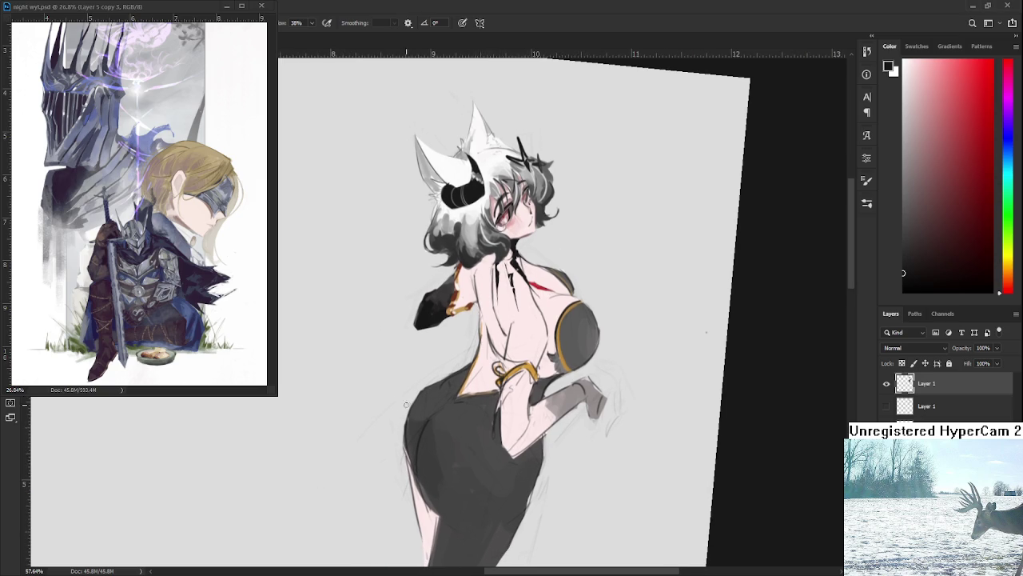
left_click_drag(404, 405, 424, 393)
left_click(425, 403, "alt")
mouse_move(434, 407)
left_mouse_down()
mouse_move(446, 435)
mouse_move(437, 445)
left_mouse_up()
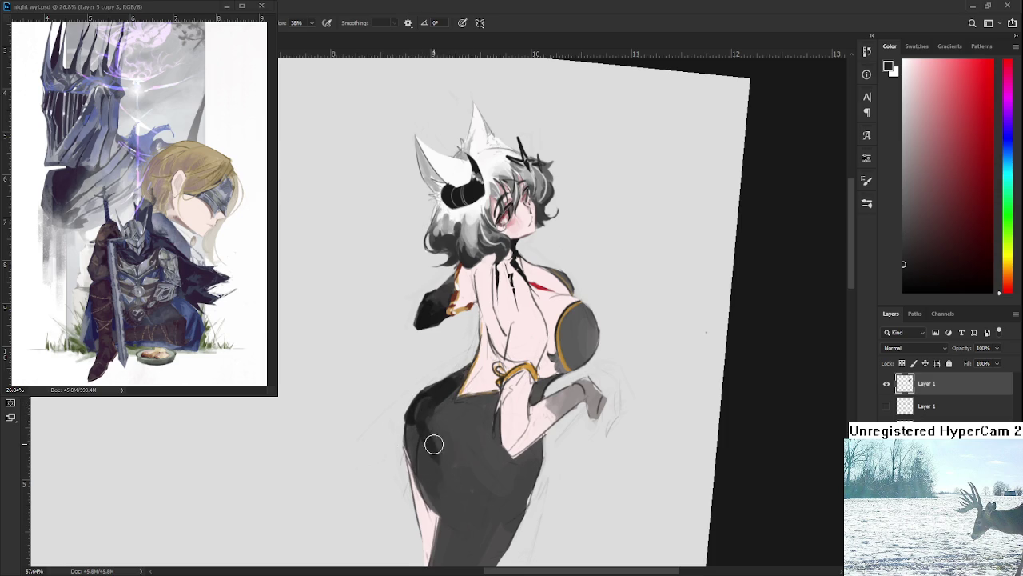
Sample darker skirt greys and darken the skirt's left edge.
left_click(443, 452, "alt")
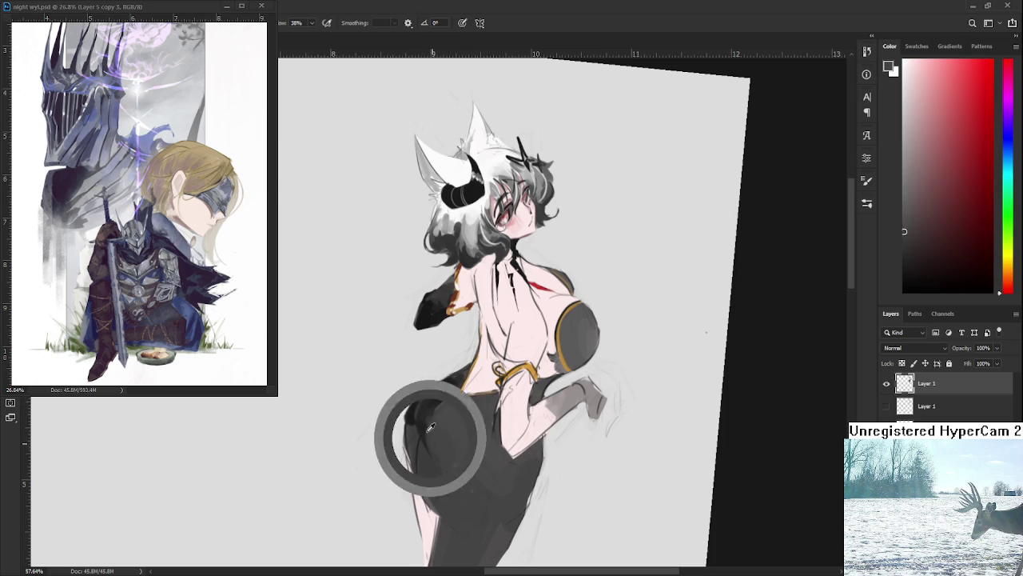
left_click(435, 404, "alt")
left_click(437, 424, "alt")
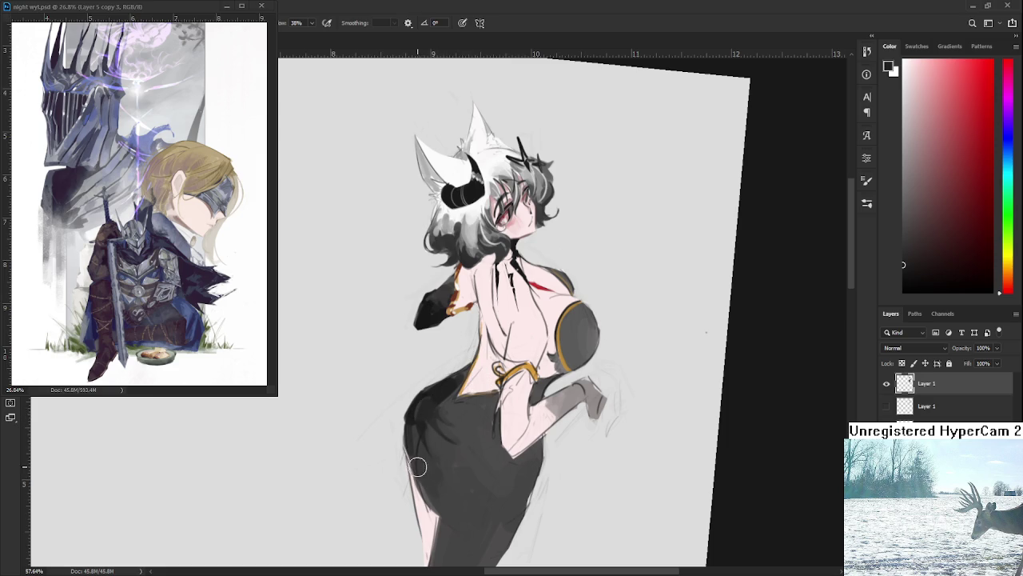
mouse_move(411, 454)
left_mouse_down()
mouse_move(414, 414)
mouse_move(416, 459)
left_mouse_up()
key("e")
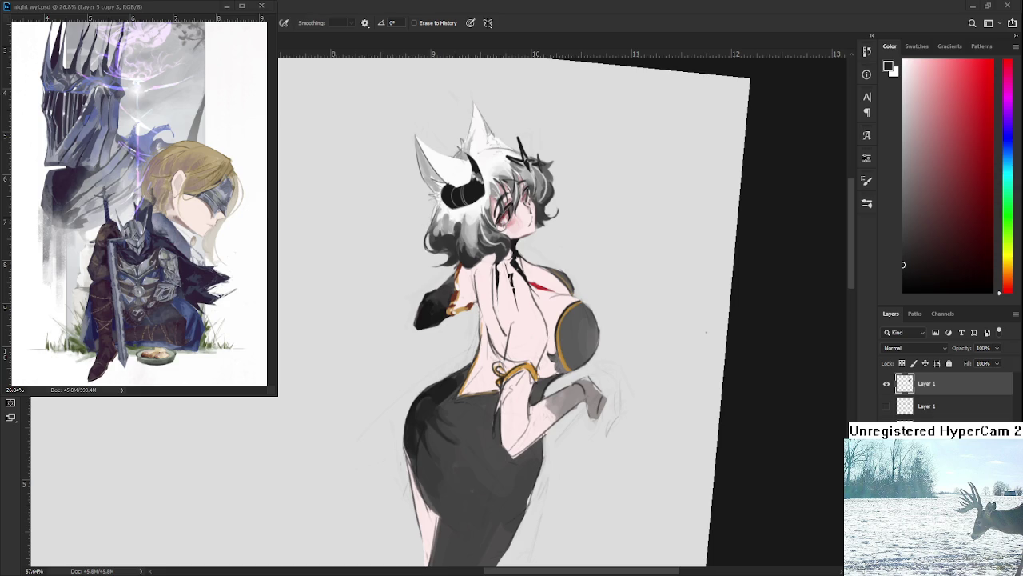
scroll(440, 419, "up", 2)
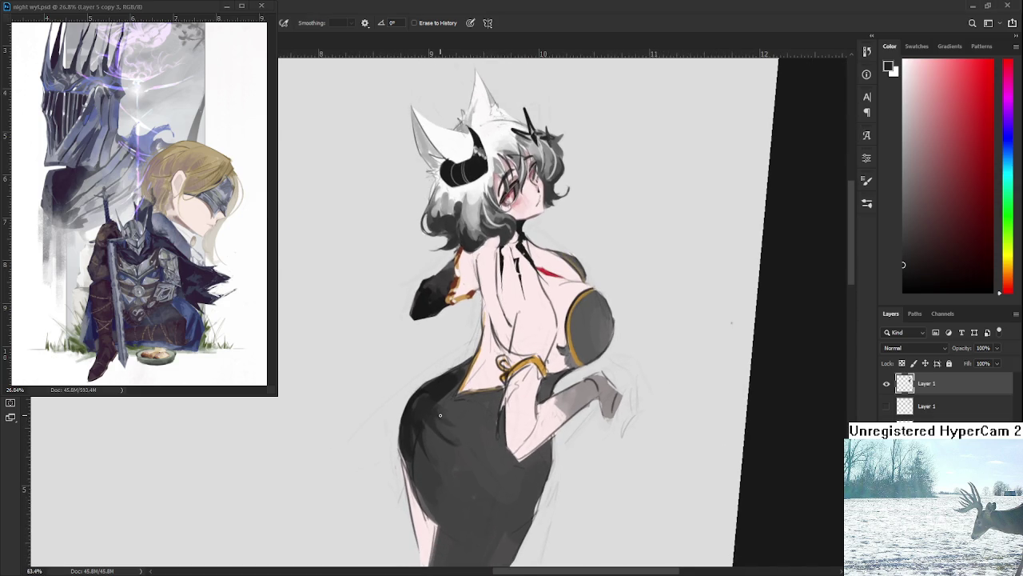
Return to the Brush, tilt the view slightly, and sample a dark black from the dress.
key("b")
left_click(426, 402, "alt")
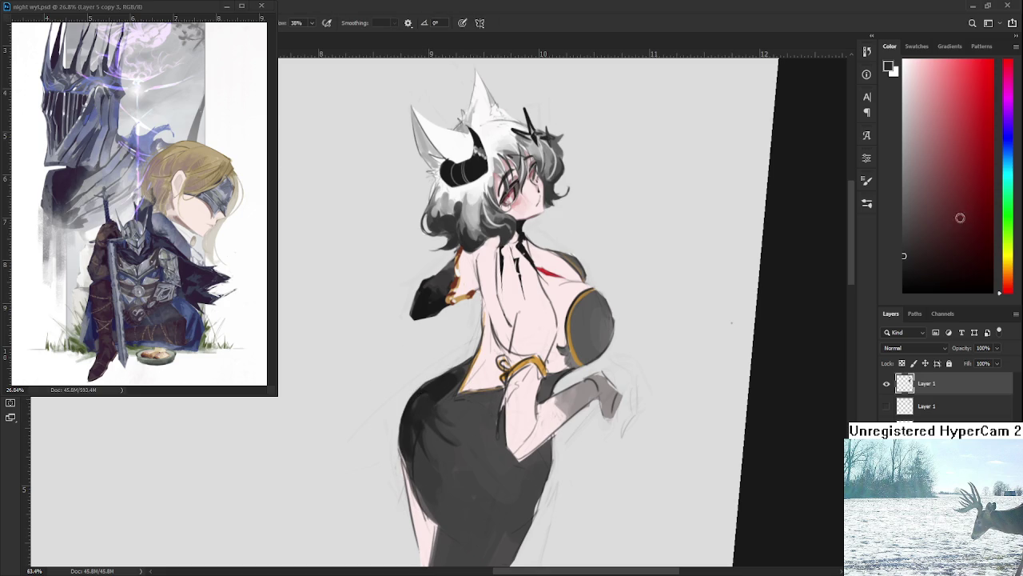
key("r")
left_click_drag(559, 200, 512, 192)
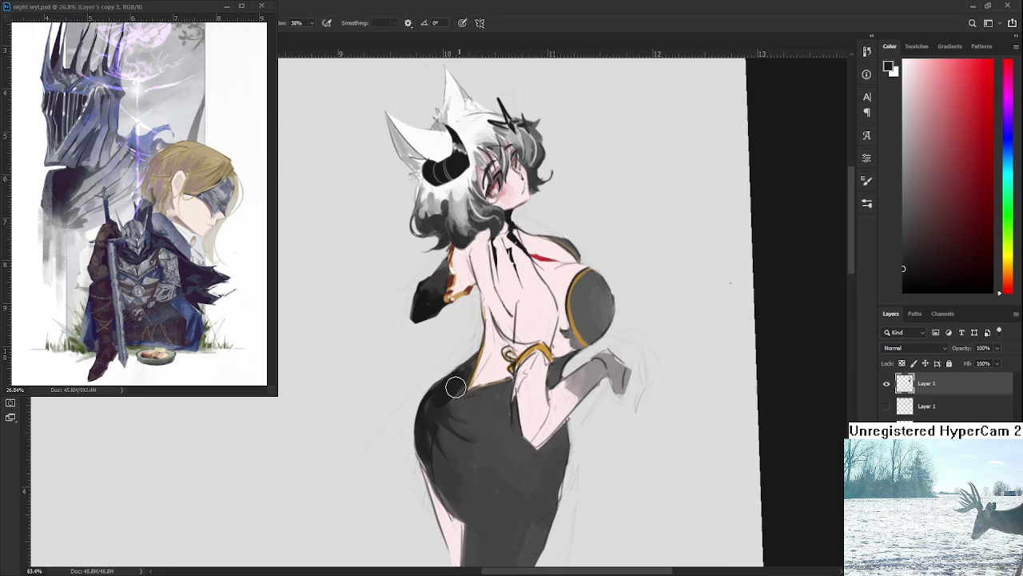
scroll(456, 386, "down", 2)
left_click(424, 390, "alt")
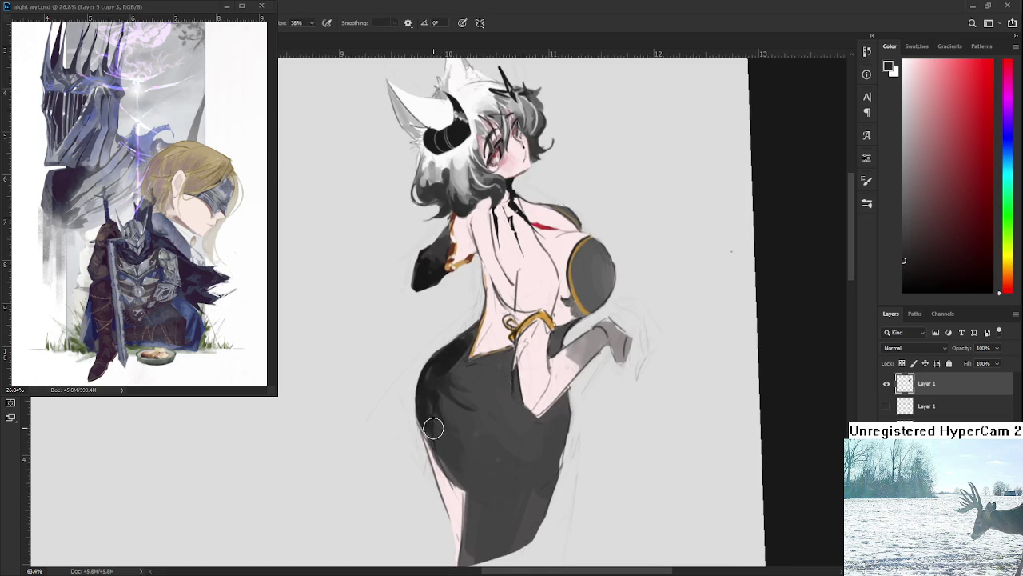
scroll(461, 469, "down", 3)
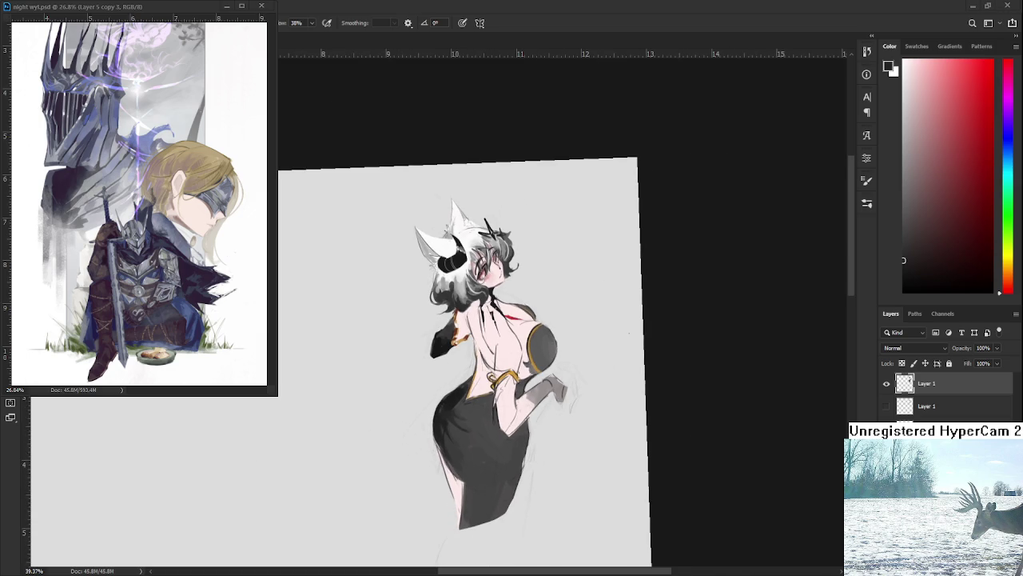
scroll(515, 464, "up", 1)
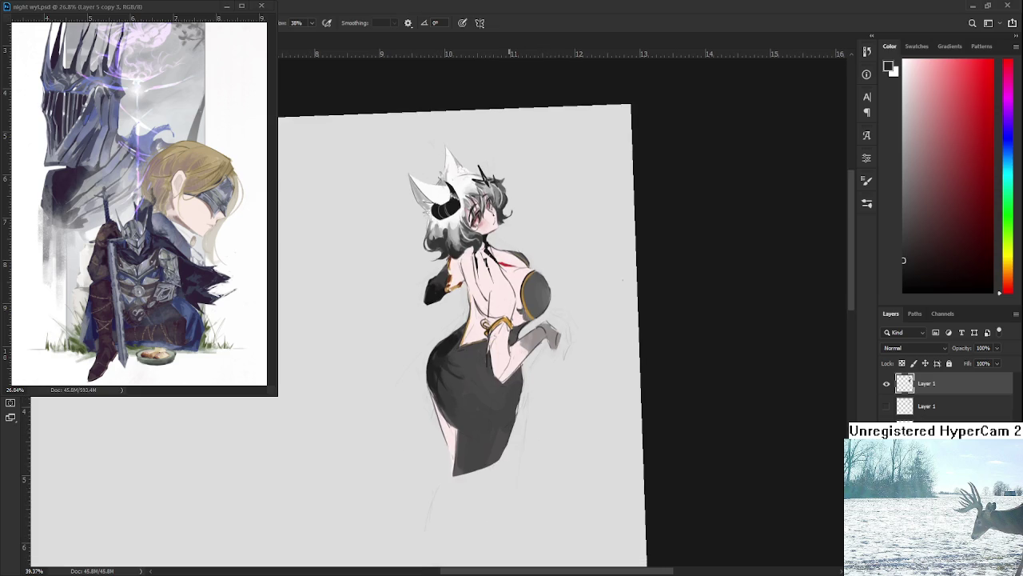
scroll(488, 394, "up", 1)
scroll(489, 395, "up", 1)
left_click(380, 320, "alt")
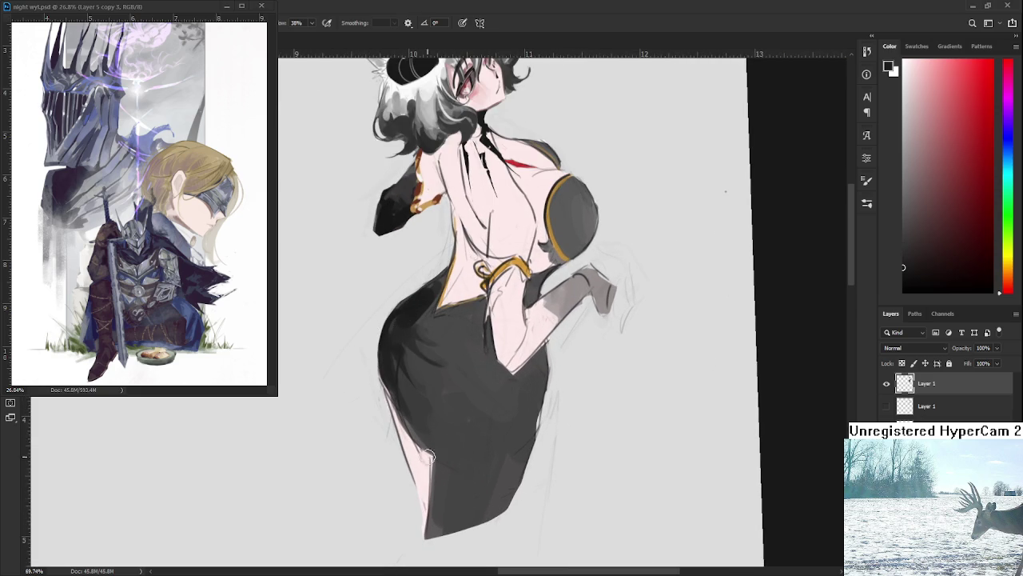
Paint a dark hem curve along the skirt bottom and darken its right edge.
mouse_move(418, 446)
left_mouse_down()
mouse_move(480, 457)
mouse_move(546, 421)
mouse_move(504, 458)
left_mouse_up()
left_click_drag(518, 423, 522, 366)
key("e")
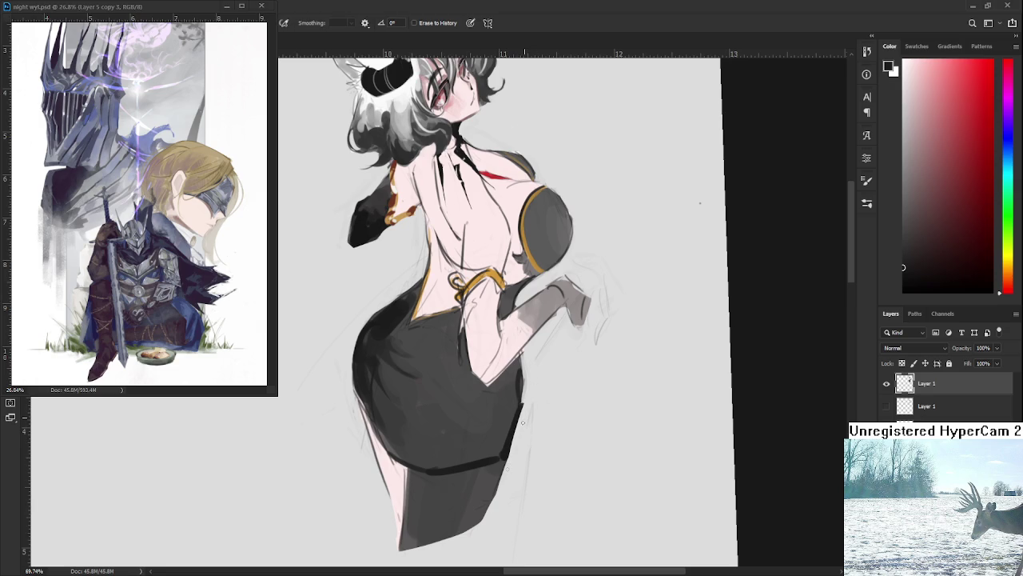
key("b")
left_click(505, 398, "alt")
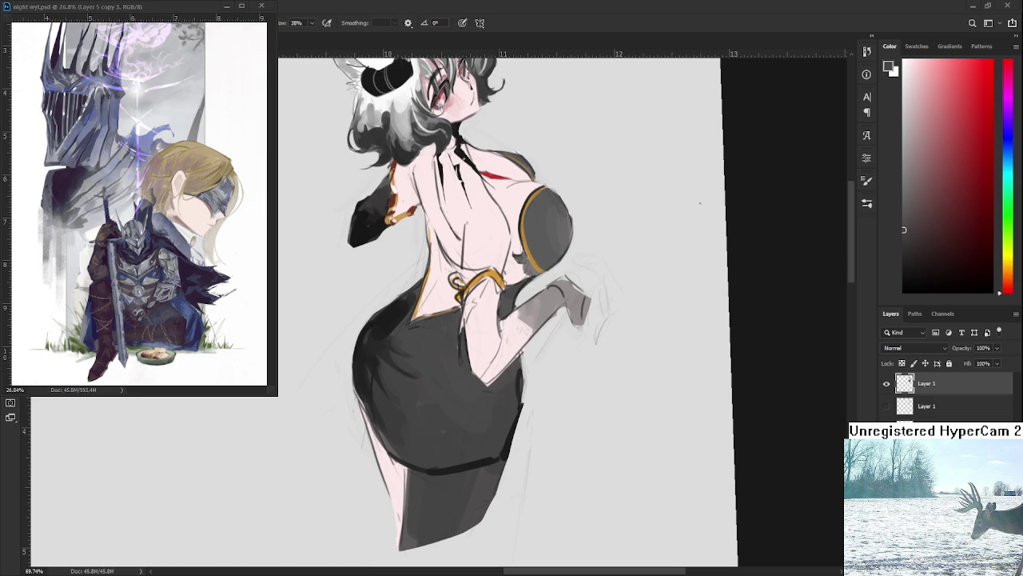
left_click_drag(754, 506, 598, 455)
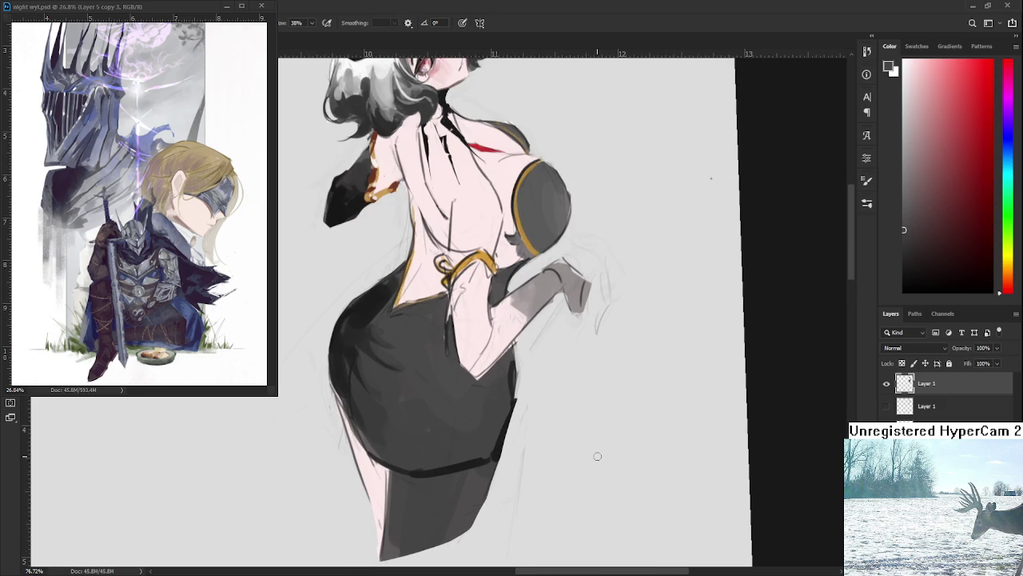
Brush a dark curve across the lower skirt, alternating darker and lighter sampled greys.
left_click(366, 299, "alt")
left_click_drag(369, 410, 401, 447)
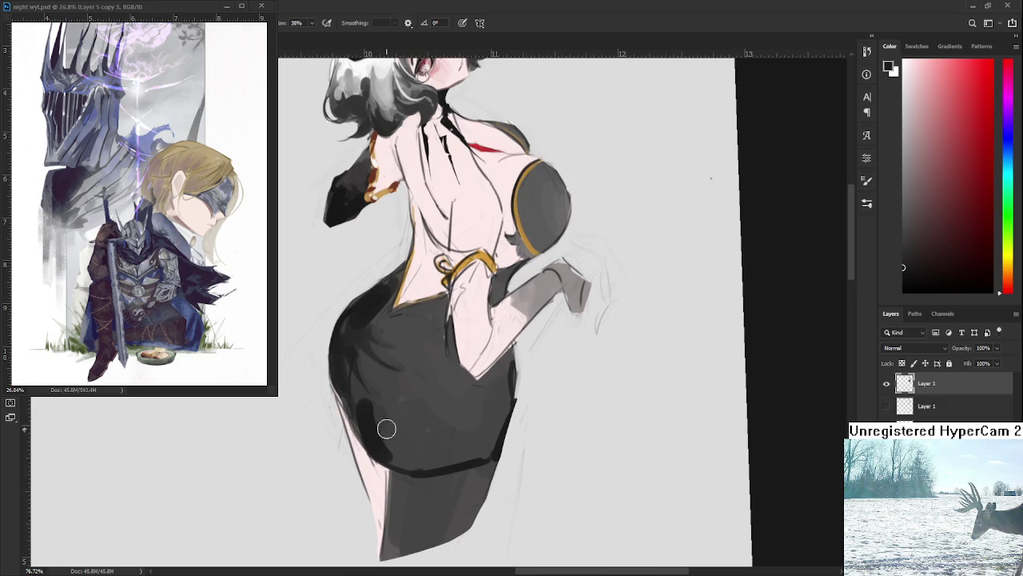
left_click(389, 418, "alt")
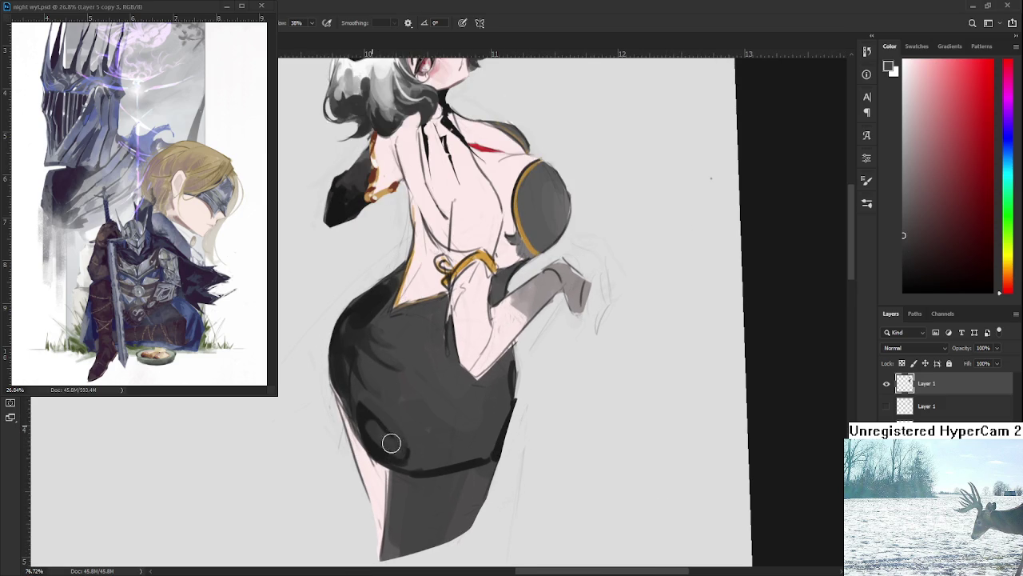
left_click(376, 434, "alt")
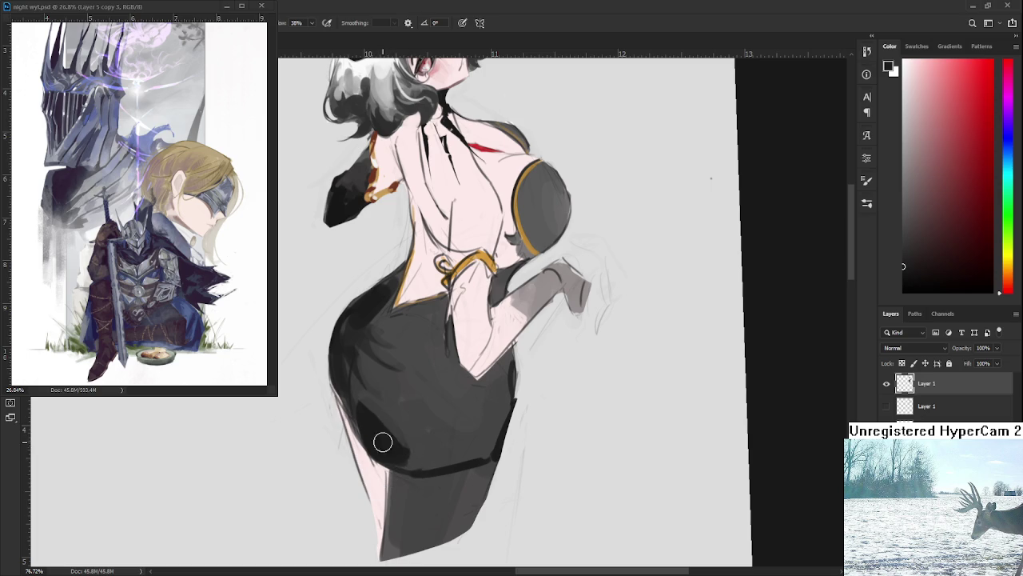
left_click(389, 421, "alt")
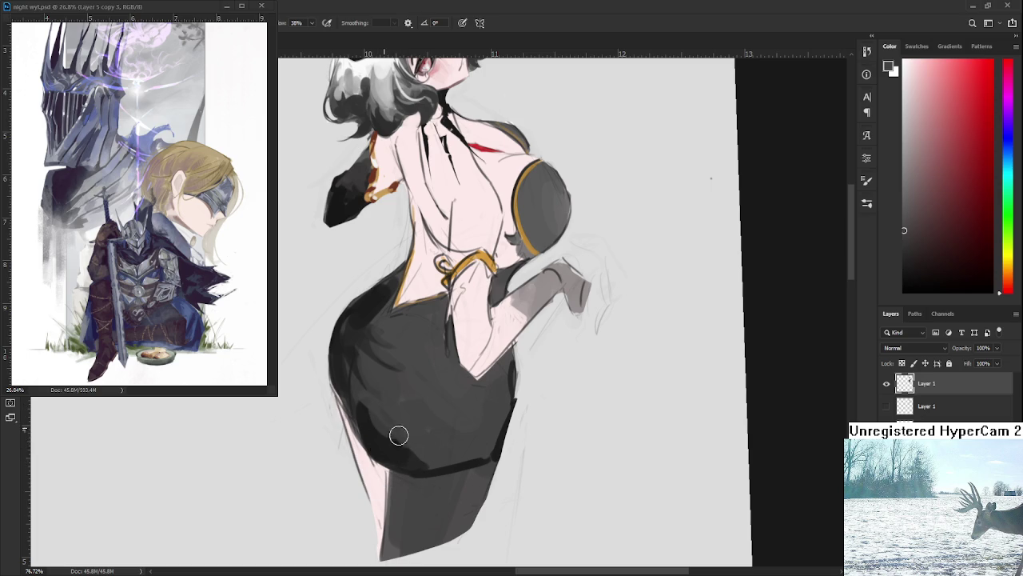
left_click(412, 437, "alt")
left_click(418, 450, "alt")
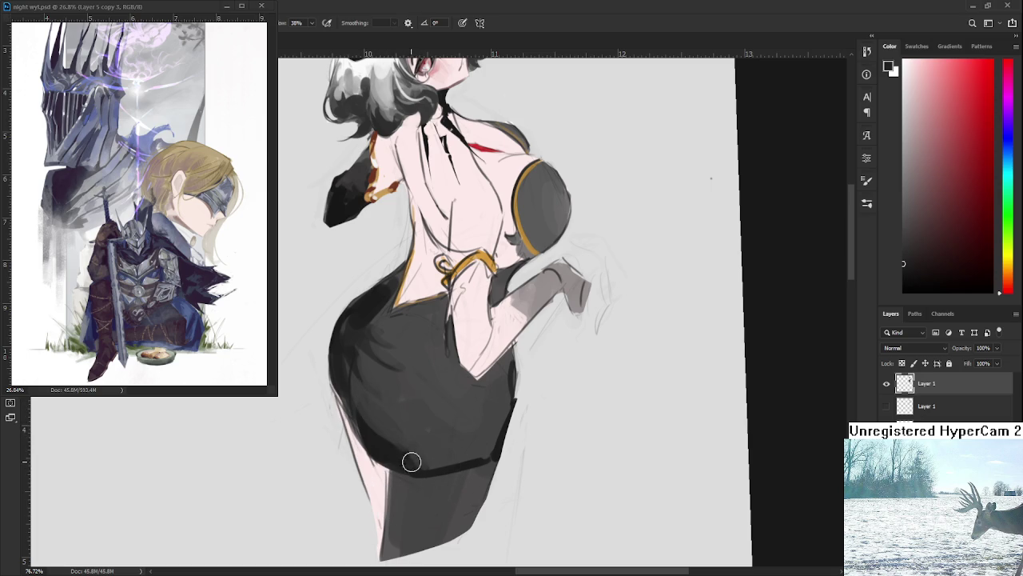
Reframe the view and sample slightly lighter skirt greys for the rounded shading.
left_click_drag(432, 445, 452, 401)
left_click(431, 413, "alt")
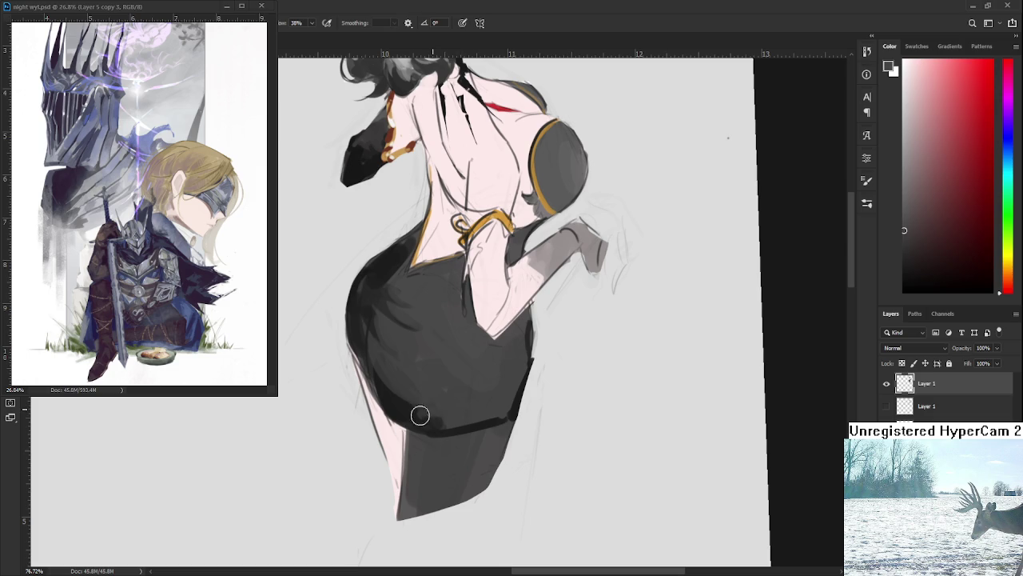
left_click(408, 400, "alt")
left_click(435, 344, "alt")
left_click_drag(407, 347, 440, 422)
left_click(441, 419, "alt")
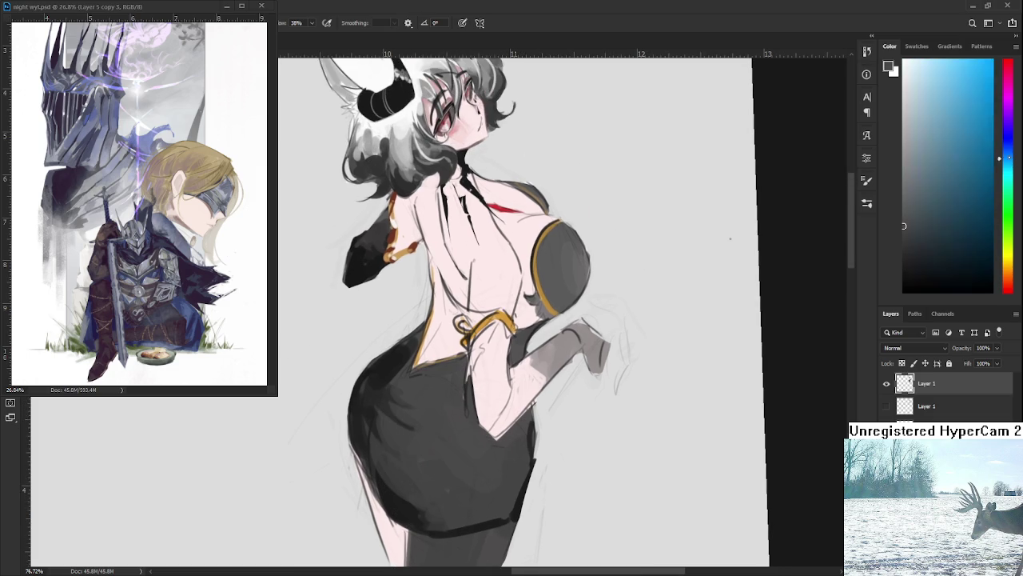
Choose a light cool blue-grey and brush highlights onto the black skirt.
left_click(906, 208)
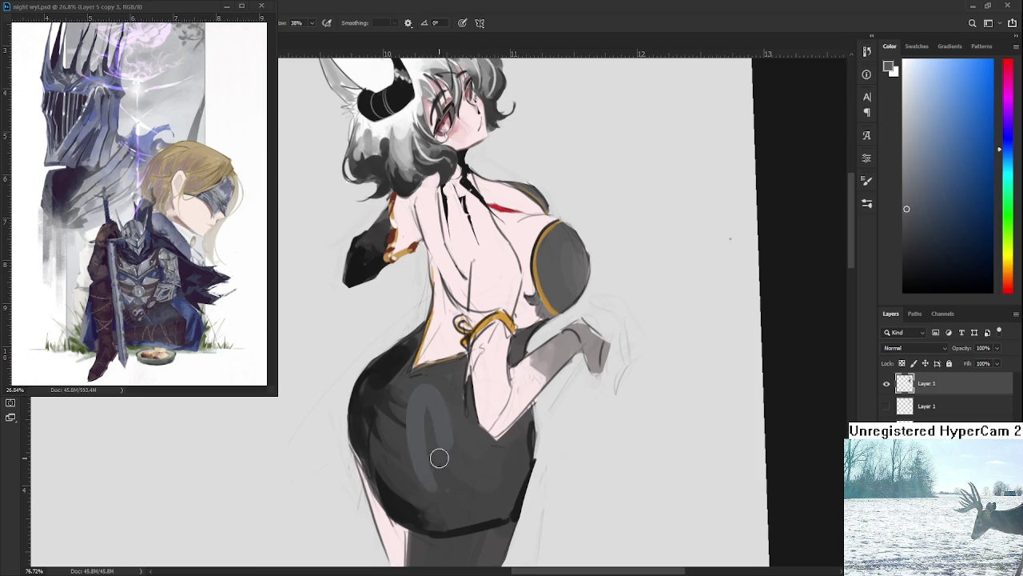
left_click(915, 196)
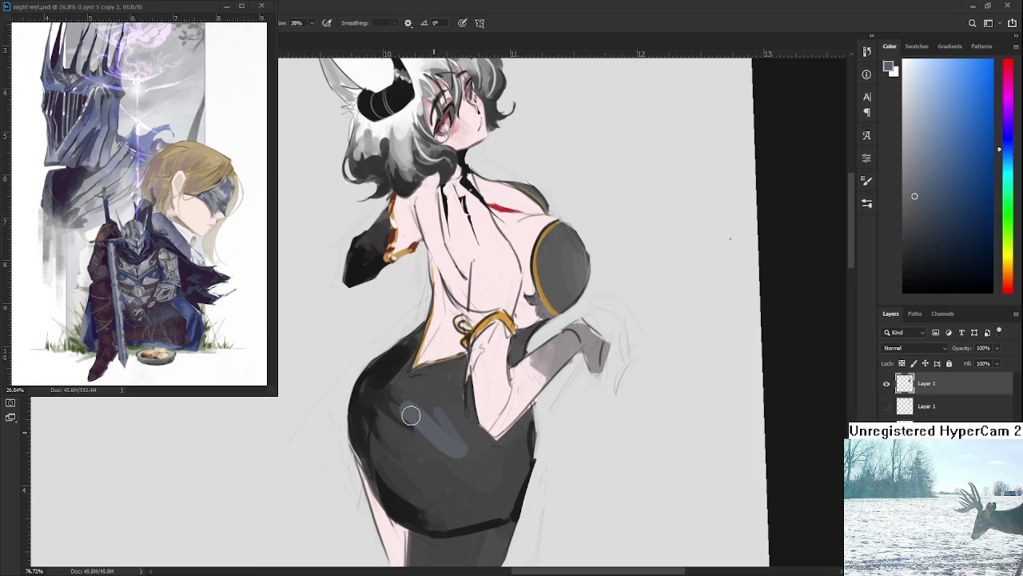
left_click(436, 422, "alt")
left_click(408, 421, "alt")
mouse_move(409, 421)
left_mouse_down()
mouse_move(414, 457)
mouse_move(393, 450)
mouse_move(414, 471)
mouse_move(433, 406)
left_mouse_up()
Paint lighter grey shading and dabs across the lower skirt.
left_click(435, 380, "alt")
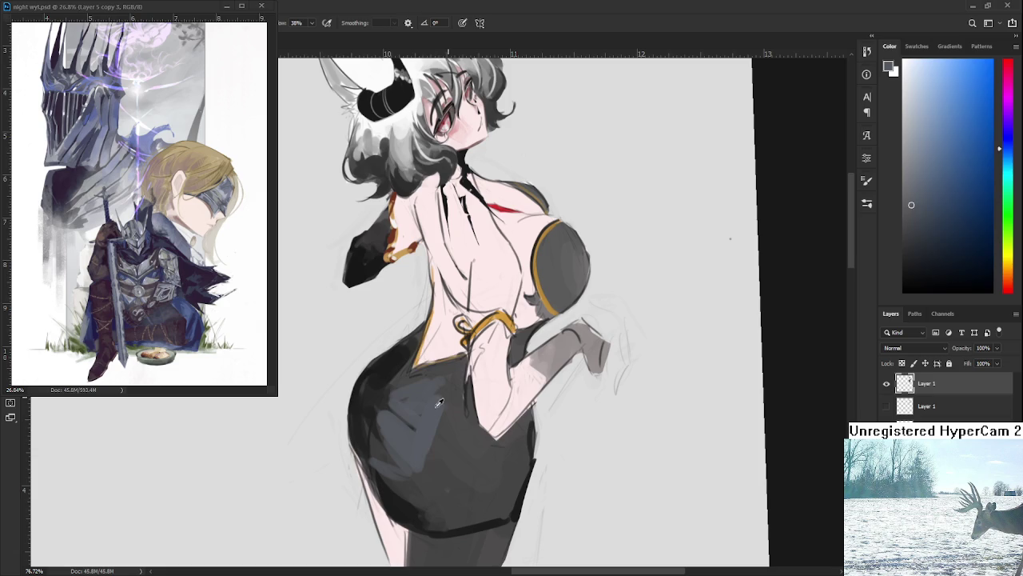
left_click(449, 375, "alt")
left_click(425, 422, "alt")
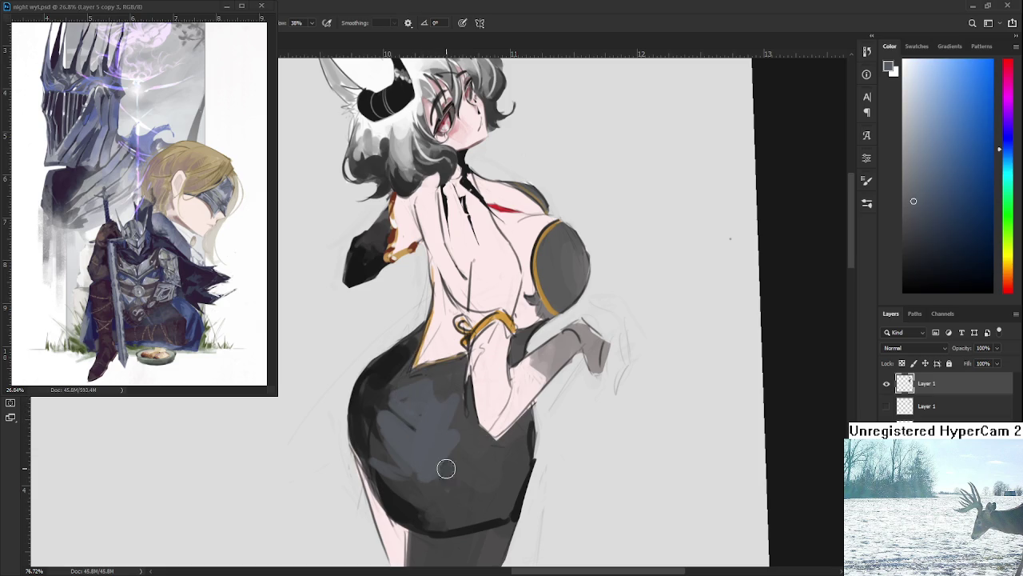
mouse_move(413, 477)
left_mouse_down()
mouse_move(455, 486)
mouse_move(507, 474)
left_mouse_up()
left_click(496, 482, "alt")
left_click(467, 473, "alt")
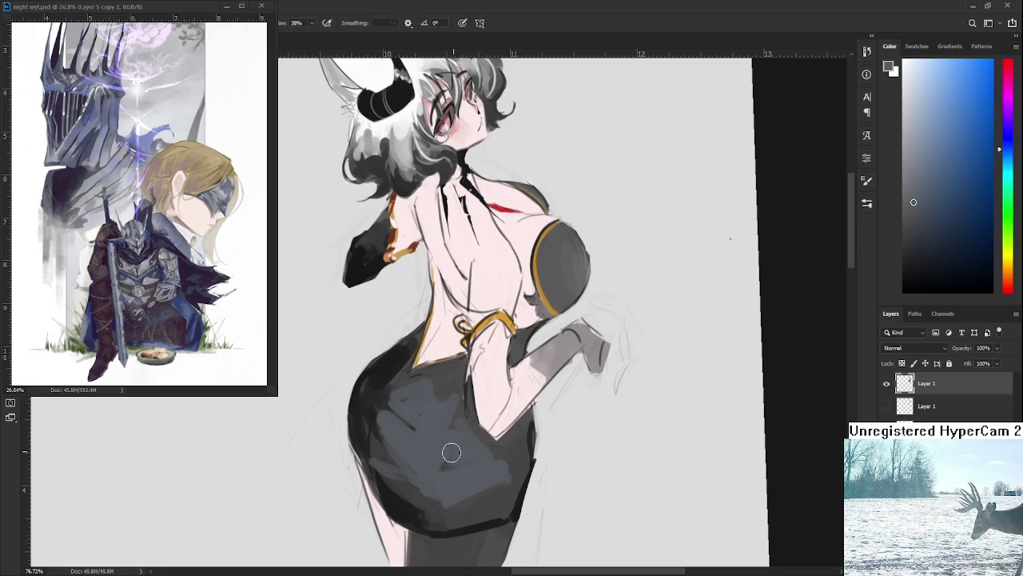
left_click(470, 414, "alt")
Sample a neutral dark grey, shrink the brush, and smooth the skirt's lower hem.
scroll(471, 414, "down", 2)
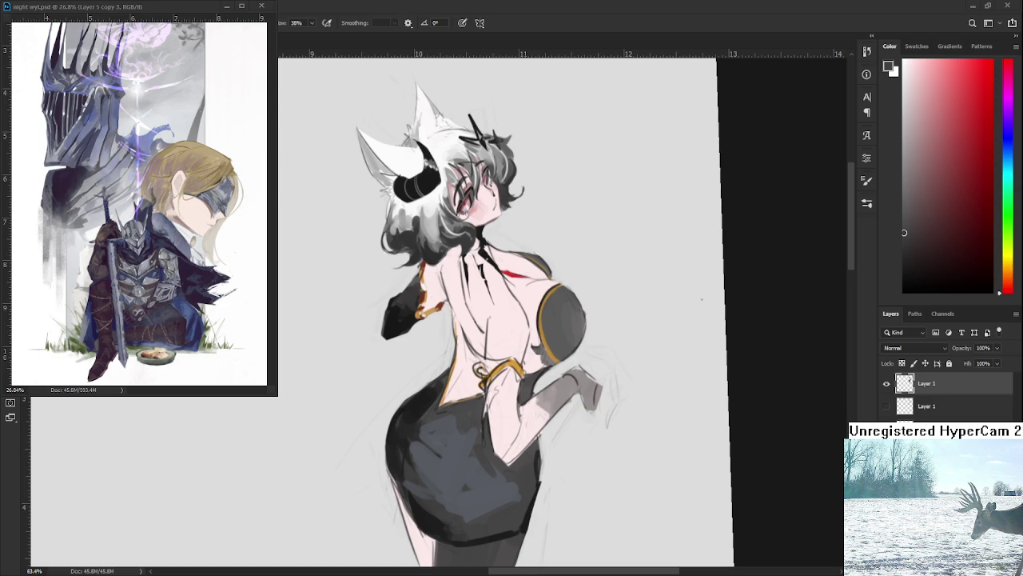
left_click_drag(533, 471, 509, 447)
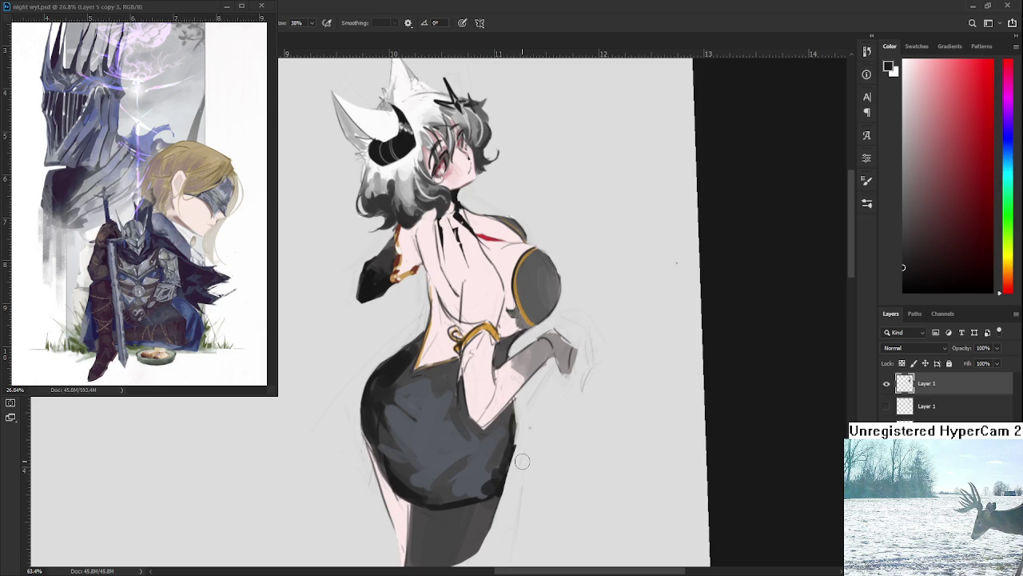
left_click(495, 449, "alt")
left_click(499, 448, "alt")
left_click(502, 444, "alt")
left_click(512, 444, "alt")
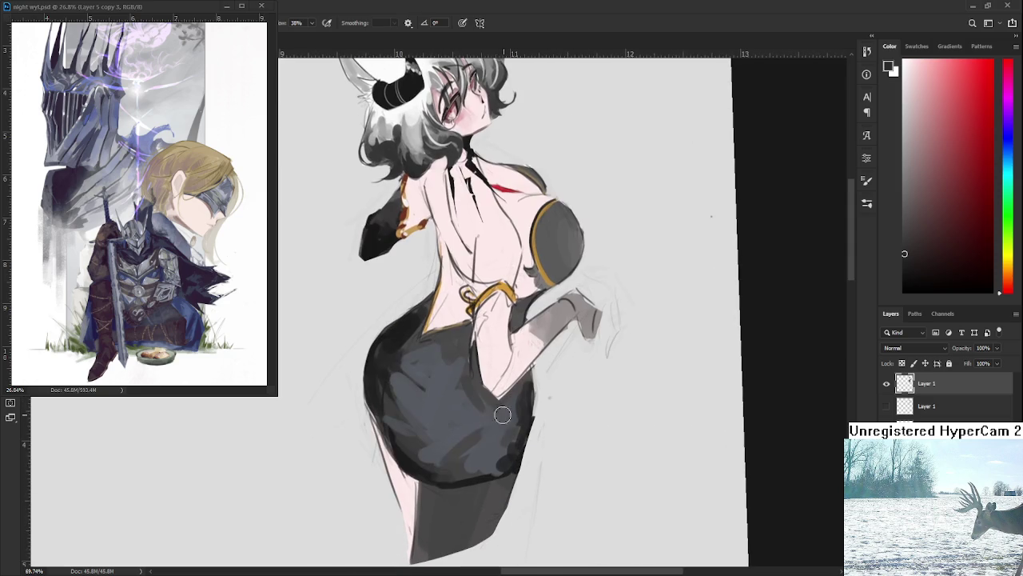
left_click(468, 432, "alt")
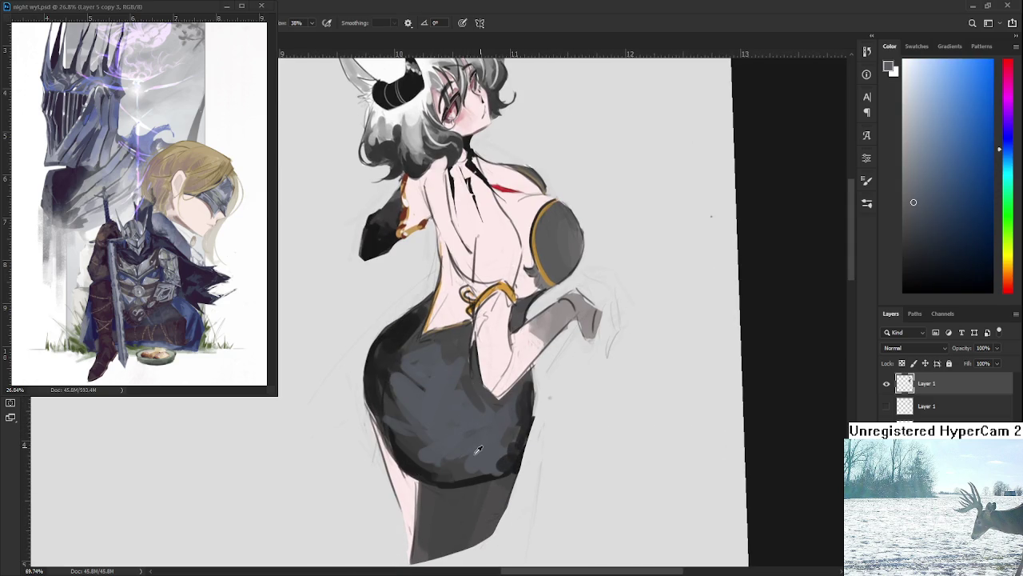
left_click(476, 453, "alt")
left_click(456, 463, "alt")
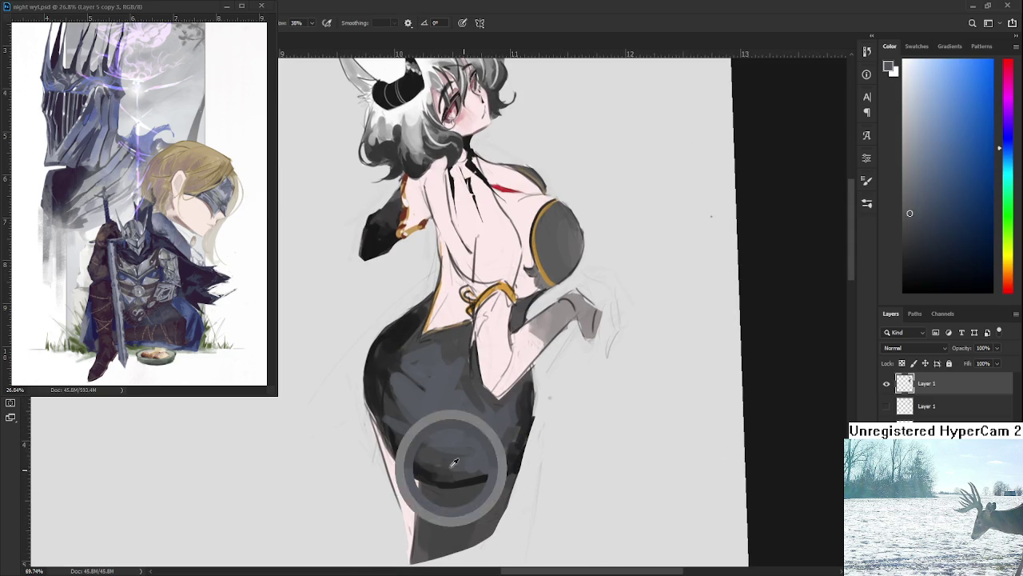
left_click(473, 439, "alt")
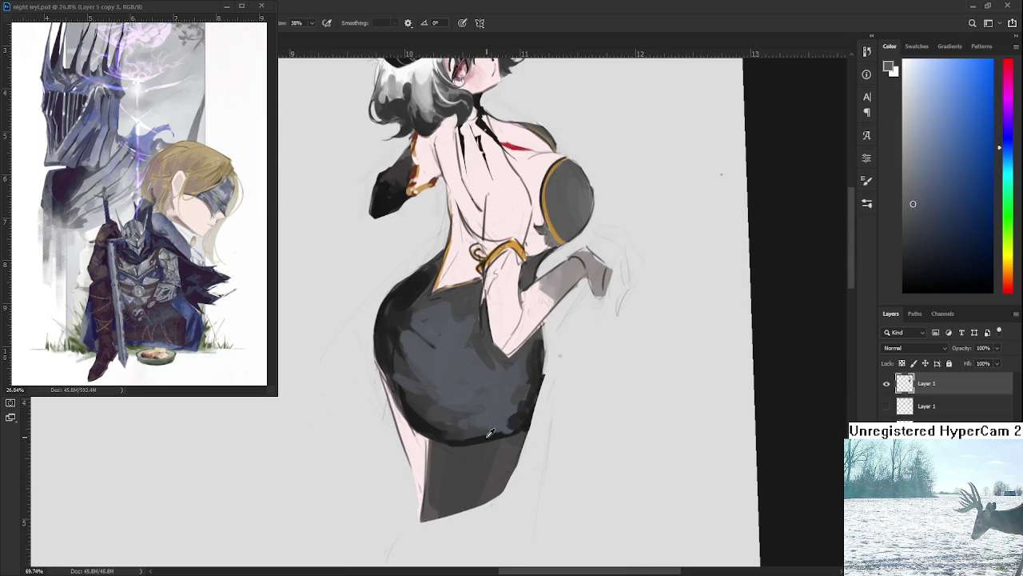
left_click(486, 428, "alt")
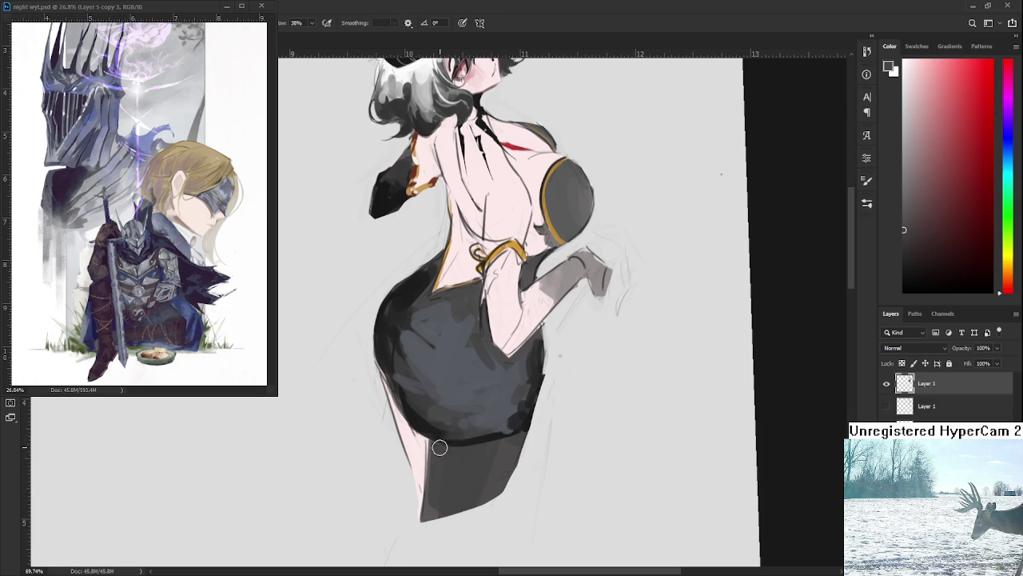
key("bracketleft")
left_click_drag(453, 444, 511, 435)
Add blue-grey shading to the skirt's upper left.
left_click(529, 421, "alt")
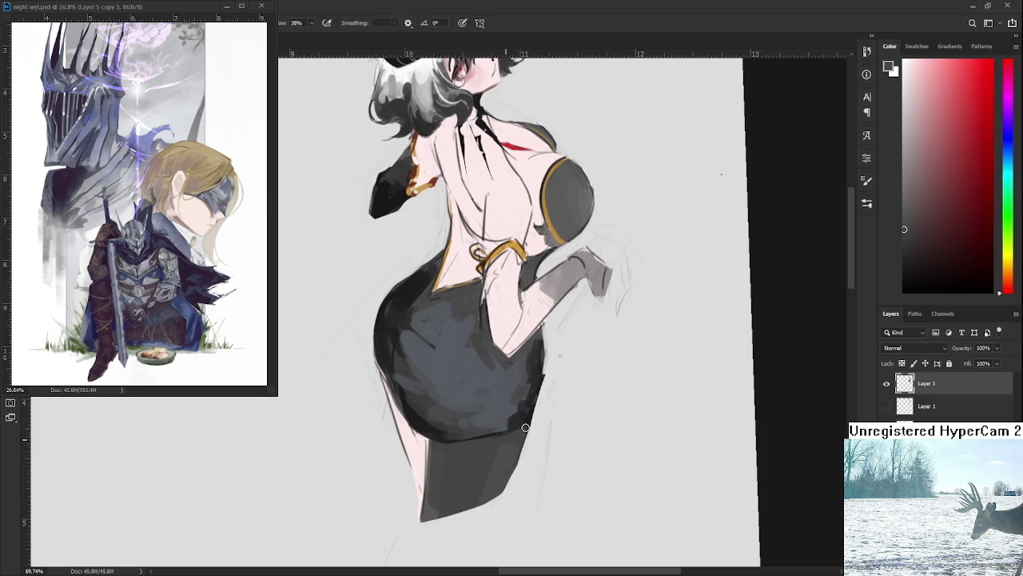
left_click(531, 412, "alt")
scroll(520, 384, "down", 3)
scroll(516, 380, "up", 1)
scroll(510, 375, "up", 1)
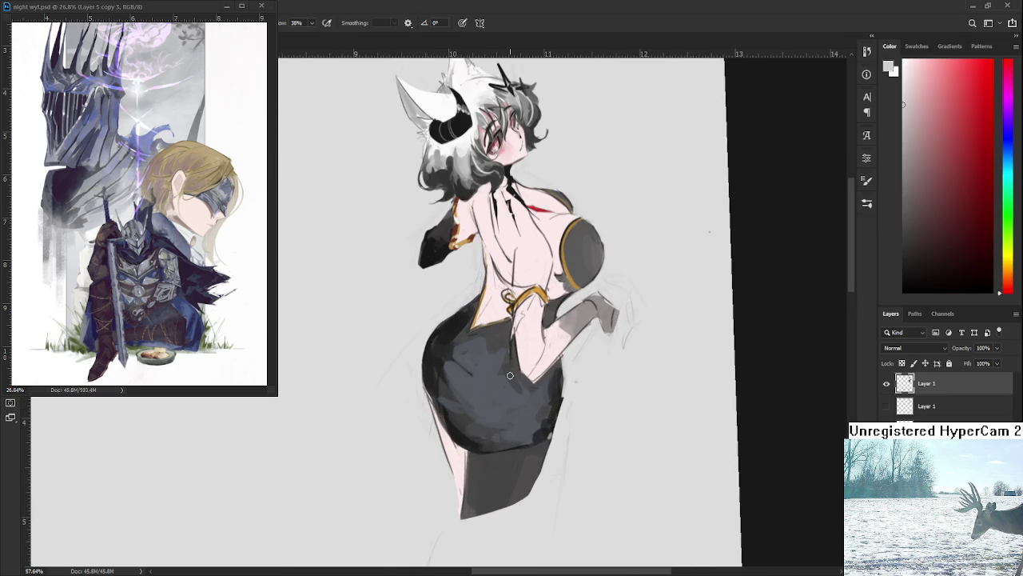
left_click(442, 351, "alt")
left_click(447, 347, "alt")
left_click_drag(437, 343, 452, 384)
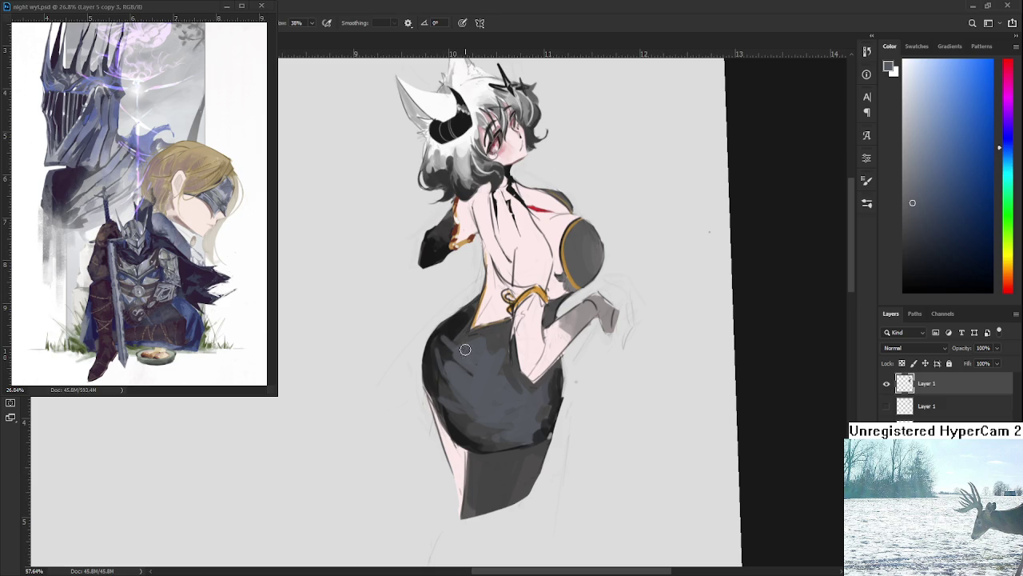
Sample dark red-grey and blue-grey shades from the skirt, settling on a darker grey.
left_click(445, 355, "alt")
left_click(445, 351, "alt")
left_click(457, 352, "alt")
left_click(448, 343, "alt")
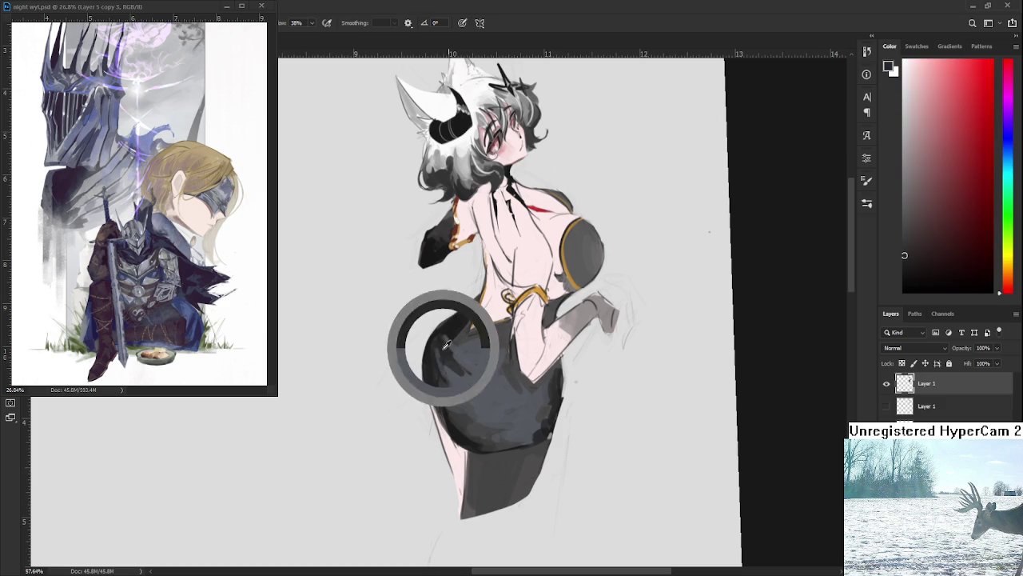
left_click(451, 383, "alt")
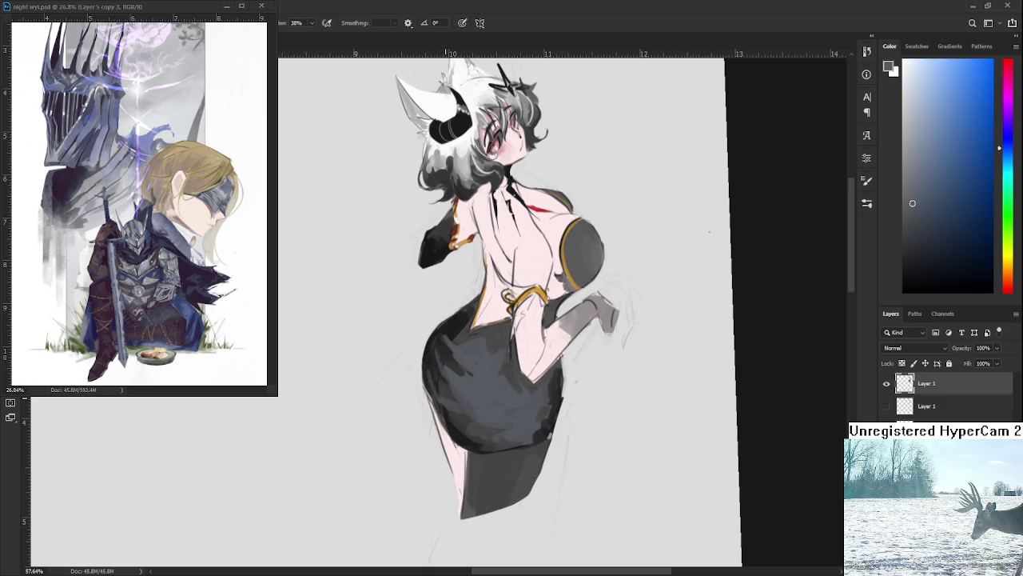
left_click(449, 400, "alt")
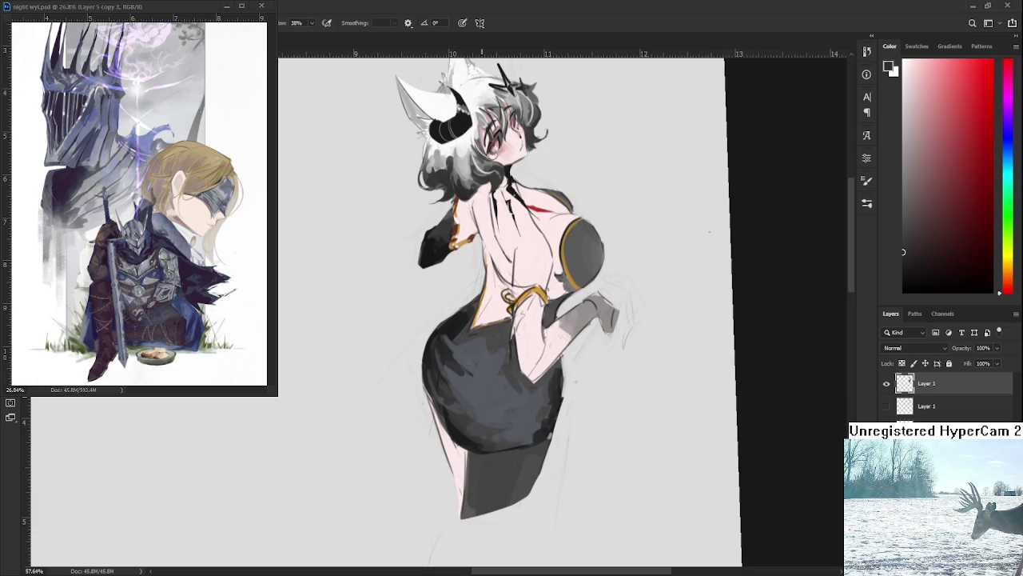
scroll(482, 396, "down", 3)
scroll(479, 392, "up", 3)
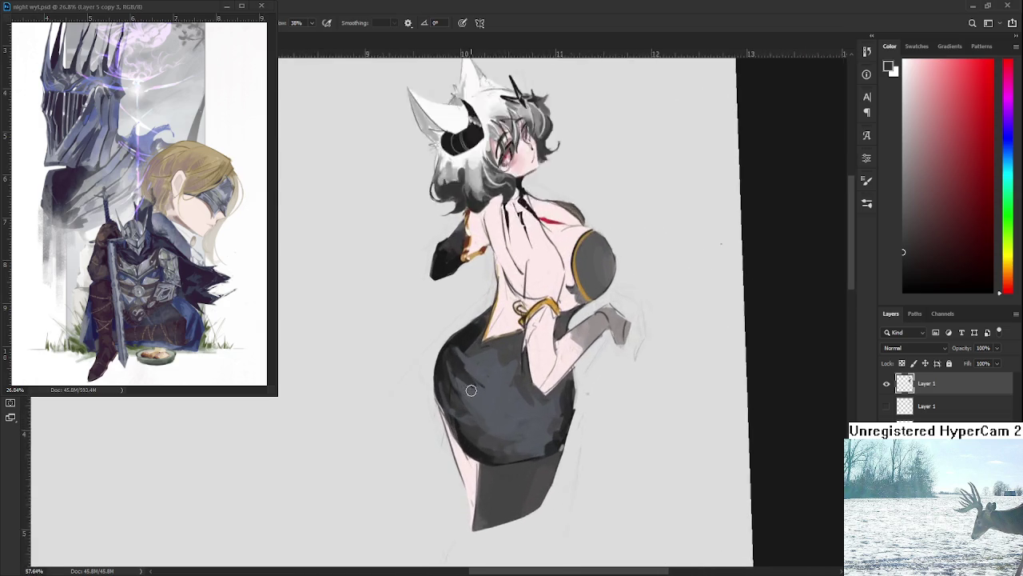
scroll(471, 384, "up", 2)
left_click(467, 325, "alt")
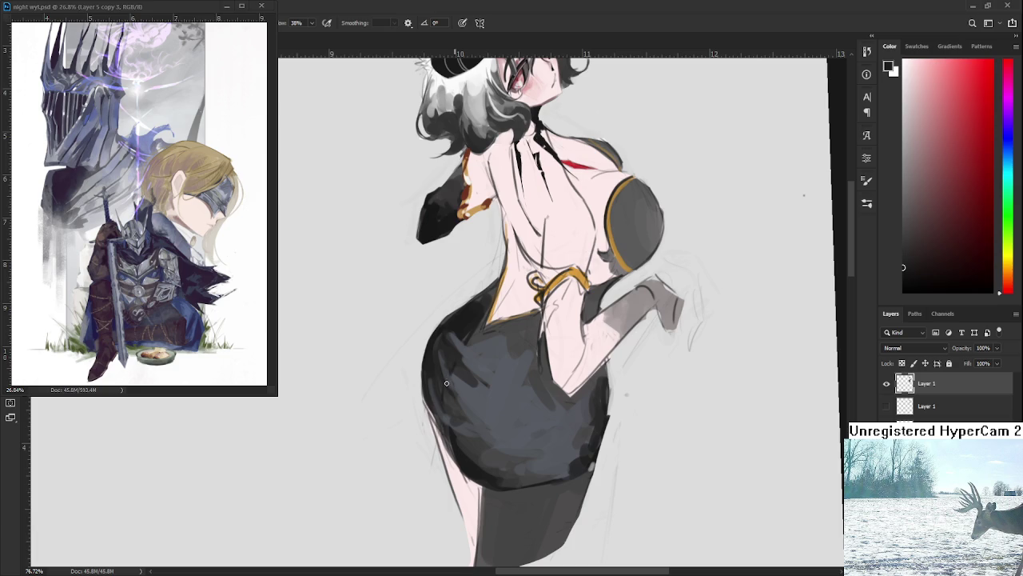
left_click_drag(445, 433, 444, 402)
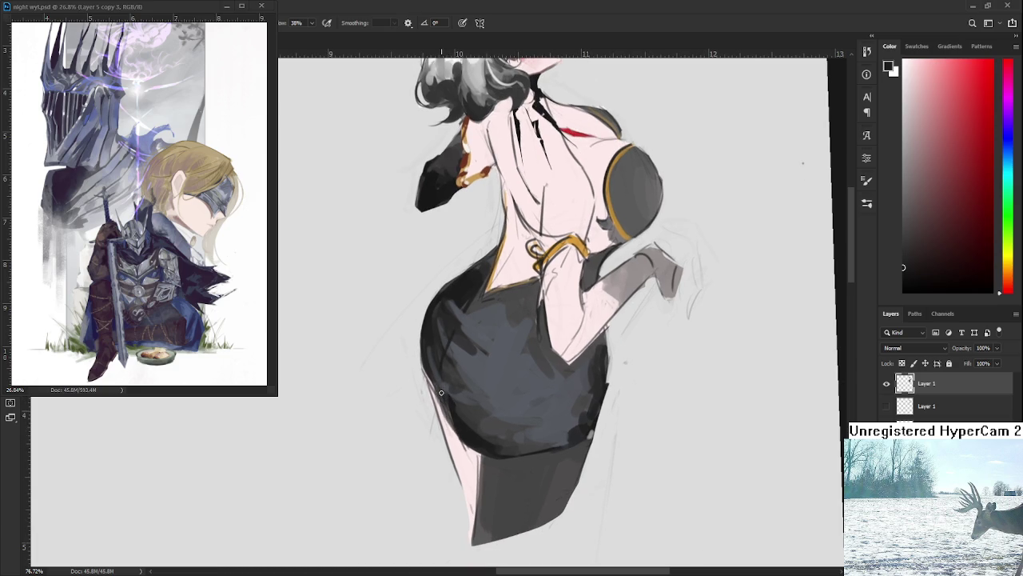
Paint very light pink skin along the skirt's left and lower-left edge.
left_click(472, 447, "alt")
left_click_drag(460, 448, 442, 417)
left_click(459, 448, "alt")
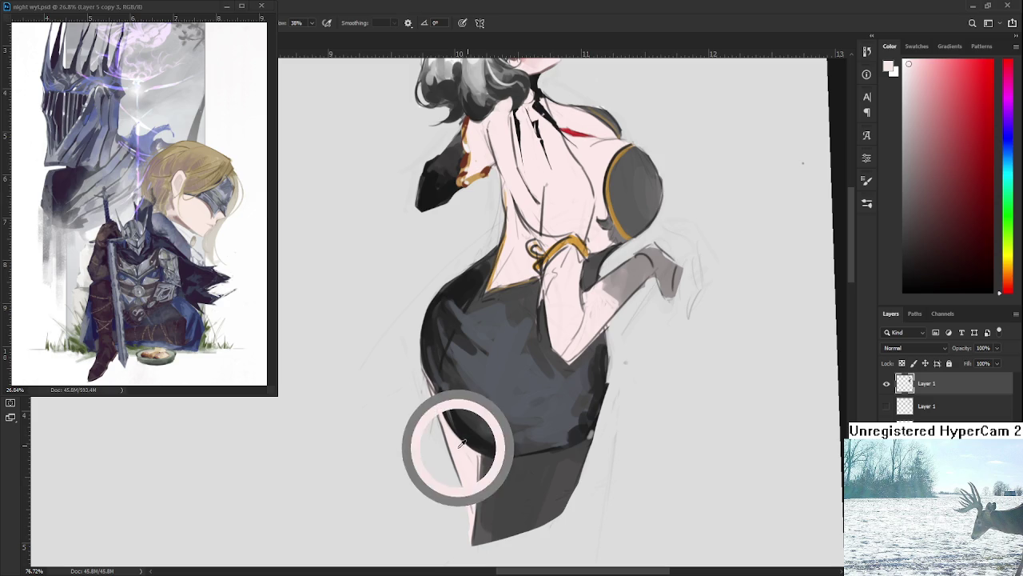
left_click_drag(446, 426, 459, 438)
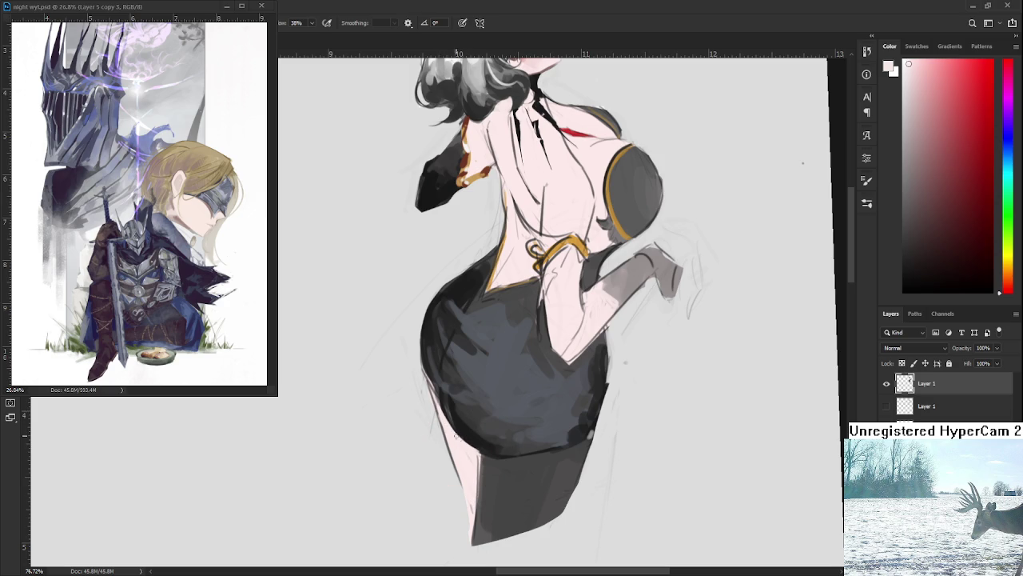
scroll(512, 494, "down", 3)
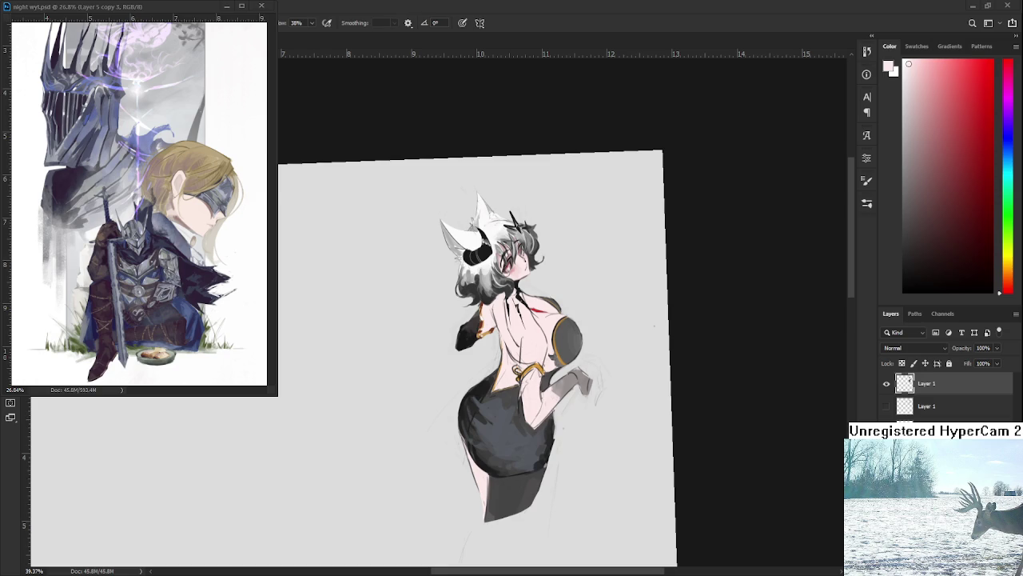
Rotate and enlarge the view, then sample darker and lighter greys from the skirt.
mouse_move(568, 388)
left_mouse_down()
mouse_move(437, 415)
mouse_move(468, 421)
left_mouse_up()
left_click(468, 421, "alt")
left_click(448, 413, "alt")
left_click(452, 437, "alt")
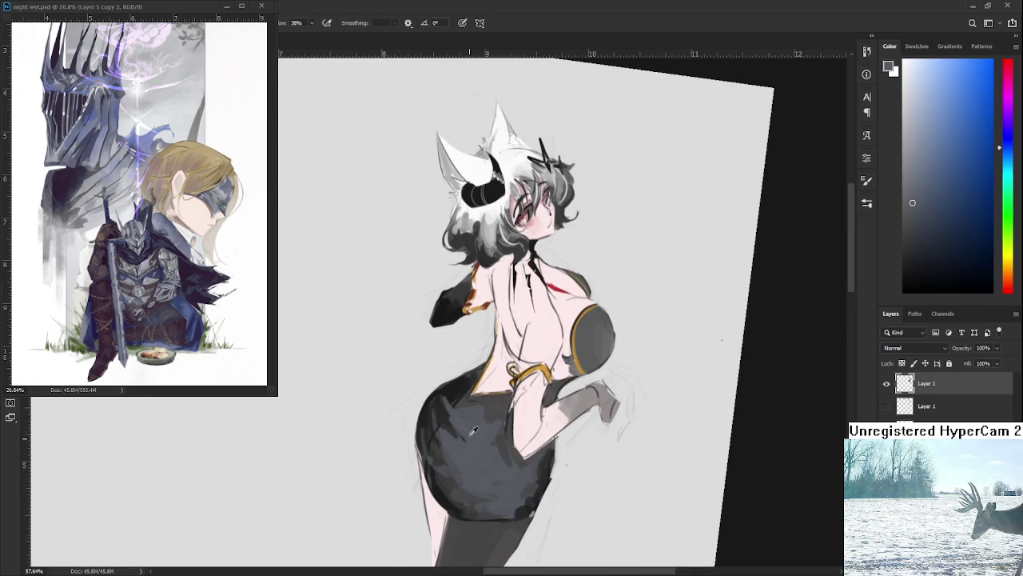
left_click(473, 432, "alt")
left_click(467, 443, "alt")
left_click(461, 446, "alt")
left_click(463, 440, "alt")
left_click(451, 419, "alt")
Tilt the canvas to a new angle and sample reddish and dark blue-grey skirt tones.
key("r")
left_click_drag(461, 442, 496, 408)
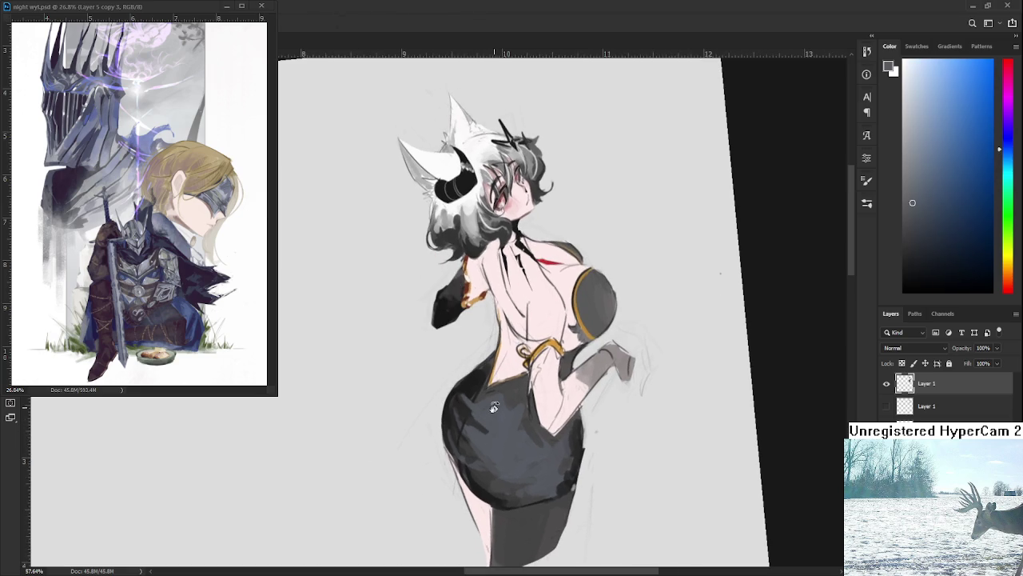
left_click(489, 409, "alt")
left_click(477, 439, "alt")
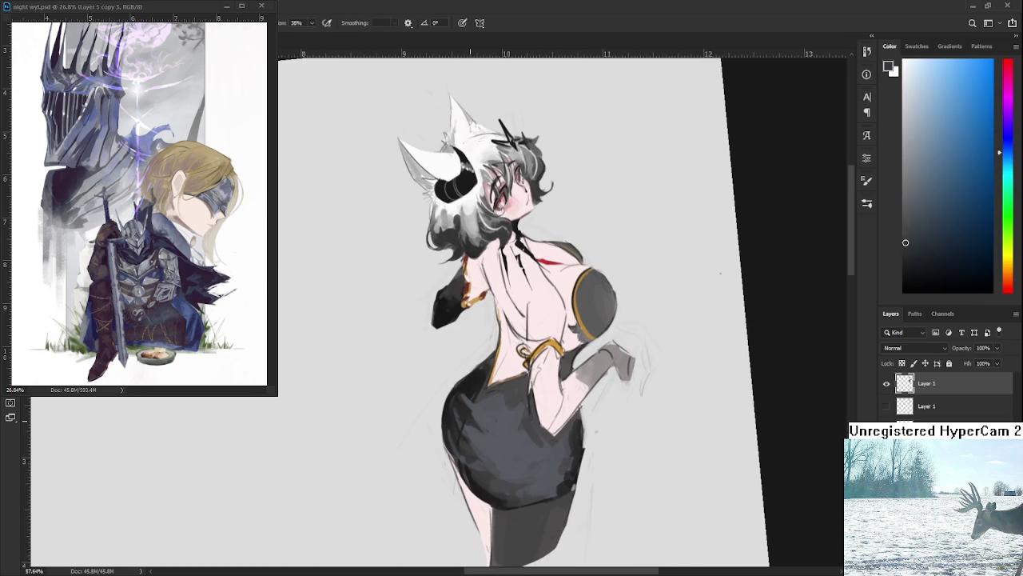
left_click(483, 433, "alt")
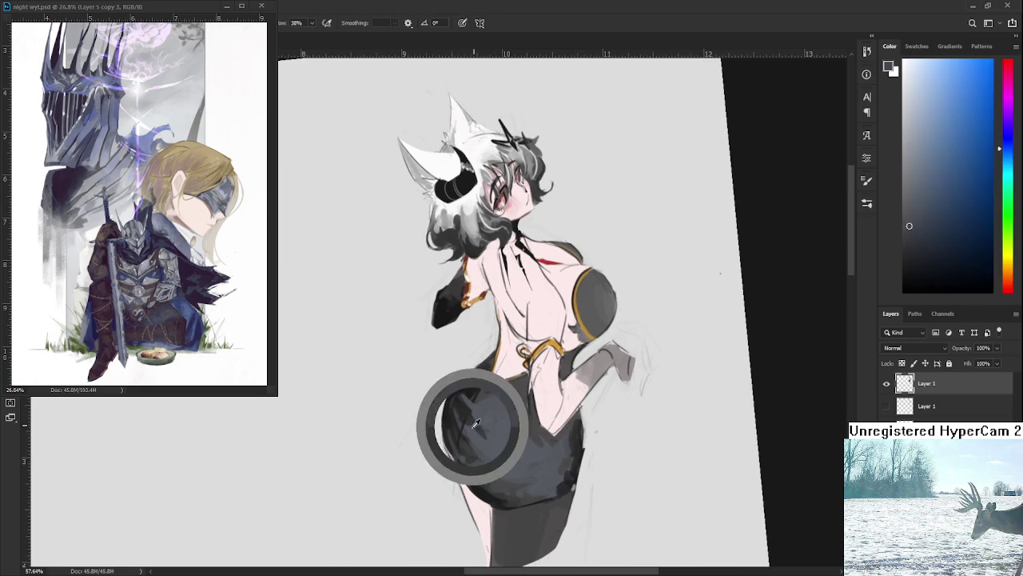
mouse_move(479, 434)
left_mouse_down()
mouse_move(466, 415)
mouse_move(461, 429)
left_mouse_up()
left_click(462, 428, "alt")
left_click(474, 397, "alt")
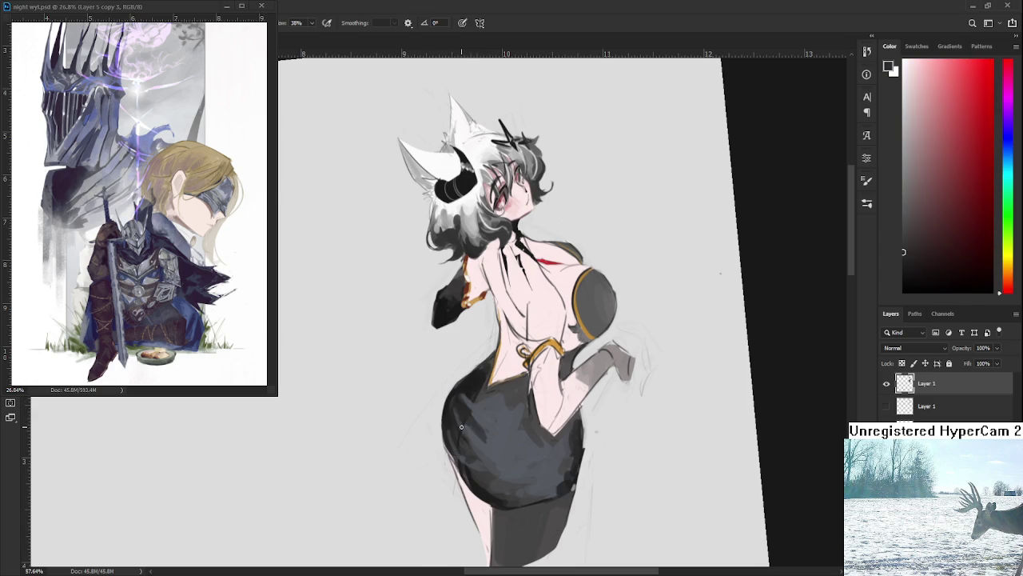
left_click(462, 422, "alt")
left_click(461, 425, "alt")
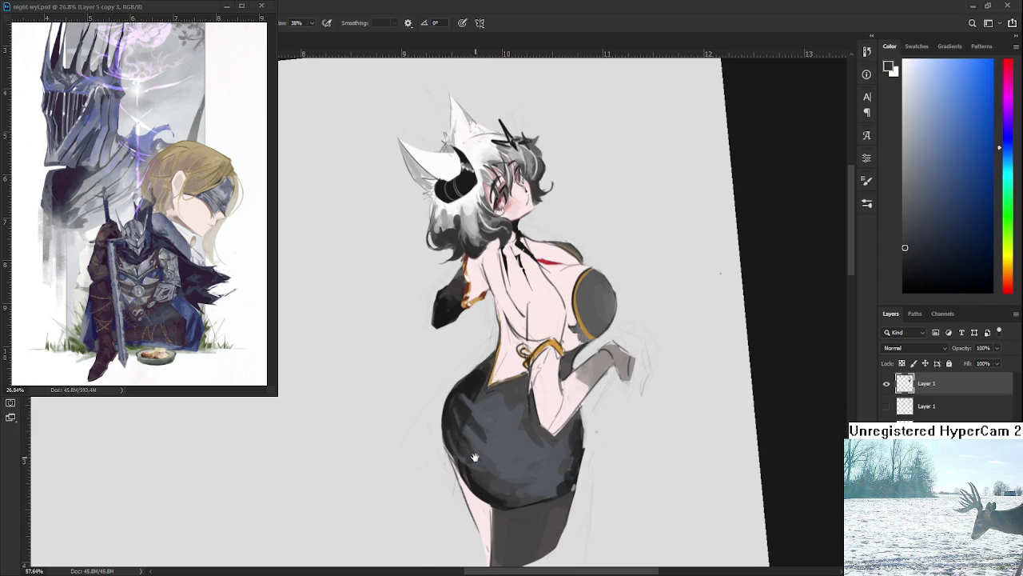
Compare dark blue-grey, red-grey and darker shades sampled across the lower skirt.
left_click_drag(474, 455, 478, 437)
left_click(470, 439, "alt")
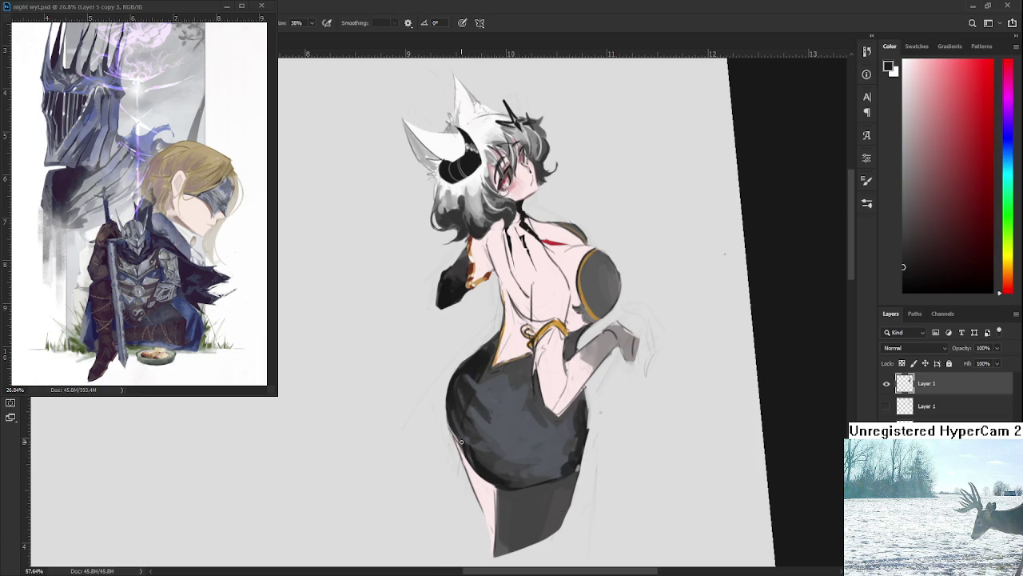
left_click(463, 444, "alt")
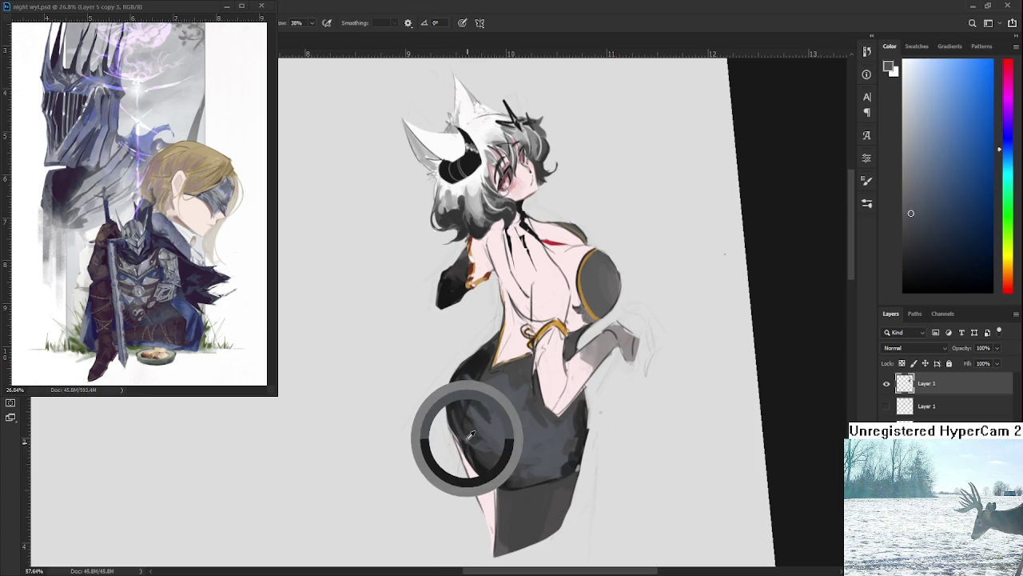
left_click(489, 437, "alt")
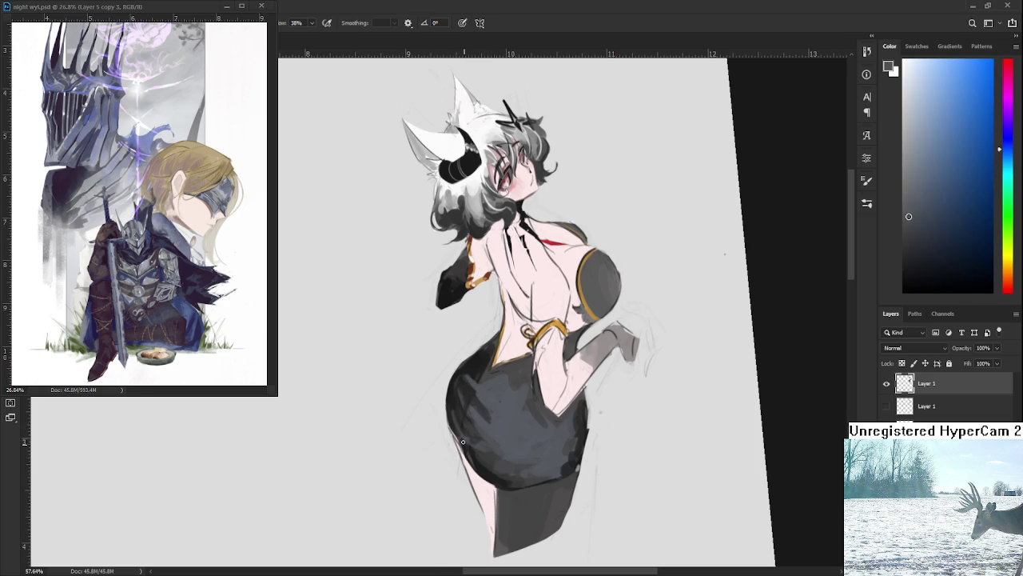
left_click(468, 457, "alt")
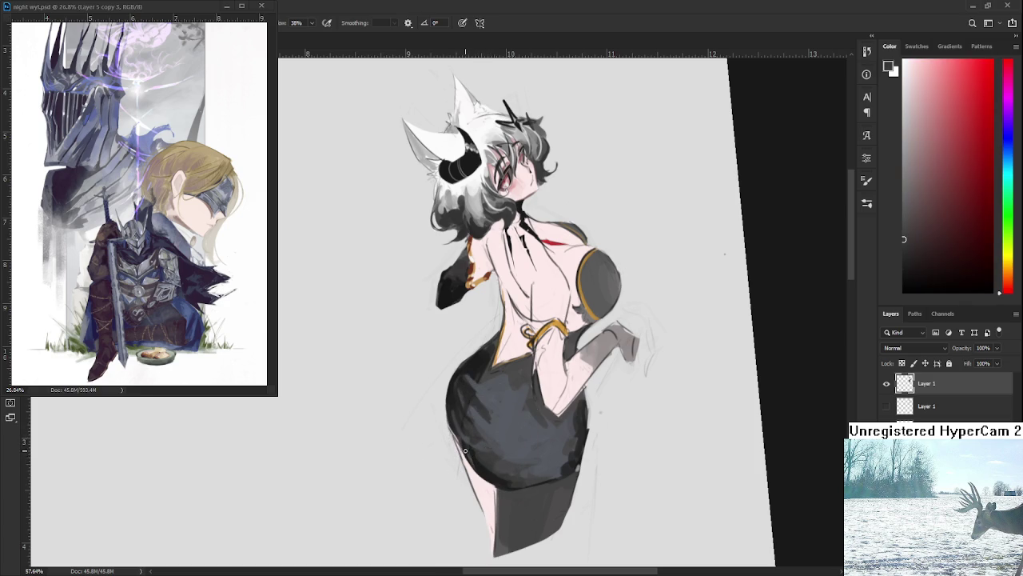
left_click(474, 442, "alt")
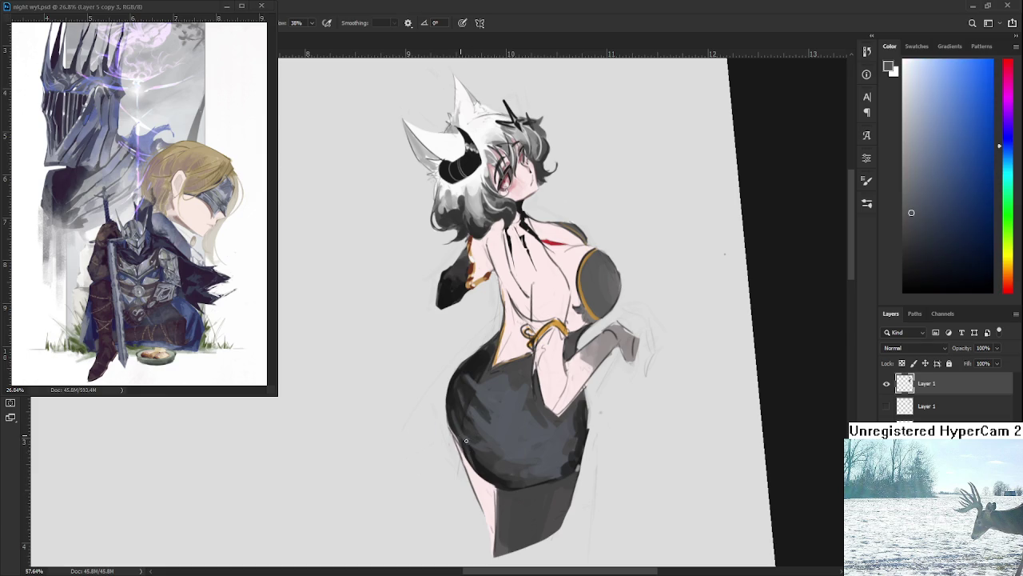
left_click(471, 448, "alt")
left_click(479, 452, "alt")
left_click(482, 459, "alt")
left_click(484, 452, "alt")
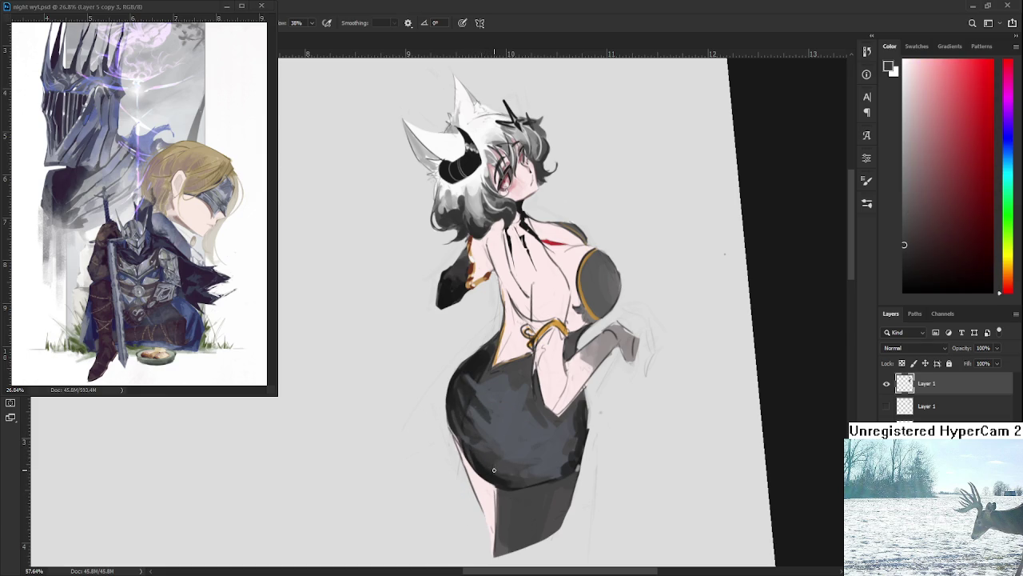
left_click(497, 470, "alt")
left_click(506, 472, "alt")
left_click(512, 477, "alt")
Sample near-black from the skirt and darken the shading along its waist.
left_click_drag(524, 400, 526, 413)
left_click(512, 396, "alt")
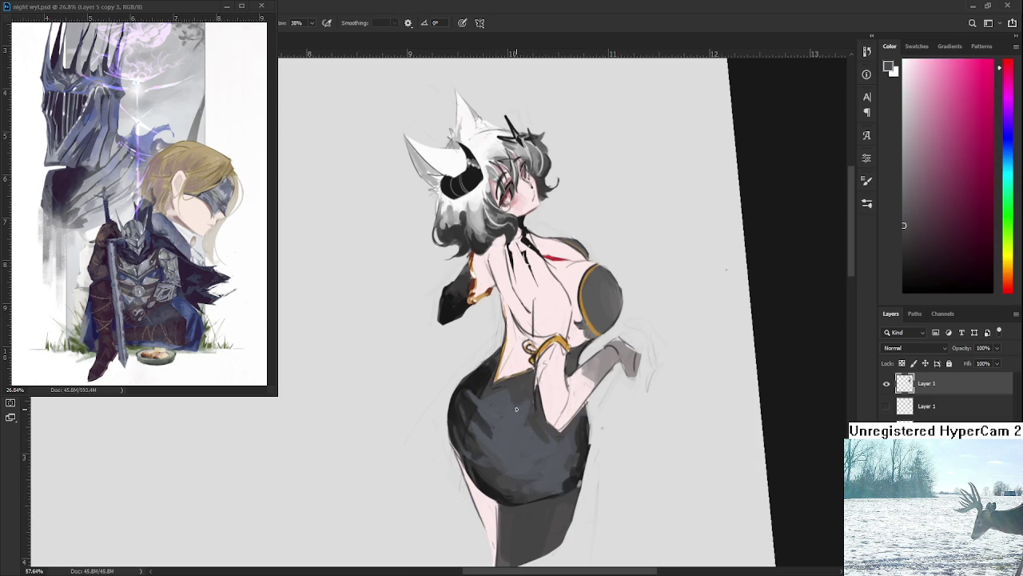
left_click(528, 386, "alt")
left_click(470, 367, "alt")
left_click(474, 369, "alt")
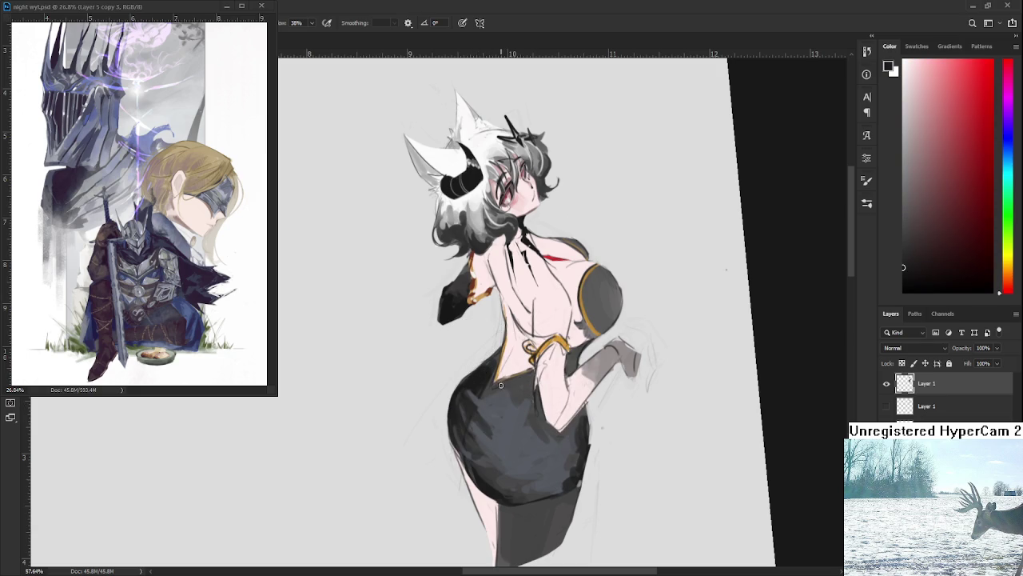
left_click_drag(502, 388, 519, 391)
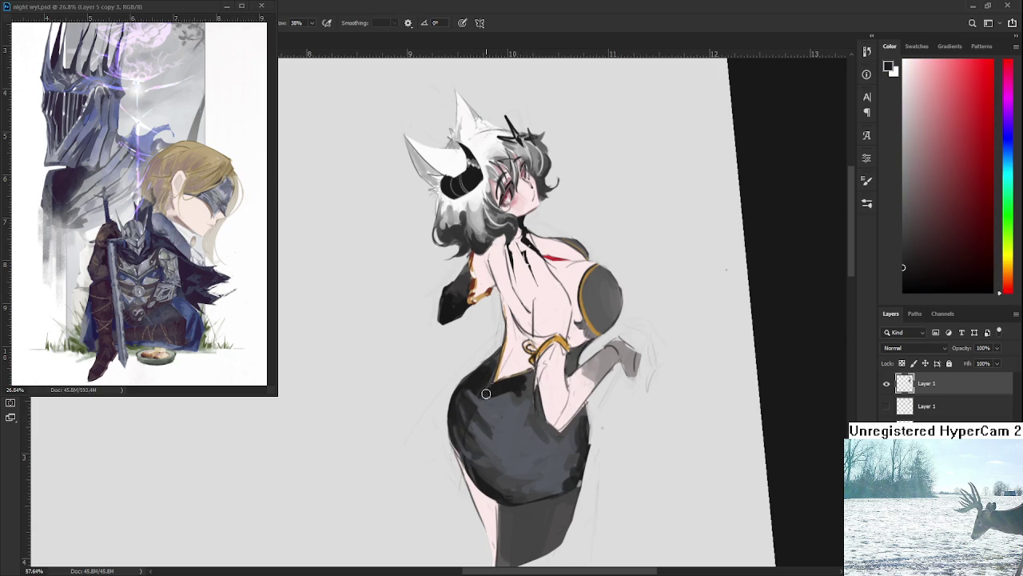
Paint a dark warm-grey curved shadow across the skirt's hip.
left_click(497, 397, "alt")
left_click(526, 388, "alt")
left_click(515, 380, "alt")
left_click_drag(515, 382, 572, 443)
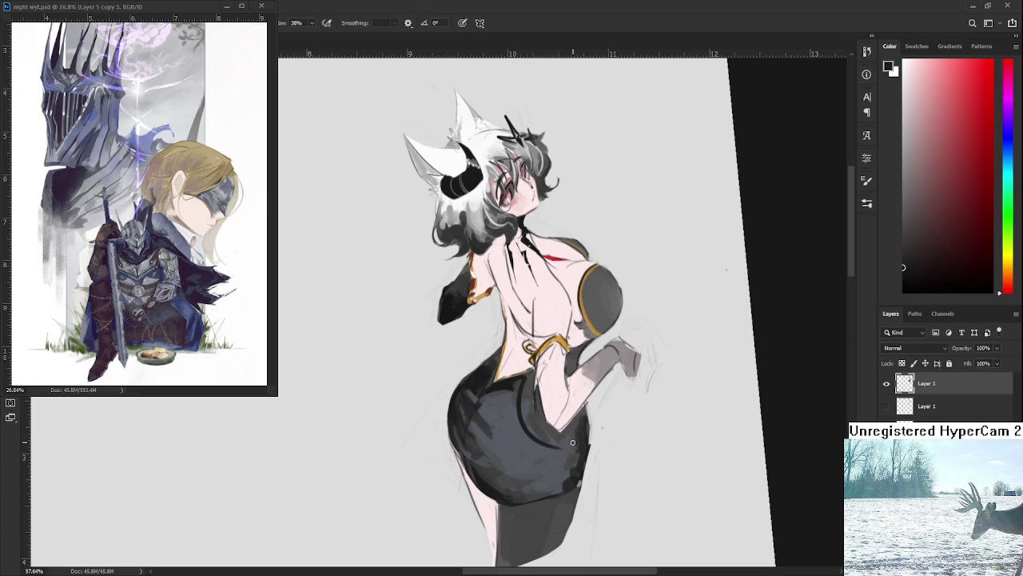
scroll(575, 421, "down", 3)
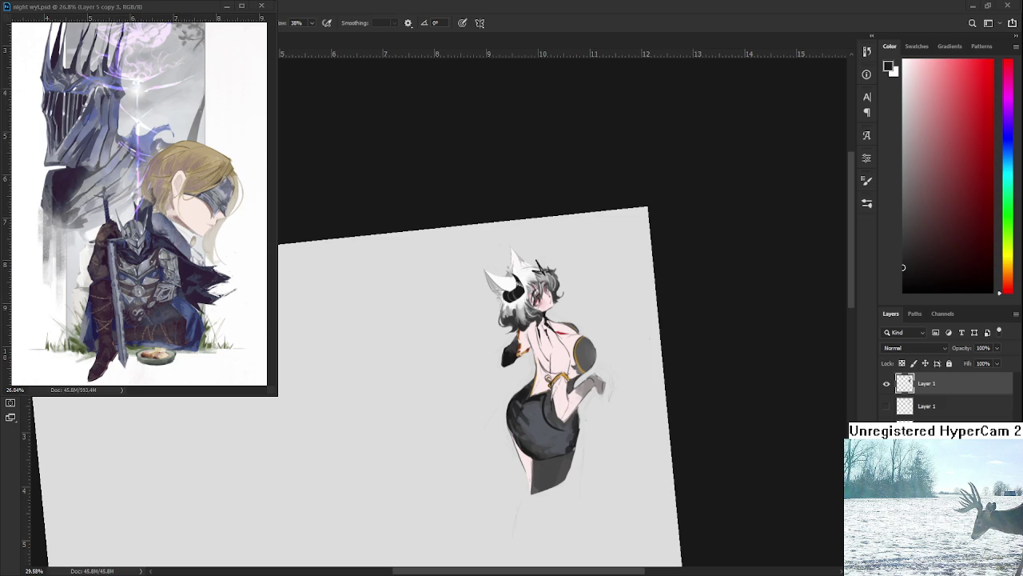
Sample a skirt shade and brush a dark shadow along the skirt's right edge.
scroll(545, 376, "up", 1)
scroll(545, 376, "up", 1)
scroll(545, 376, "up", 1)
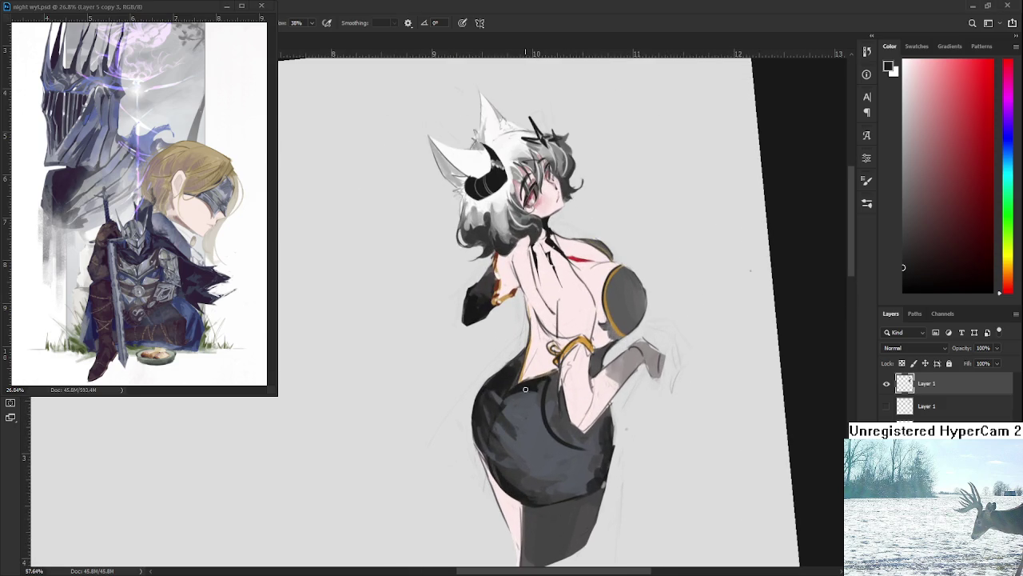
left_click(543, 380, "alt")
left_click(546, 381, "alt")
mouse_move(551, 378)
left_mouse_down()
mouse_move(560, 425)
mouse_move(590, 447)
left_mouse_up()
Reframe the figure and sample dark blue-grey and near-black shades from the lower skirt.
left_click_drag(526, 498, 527, 479)
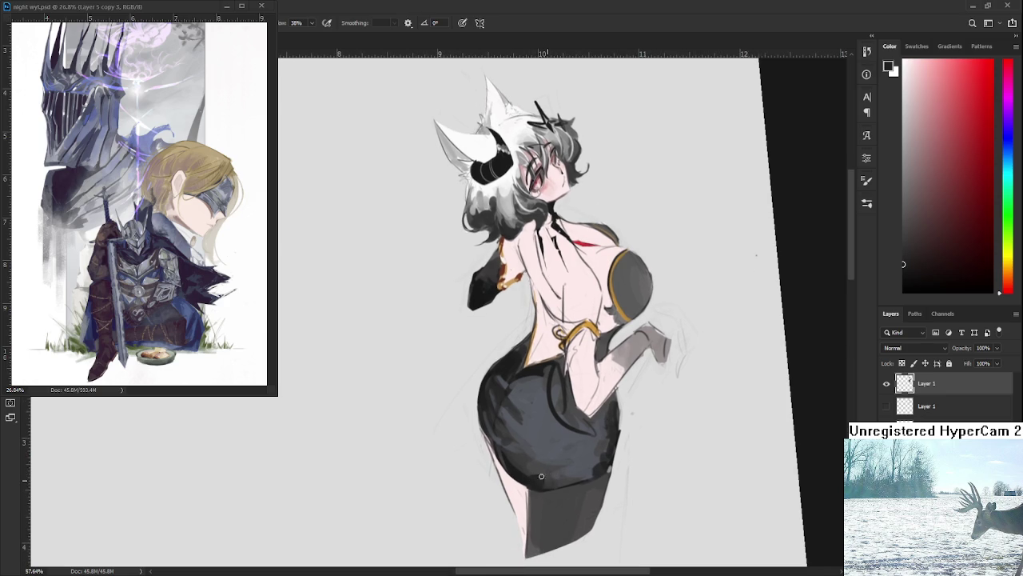
left_click(534, 473, "alt")
left_click(530, 473, "alt")
left_click(533, 473, "alt")
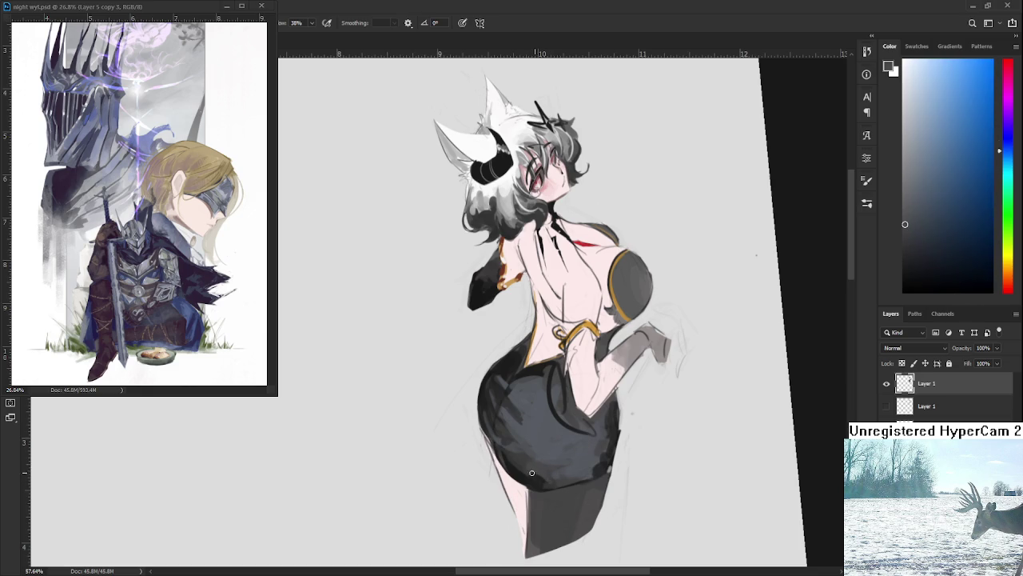
left_click(531, 480, "alt")
left_click(546, 473, "alt")
left_click(542, 475, "alt")
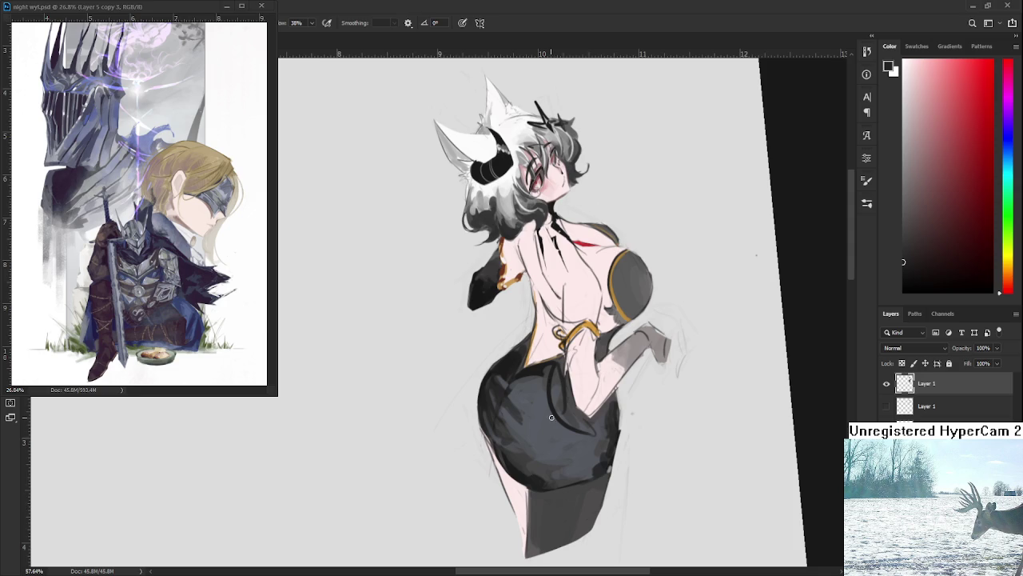
scroll(559, 408, "down", 3)
Sample dark skirt greys and paint a short shadow along the lower skirt edge.
left_click(574, 397, "alt")
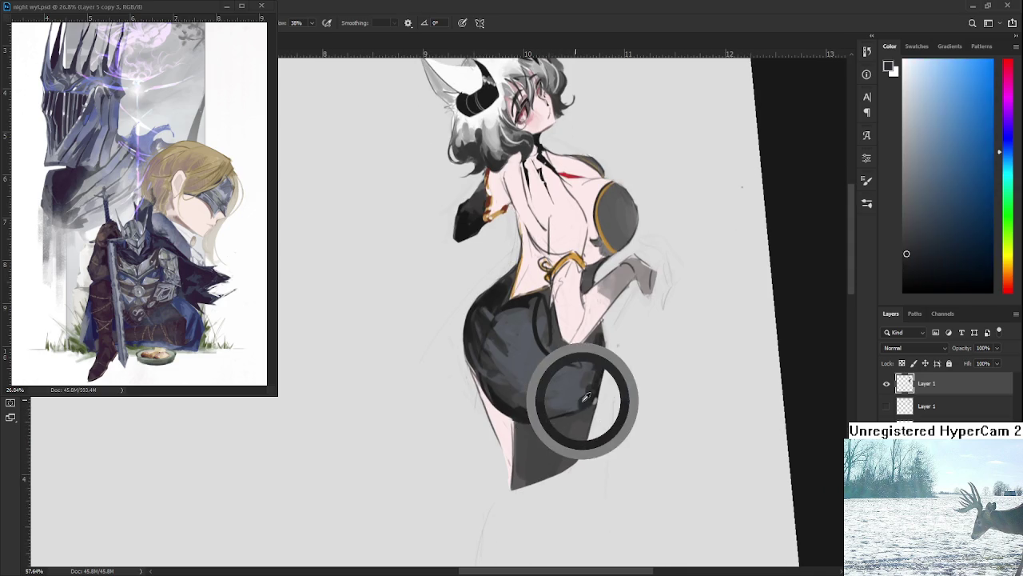
left_click(524, 414, "alt")
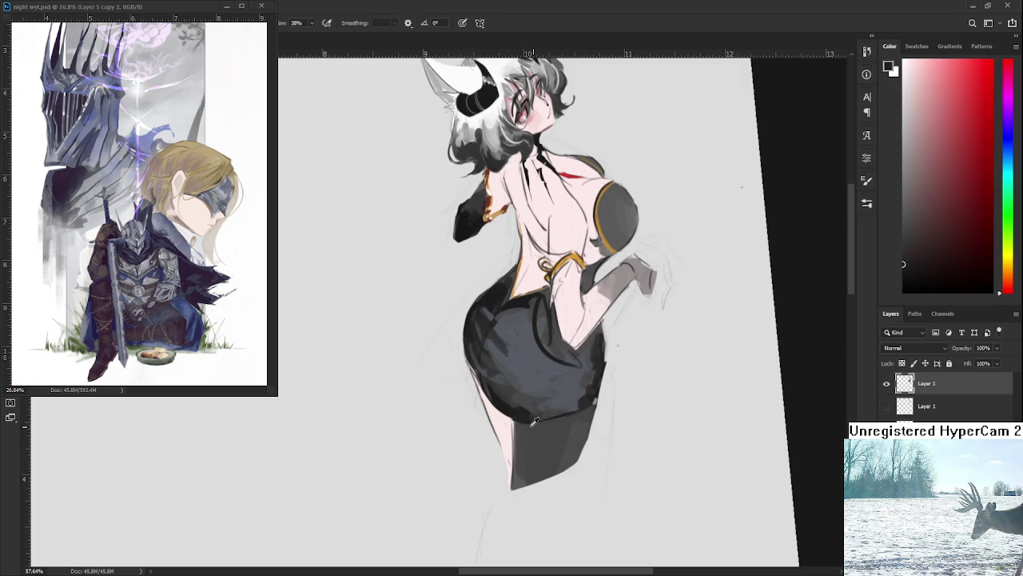
left_click(526, 416, "alt")
left_click(527, 416, "alt")
left_click_drag(540, 431, 569, 434)
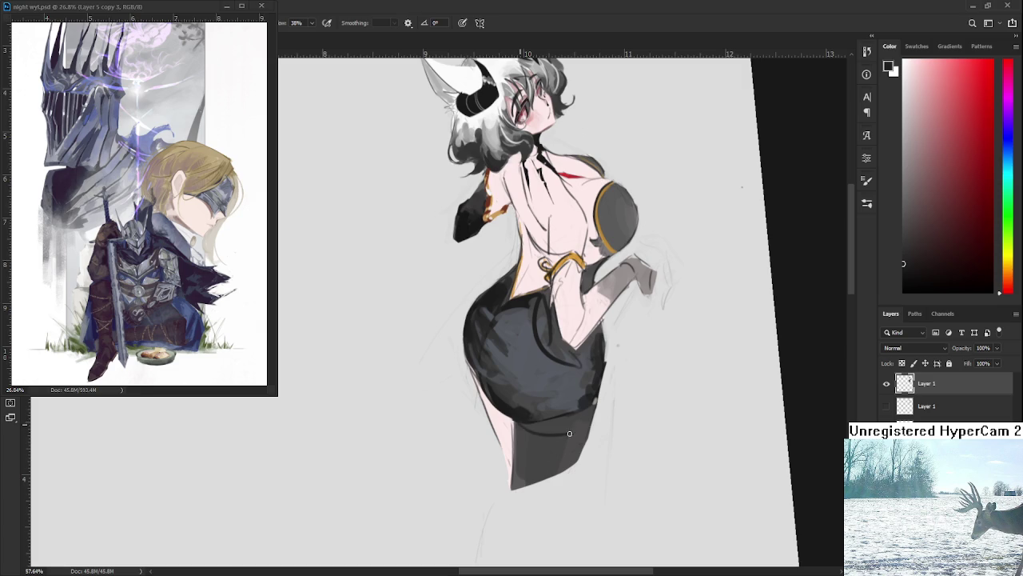
Darken the rounded skirt's lower edge and paint a curved fold line across it.
left_click(529, 407, "alt")
left_click(505, 424, "alt")
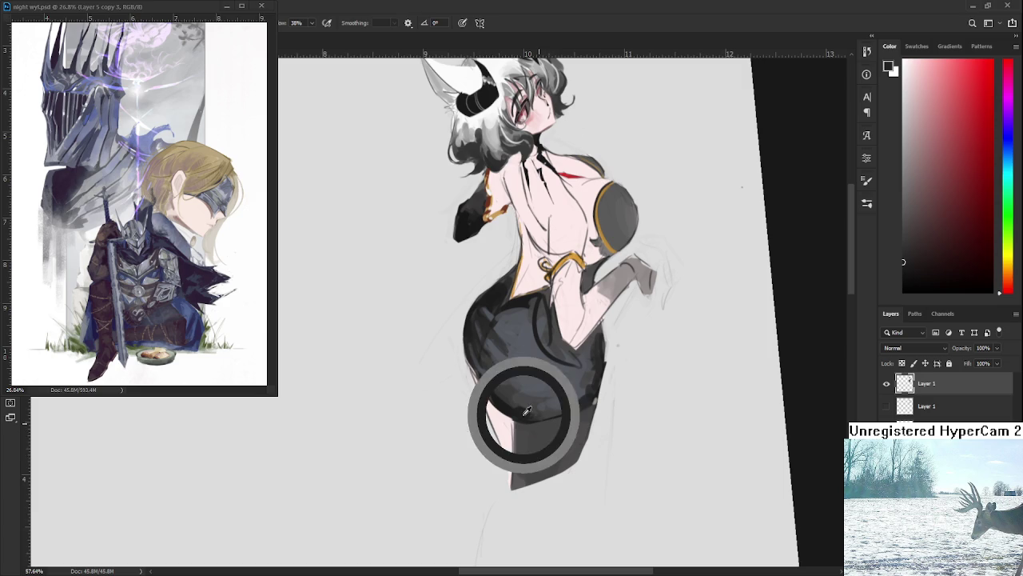
scroll(497, 412, "right", 1)
left_click_drag(482, 421, 537, 417)
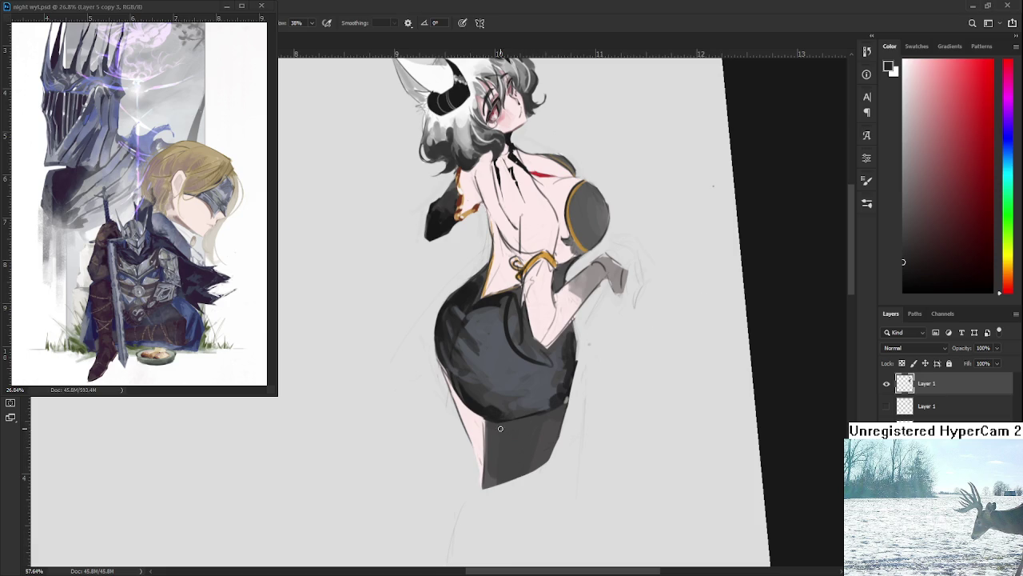
mouse_move(506, 422)
left_mouse_down()
mouse_move(541, 456)
mouse_move(558, 424)
left_mouse_up()
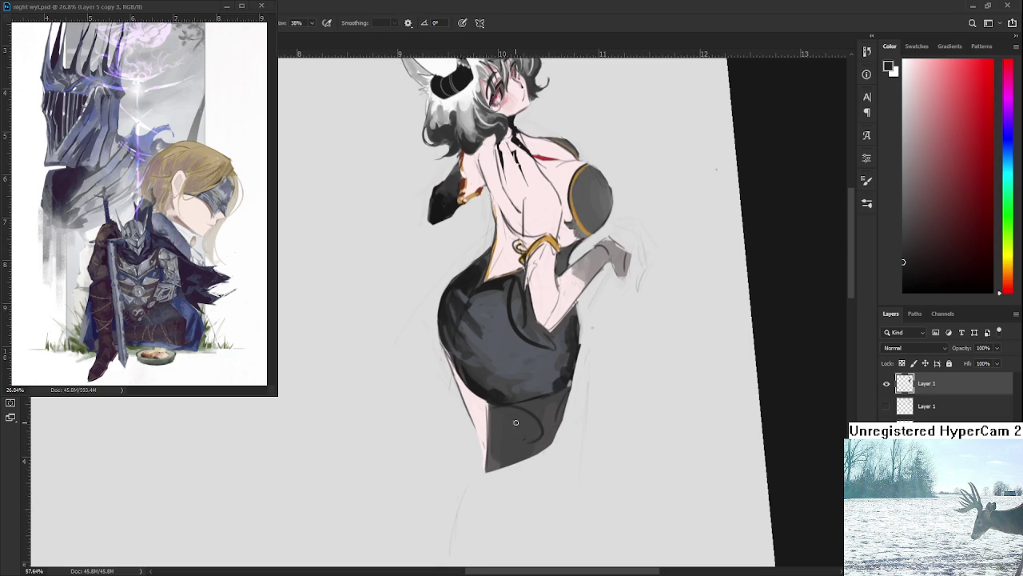
Sample several skirt greys, settling on a dark bluish grey for shading.
left_click(491, 435, "alt")
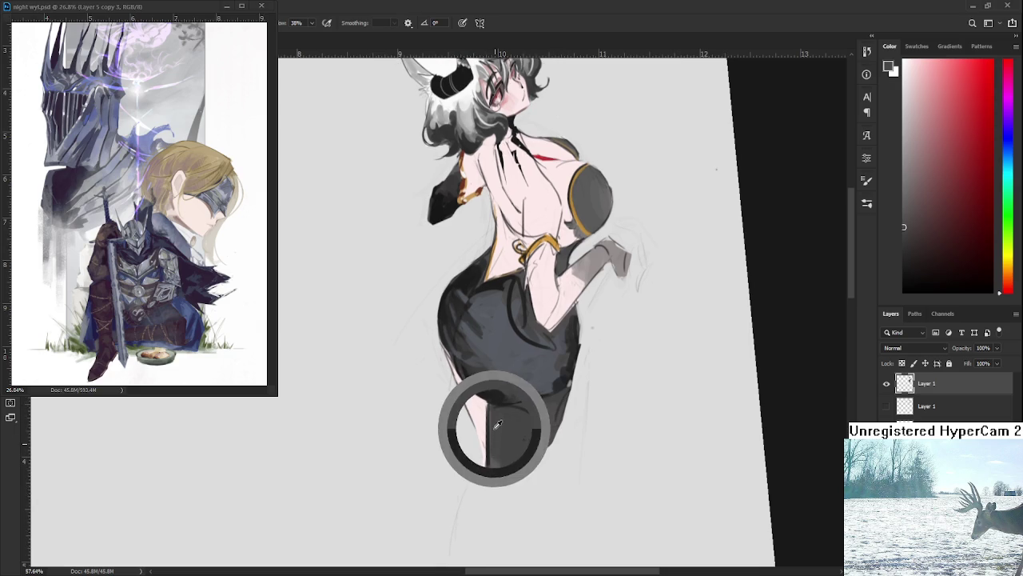
left_click(491, 424, "alt")
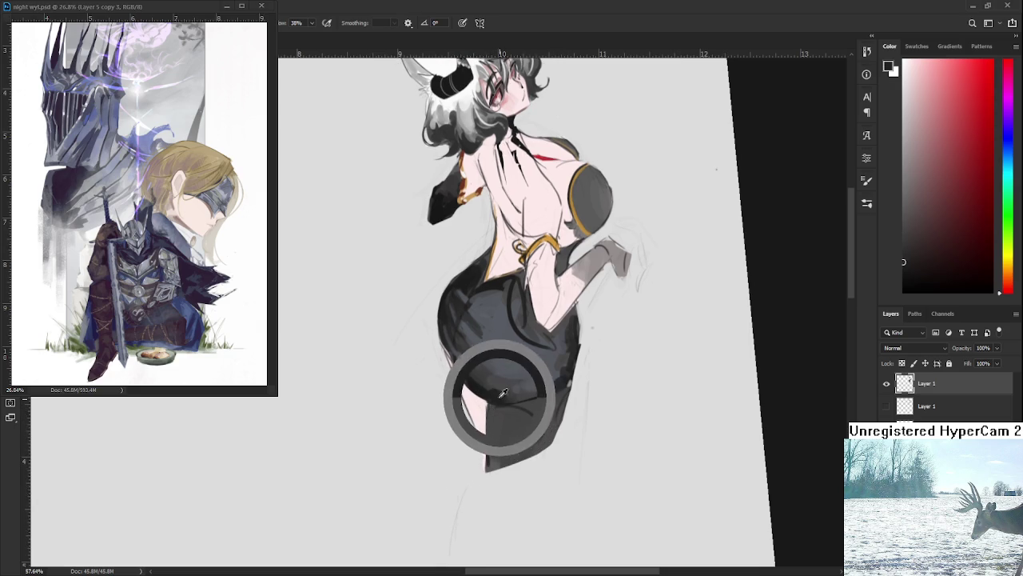
left_click(494, 425, "alt")
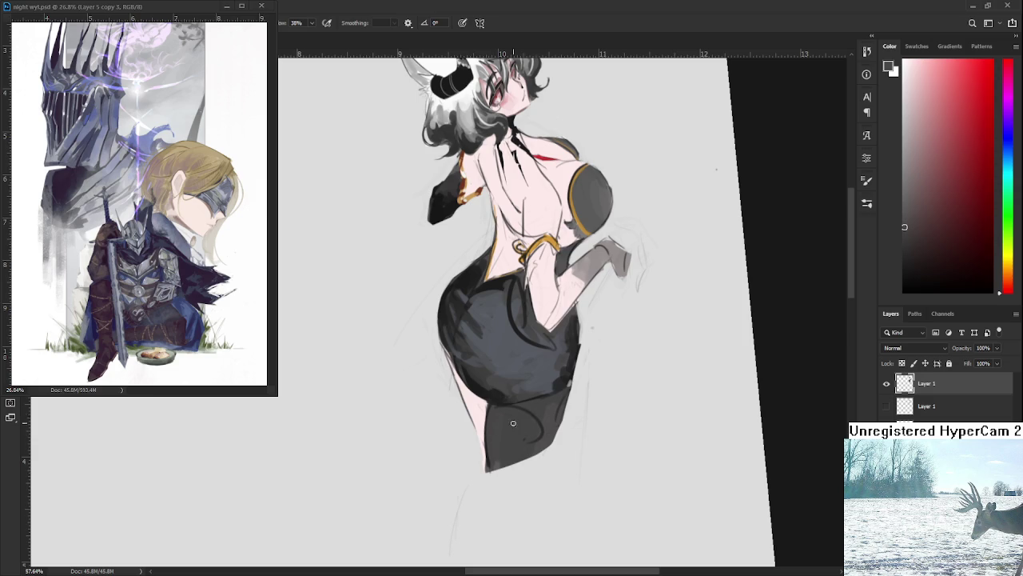
left_click(571, 386, "alt")
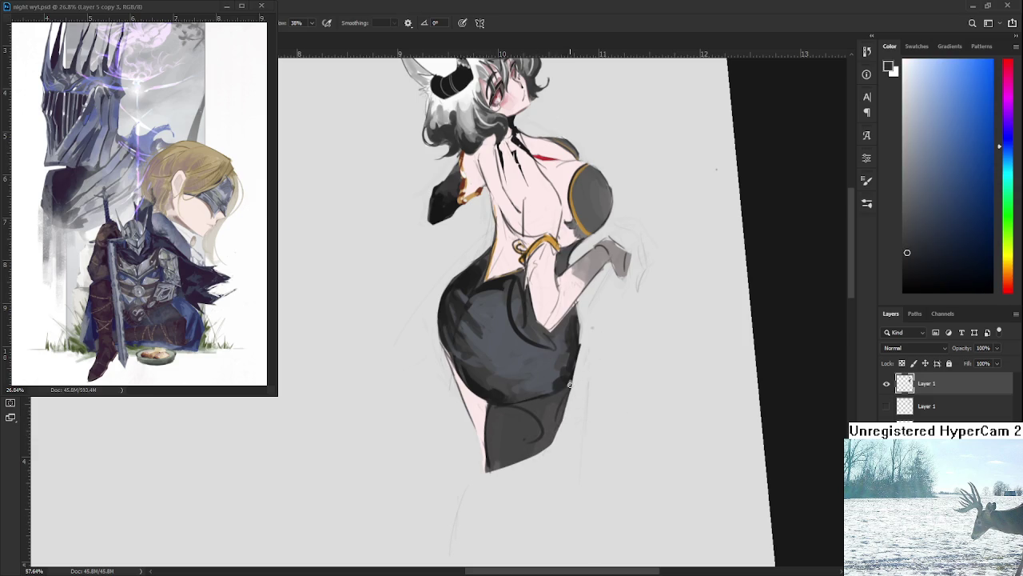
Turn the canvas sideways and brush a thin white highlight down the skirt's edge.
key("r")
left_click_drag(562, 404, 615, 366)
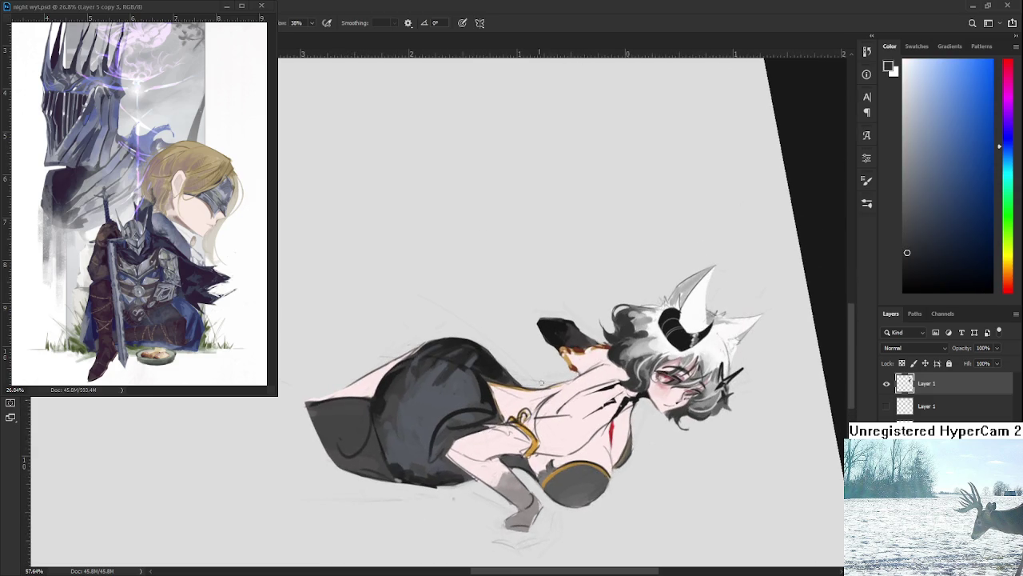
left_click(694, 344, "alt")
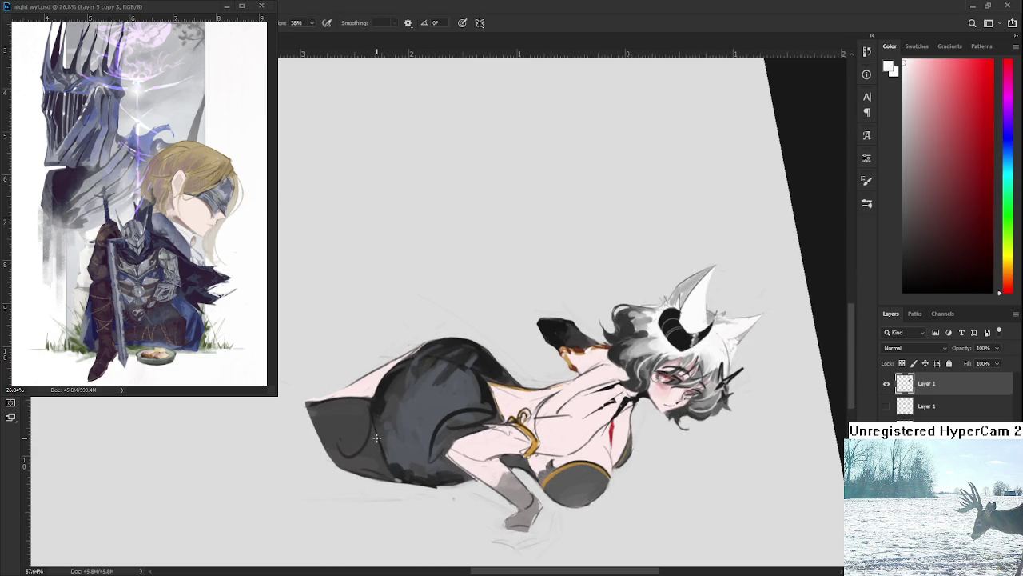
left_click_drag(374, 431, 389, 469)
key("ctrl+z")
left_click_drag(374, 431, 392, 475)
Rotate the figure back upright and zoom in toward the torso.
key("r")
mouse_move(372, 410)
left_mouse_down()
mouse_move(505, 406)
mouse_move(509, 389)
left_mouse_up()
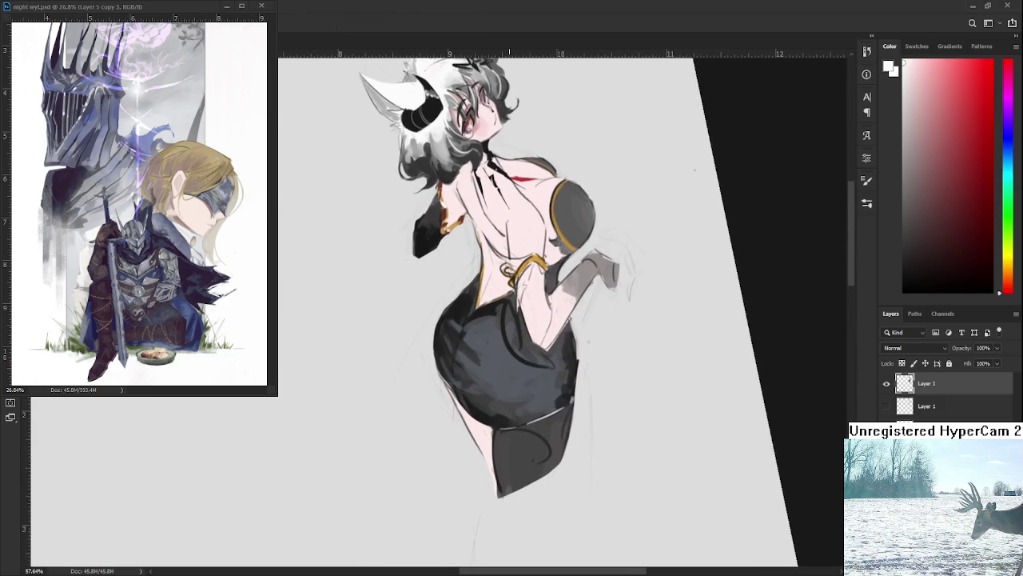
scroll(510, 382, "down", 3)
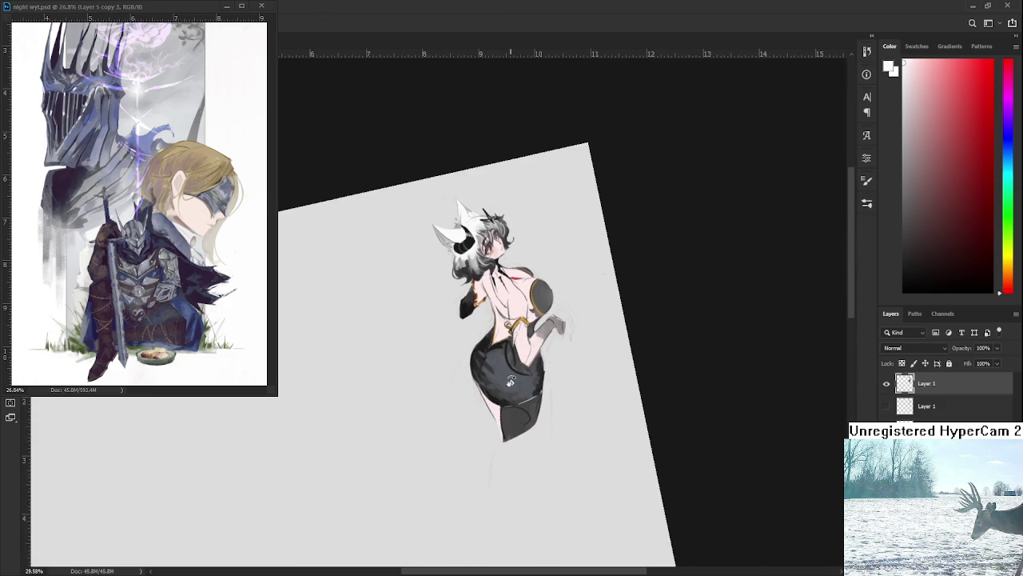
scroll(510, 382, "up", 3)
scroll(510, 382, "up", 4)
scroll(510, 382, "up", 4)
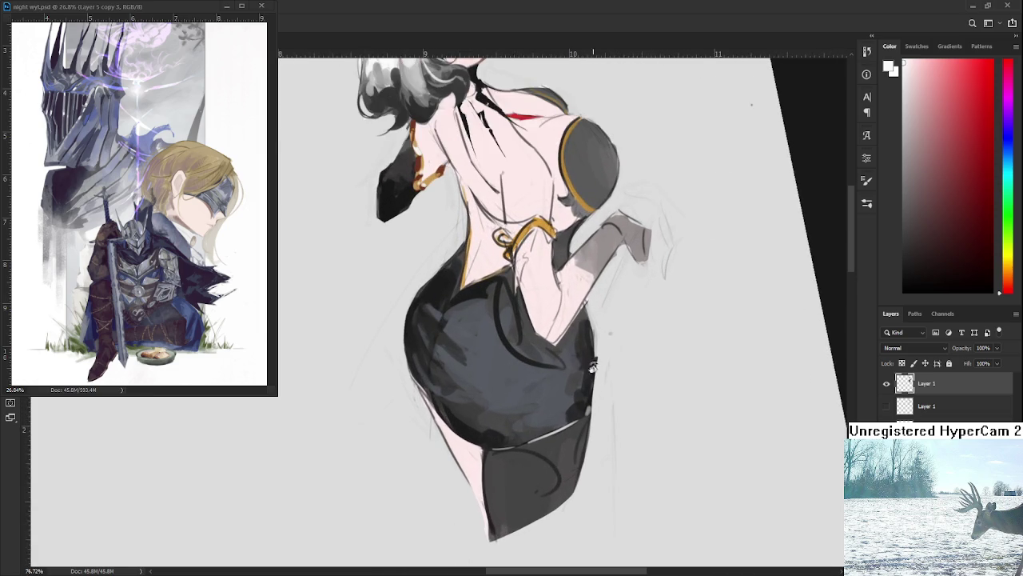
left_click_drag(589, 365, 624, 446)
scroll(471, 229, "up", 2)
scroll(471, 229, "up", 2)
scroll(471, 229, "up", 2)
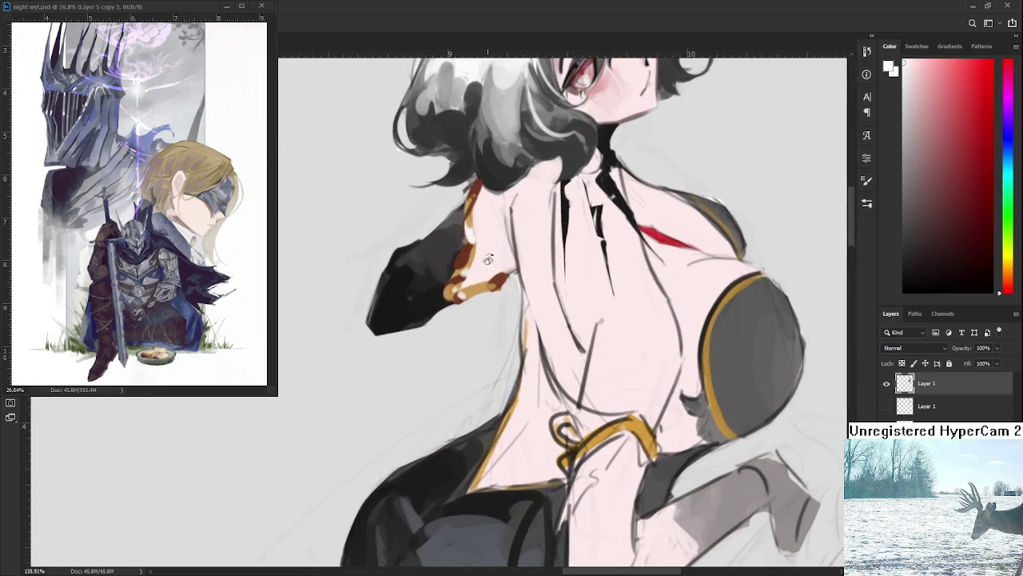
Tilt the view to the raised sleeve and paint light lavender over its gold chain.
left_click_drag(471, 230, 436, 320)
left_click(470, 276, "alt")
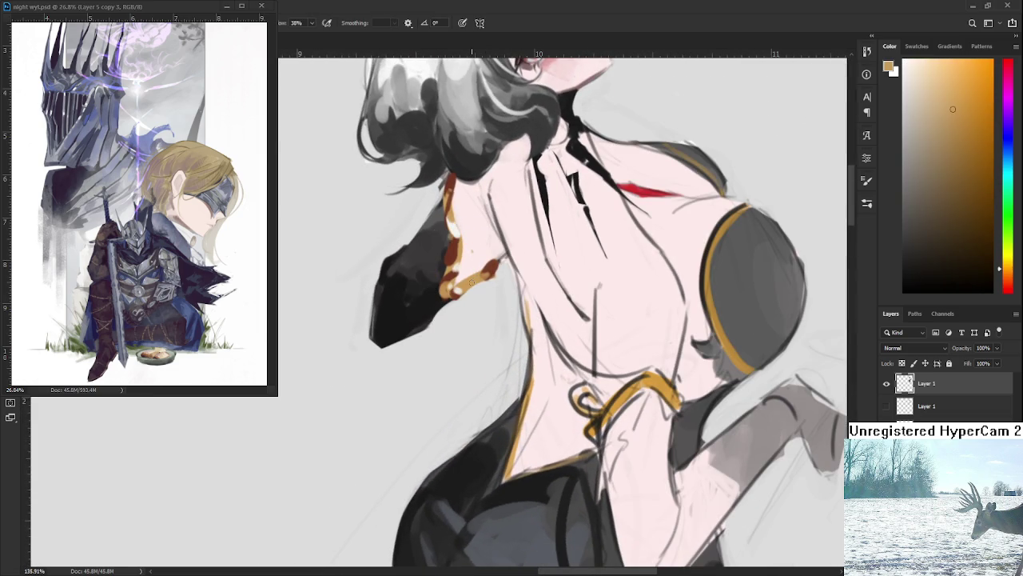
left_click_drag(471, 282, 466, 288)
left_click(468, 264, "alt")
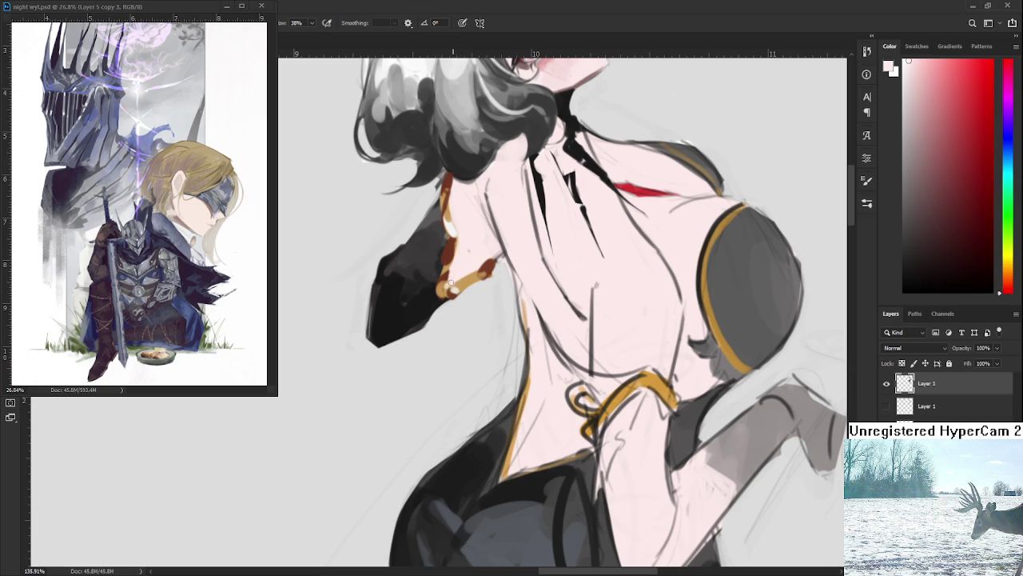
scroll(468, 293, "up", 2)
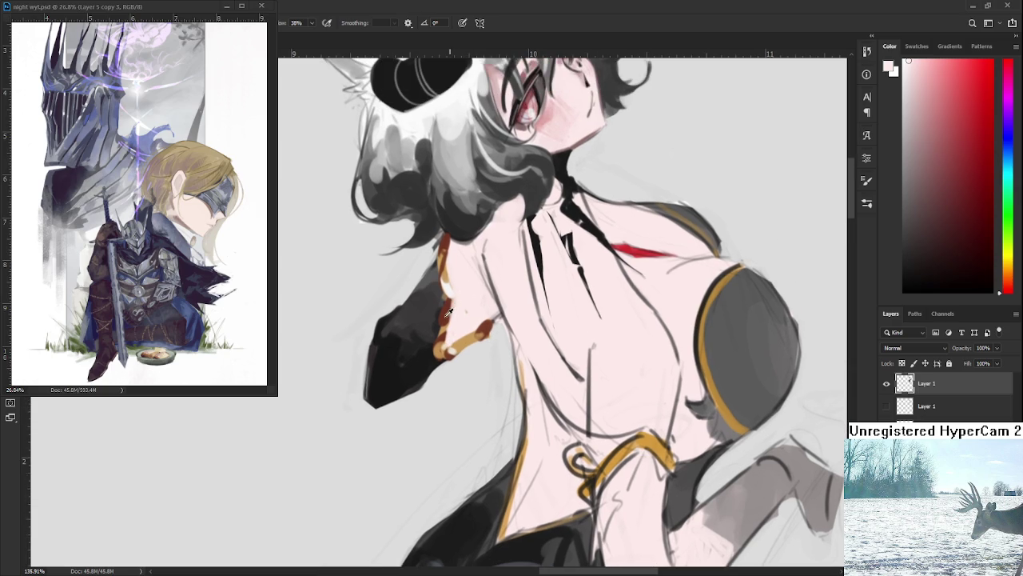
left_click(447, 313, "alt")
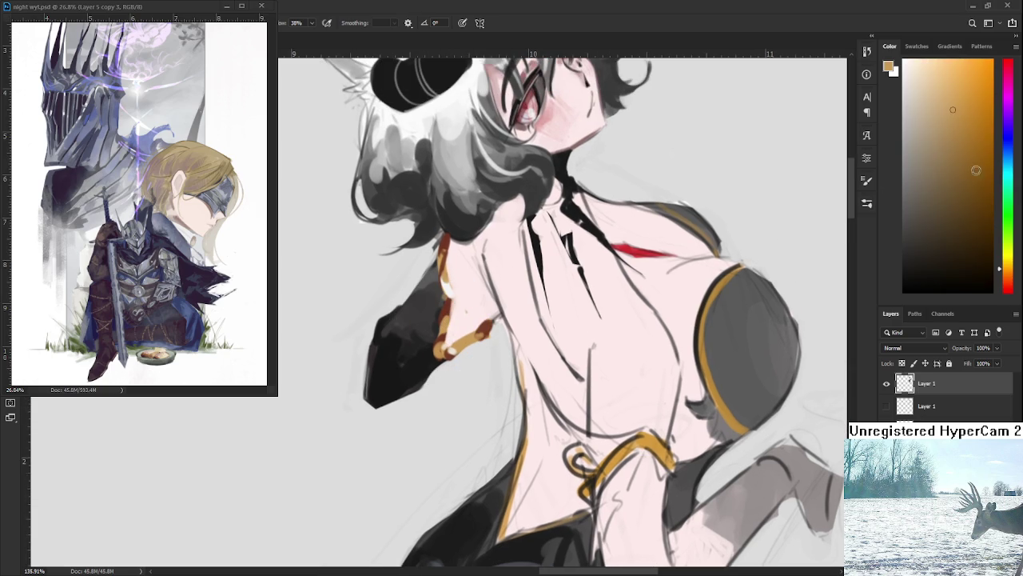
left_click(1000, 109)
left_click(922, 118)
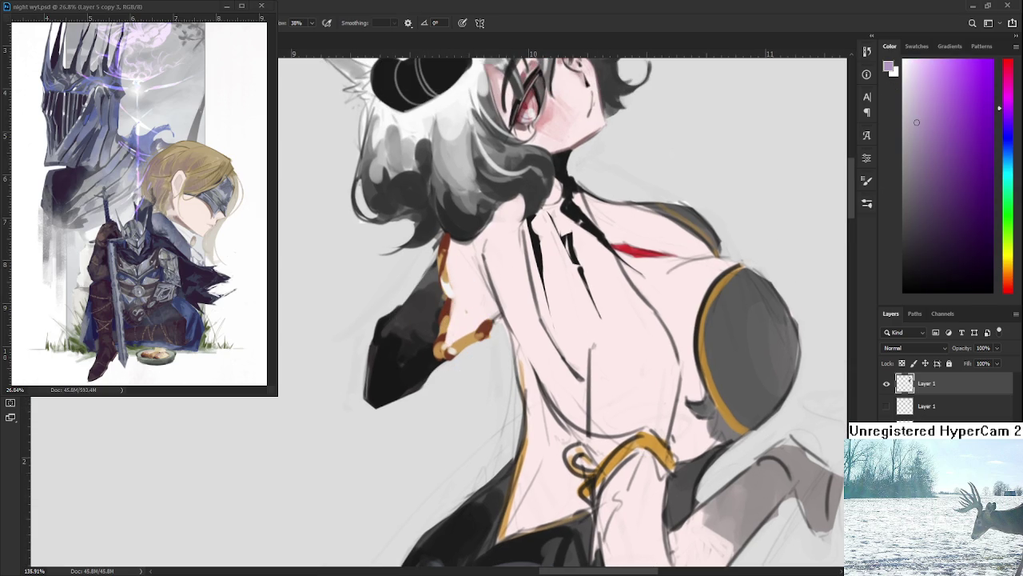
left_click_drag(438, 319, 444, 336)
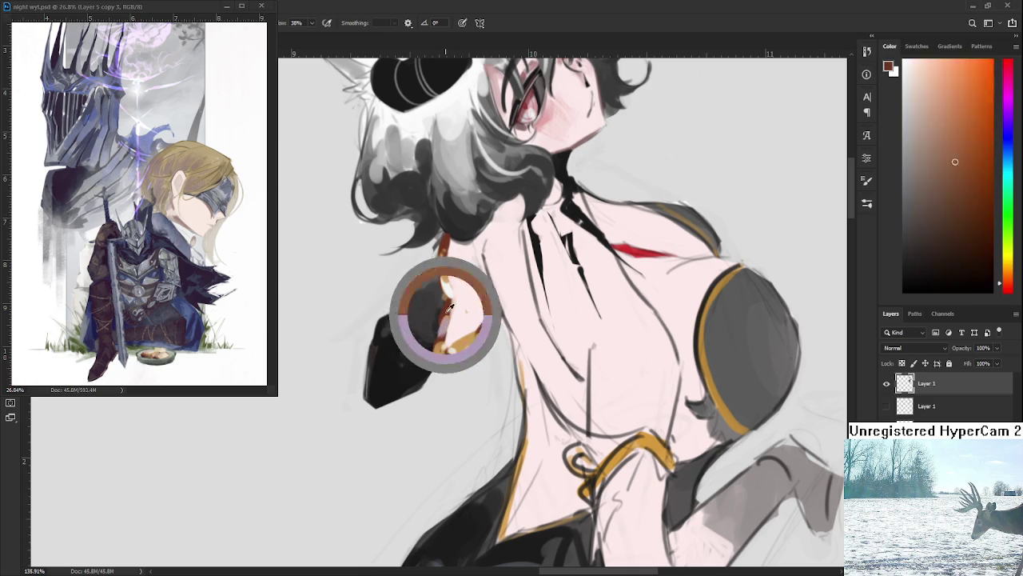
Sample a dusty pink and stroke it over the chain along the sleeve cuff.
left_click(446, 324, "alt")
left_click(450, 324, "alt")
left_click_drag(447, 290, 437, 255)
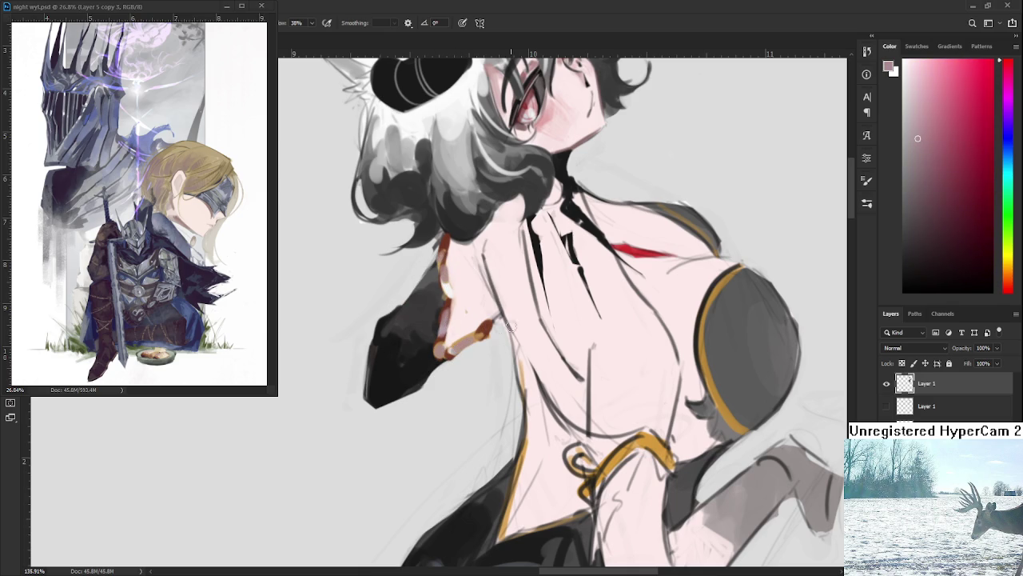
scroll(513, 320, "down", 5)
scroll(514, 319, "down", 4)
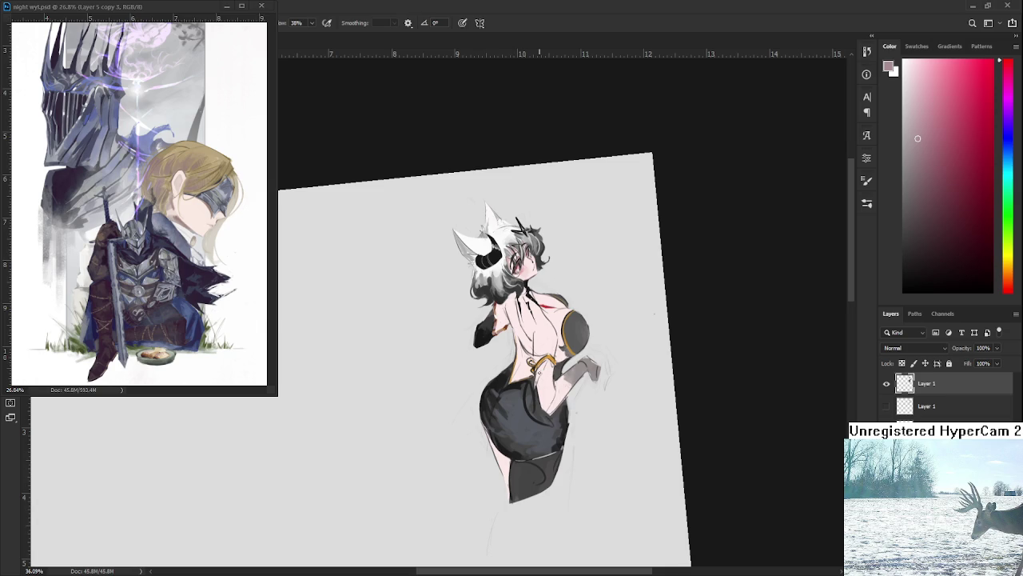
Paint pink over the gold outline on the lower back, toggling undo/redo to compare.
scroll(535, 361, "up", 4)
scroll(512, 366, "up", 4)
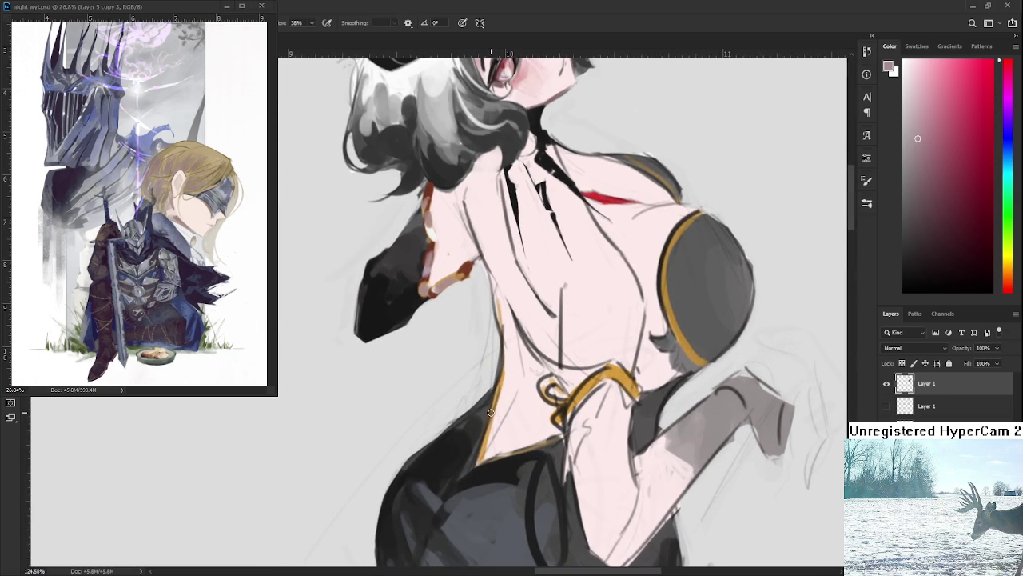
left_click_drag(495, 400, 477, 465)
key("ctrl+z")
key("ctrl+shift+z")
key("ctrl+z")
key("ctrl+shift+z")
key("ctrl+z")
key("ctrl+shift+z")
key("ctrl+z")
key("ctrl+shift+z")
key("ctrl+z")
Redraw the pink stroke along the lower back edge and compare versions, ending undone.
left_click_drag(493, 410, 468, 472)
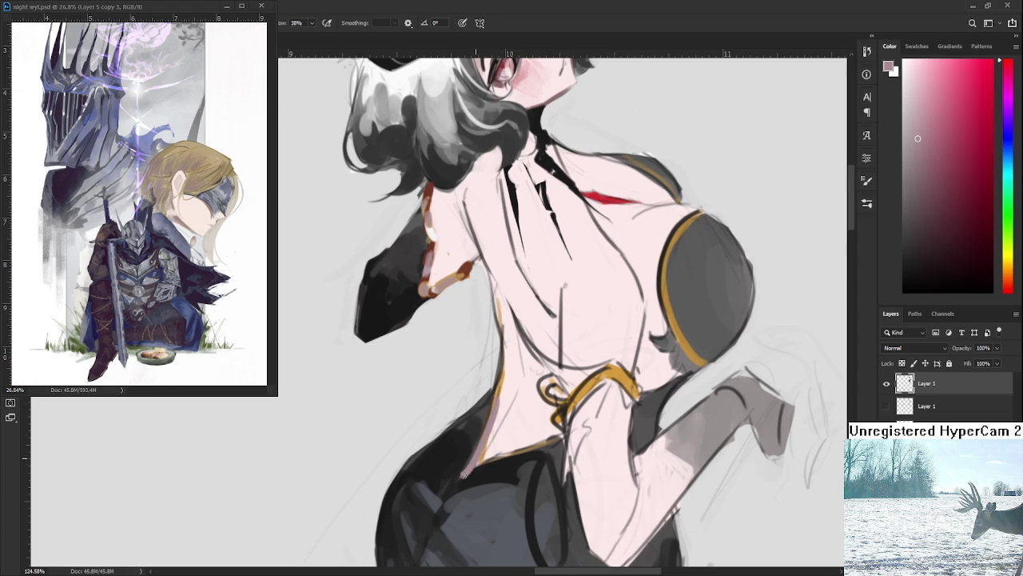
key("ctrl+z")
left_click_drag(497, 394, 470, 467)
key("ctrl+z")
key("ctrl+shift+z")
key("ctrl+z")
key("ctrl+shift+z")
key("ctrl+z")
key("ctrl+shift+z")
key("ctrl+z")
key("ctrl+shift+z")
key("ctrl+z")
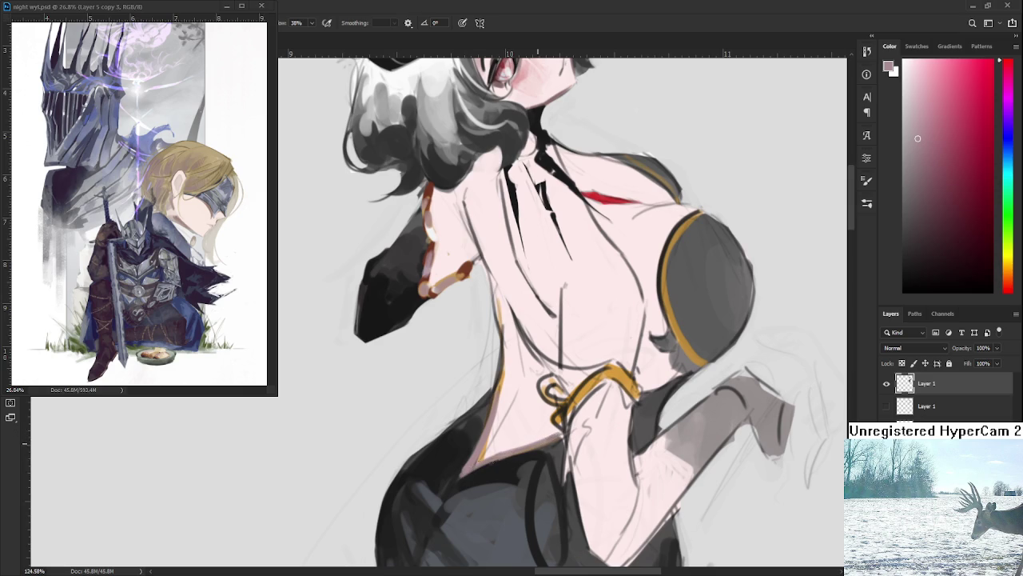
Resample the back's pink skin and cover the orange edge line with it.
key("d")
left_click(494, 428, "alt")
left_click_drag(493, 430, 480, 462)
left_click_drag(516, 395, 506, 381)
scroll(502, 413, "down", 4)
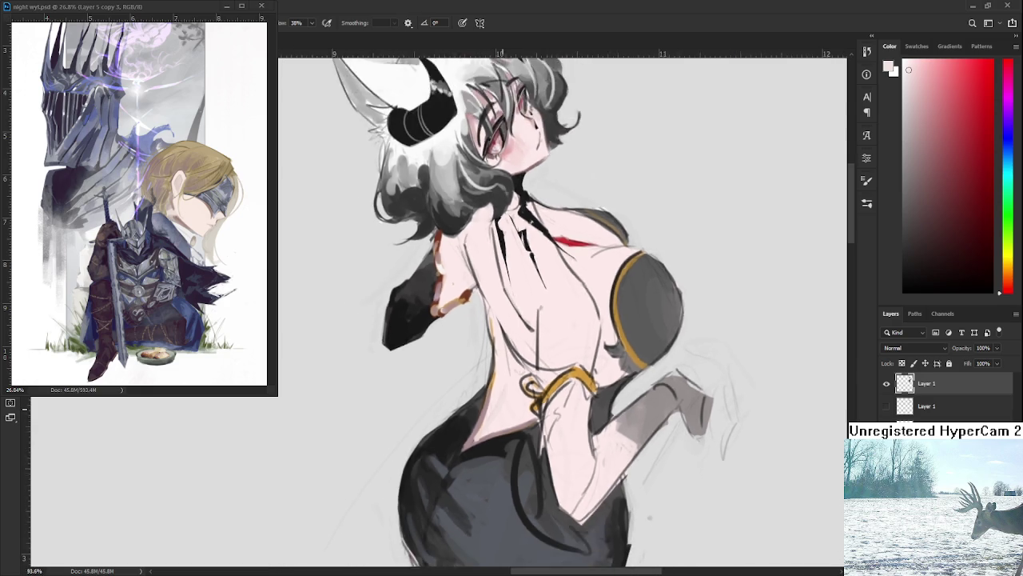
Sample orange and mauve tones from the drawing, then choose a very light pink.
scroll(502, 412, "down", 1)
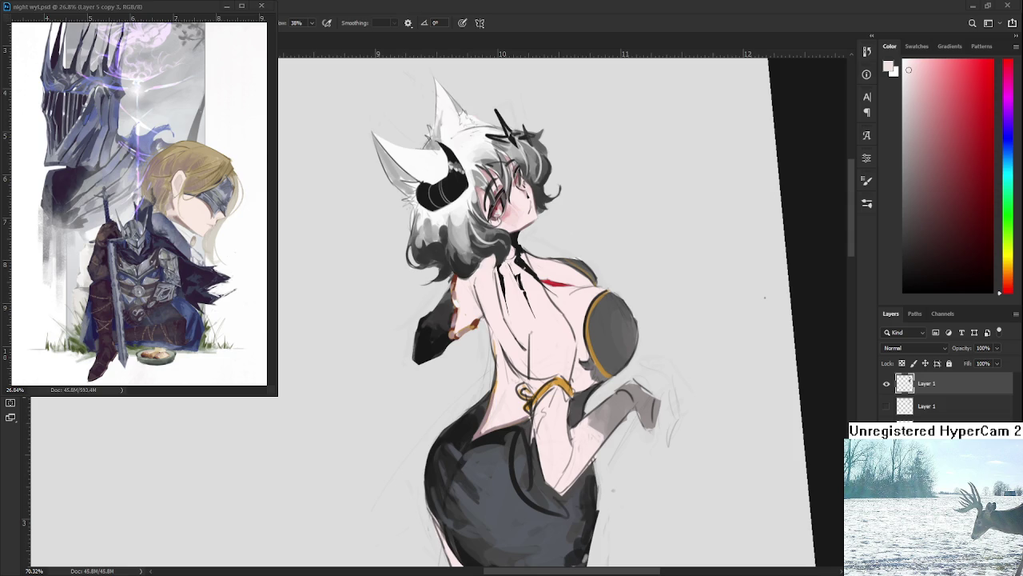
scroll(515, 415, "up", 2)
left_click_drag(575, 340, 468, 349)
left_click(423, 424, "alt")
left_click(424, 439, "alt")
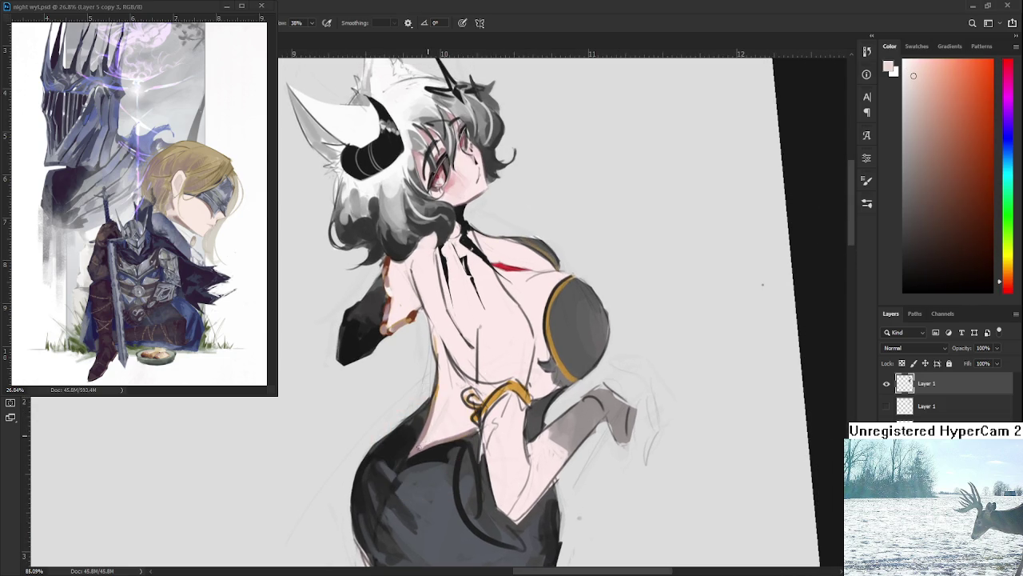
left_click(417, 444, "alt")
left_click(447, 436, "alt")
Shift the view toward the skirt, zoom out, and rotate the canvas back to level.
left_click_drag(468, 426, 471, 388)
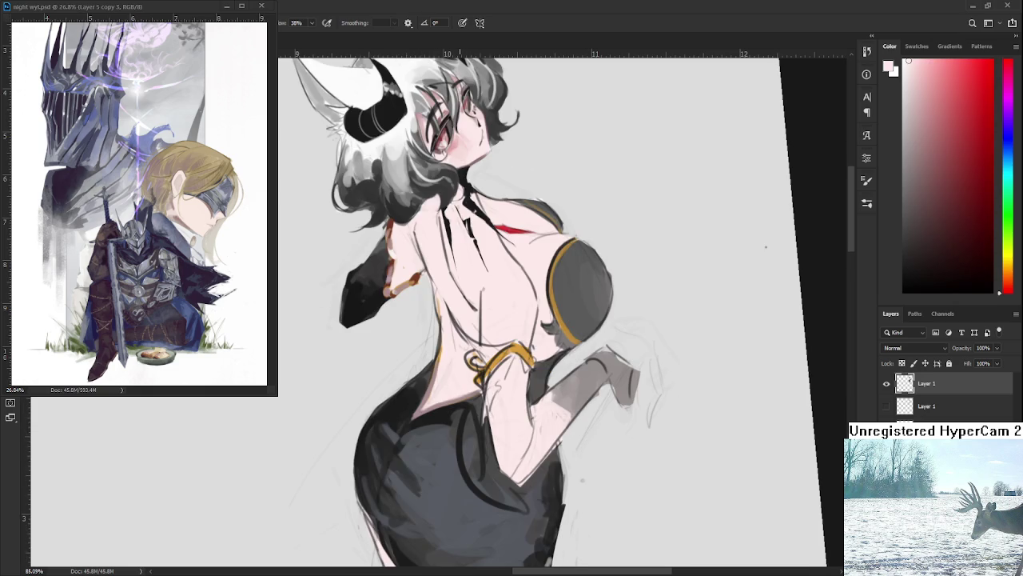
scroll(470, 364, "down", 3)
scroll(470, 364, "down", 3)
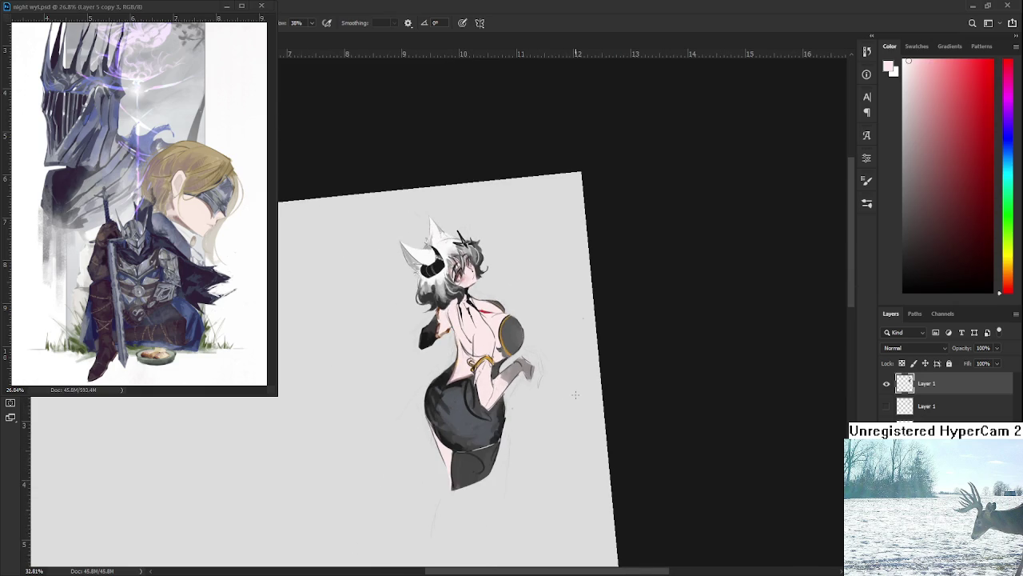
key("r")
left_click_drag(575, 394, 566, 409)
scroll(440, 347, "up", 2)
Sample brown and several skin pinks from the drawing, including near the gold ring.
scroll(441, 348, "up", 2)
scroll(441, 348, "up", 1)
scroll(440, 348, "up", 1)
key("b")
left_click(430, 272, "alt")
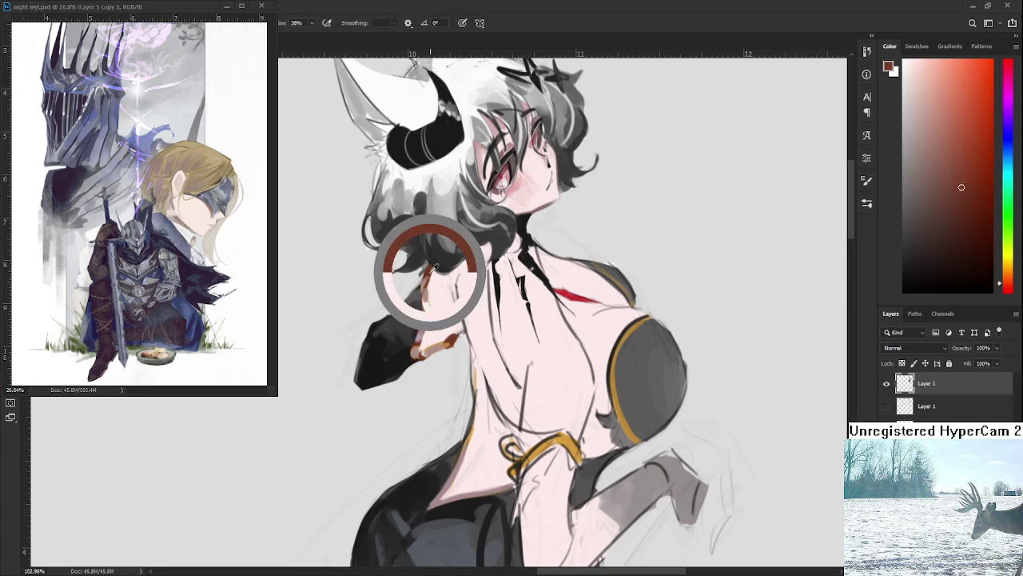
left_click(517, 197, "alt")
scroll(518, 233, "down", 2)
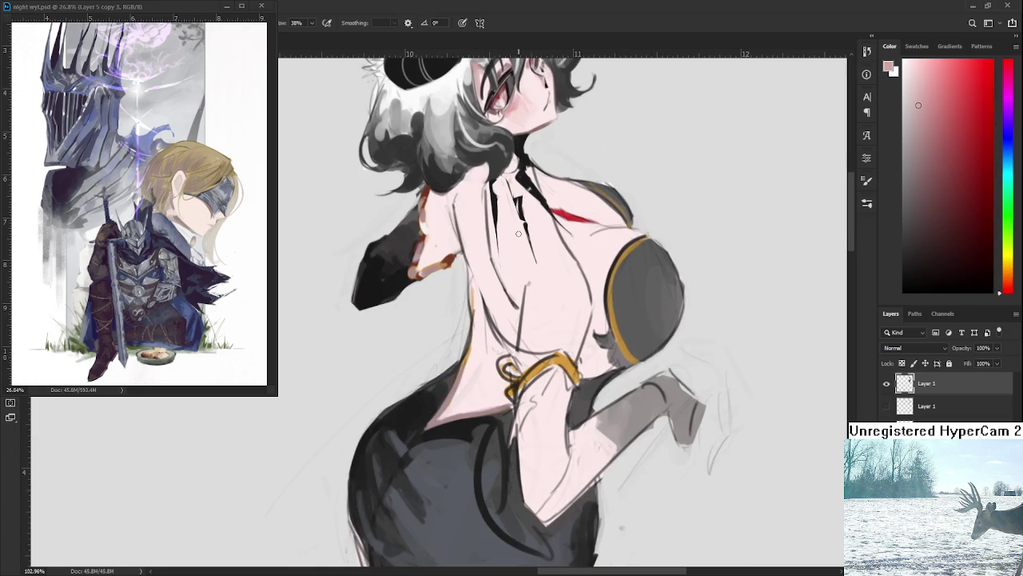
left_click(480, 366, "alt")
scroll(462, 403, "up", 1)
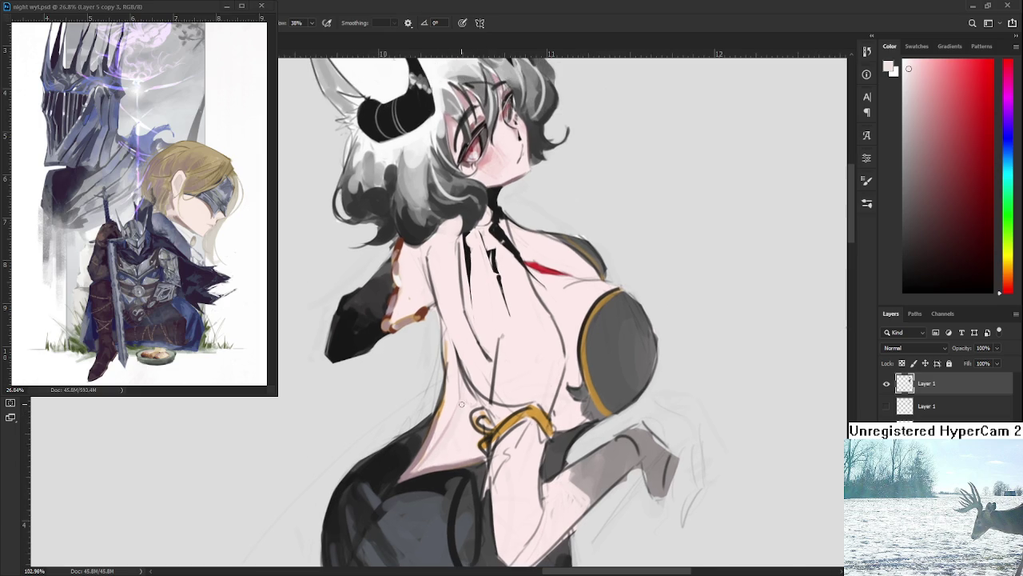
left_click(468, 392, "alt")
scroll(470, 396, "down", 1)
scroll(478, 371, "down", 3)
scroll(478, 371, "down", 1)
scroll(448, 383, "up", 3)
scroll(425, 399, "up", 2)
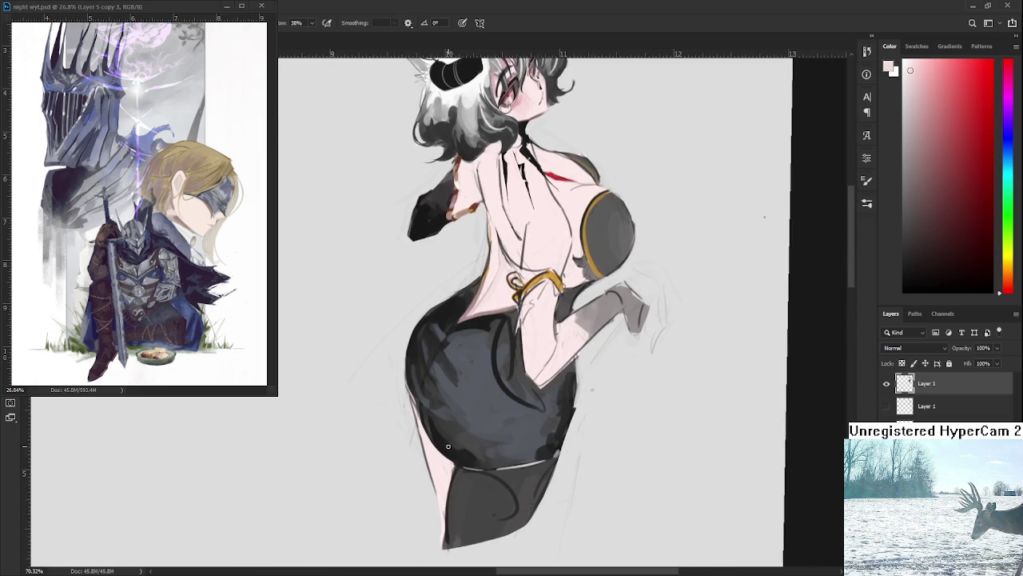
Erase part of the skirt's left outline, then sample skin colour from the face.
key("e")
mouse_move(400, 355)
left_mouse_down()
mouse_move(410, 382)
mouse_move(384, 523)
left_mouse_up()
key("b")
left_click(502, 205, "alt")
mouse_move(408, 560)
left_mouse_down()
mouse_move(427, 391)
mouse_move(438, 411)
mouse_move(444, 385)
mouse_move(428, 368)
mouse_move(436, 414)
left_mouse_up()
key("e")
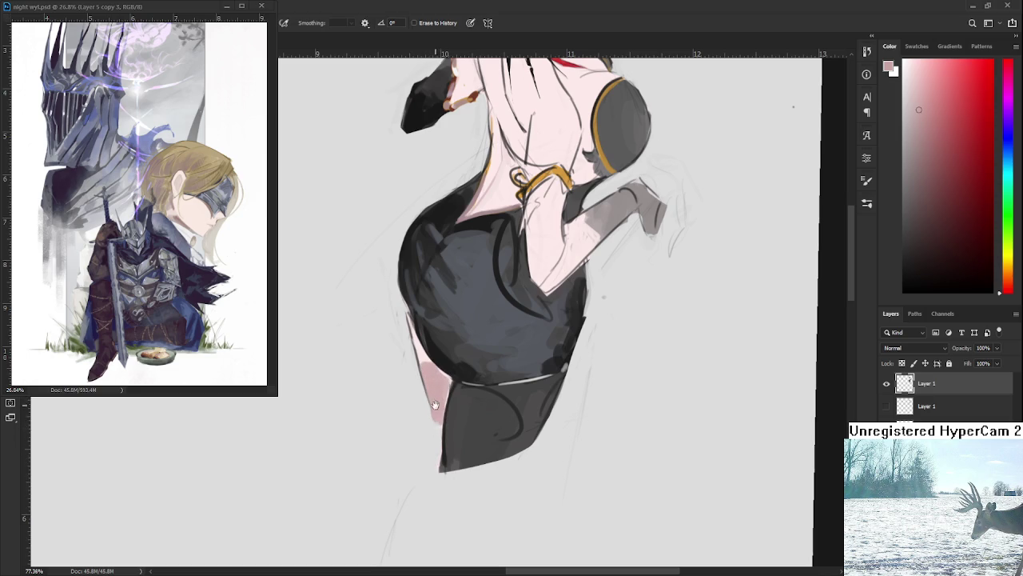
Extend the skirt's hem downward with dark grey, including its lower right edge.
left_click_drag(433, 412, 434, 434)
key("b")
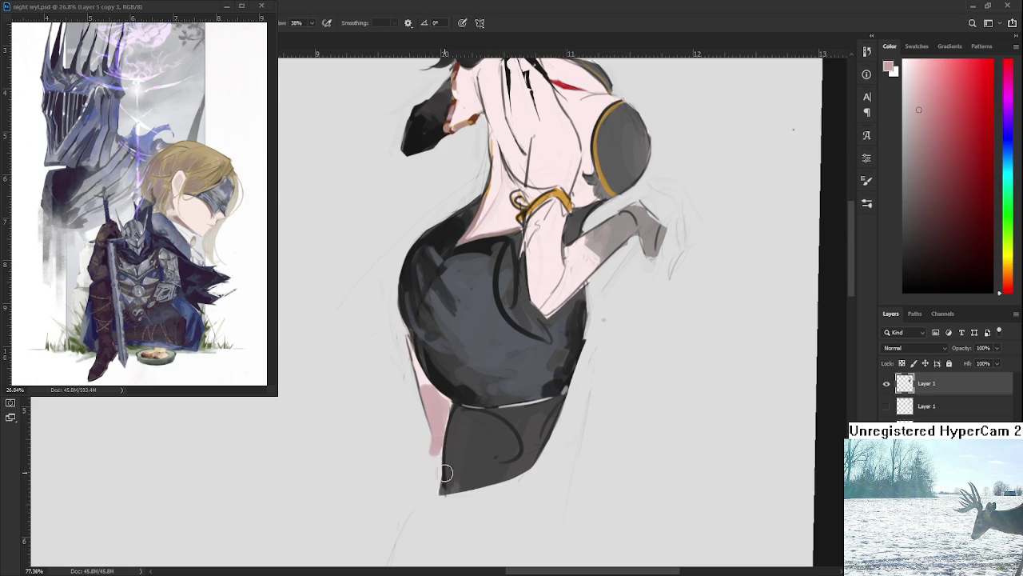
left_click(448, 475, "alt")
mouse_move(446, 480)
left_mouse_down()
mouse_move(443, 505)
mouse_move(504, 482)
left_mouse_up()
key("e")
key("b")
left_click(525, 465, "alt")
left_click_drag(516, 465, 492, 486)
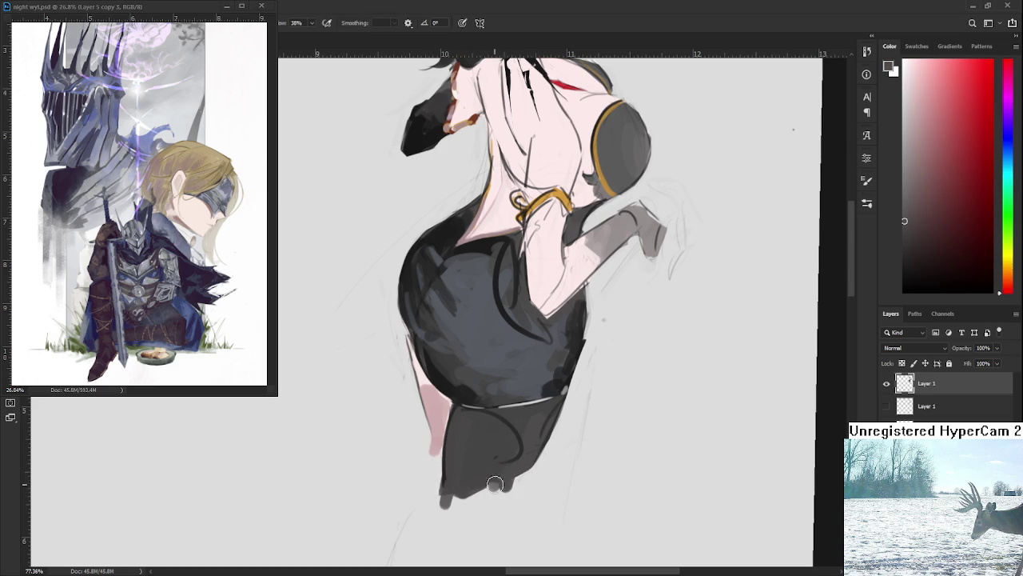
key("e")
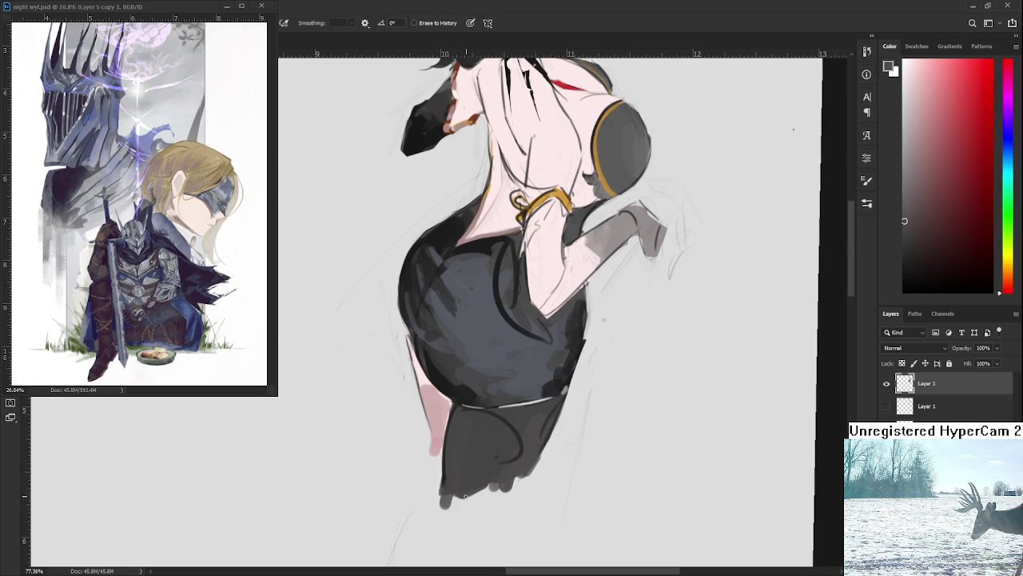
left_click_drag(470, 499, 453, 511)
Paint pink skin along the skirt's lower-left edge and smooth the leg area solid.
key("b")
left_click(411, 427, "alt")
mouse_move(409, 373)
left_mouse_down()
mouse_move(402, 400)
mouse_move(410, 394)
left_mouse_up()
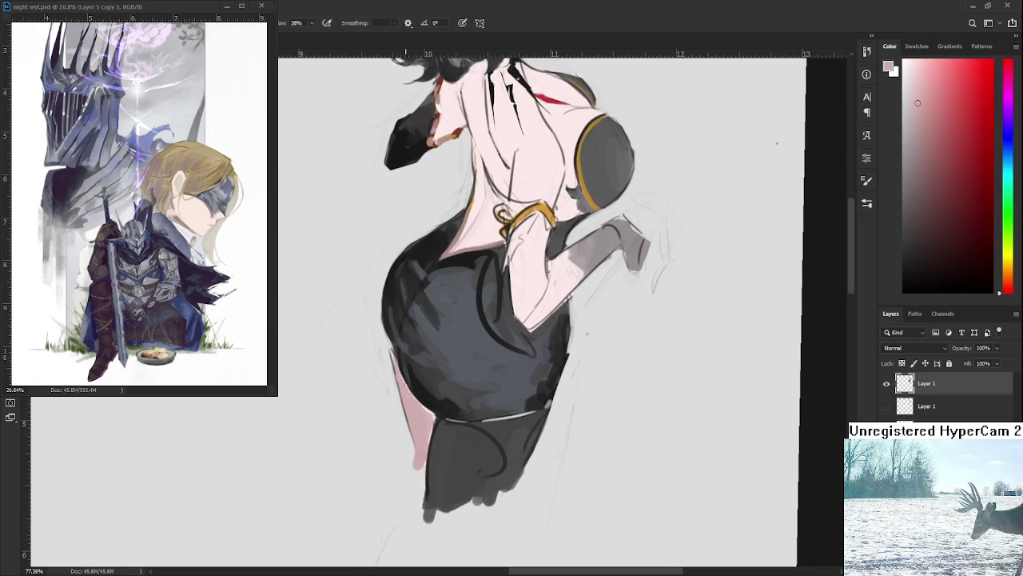
left_click_drag(391, 357, 390, 351)
left_click(391, 332, "alt")
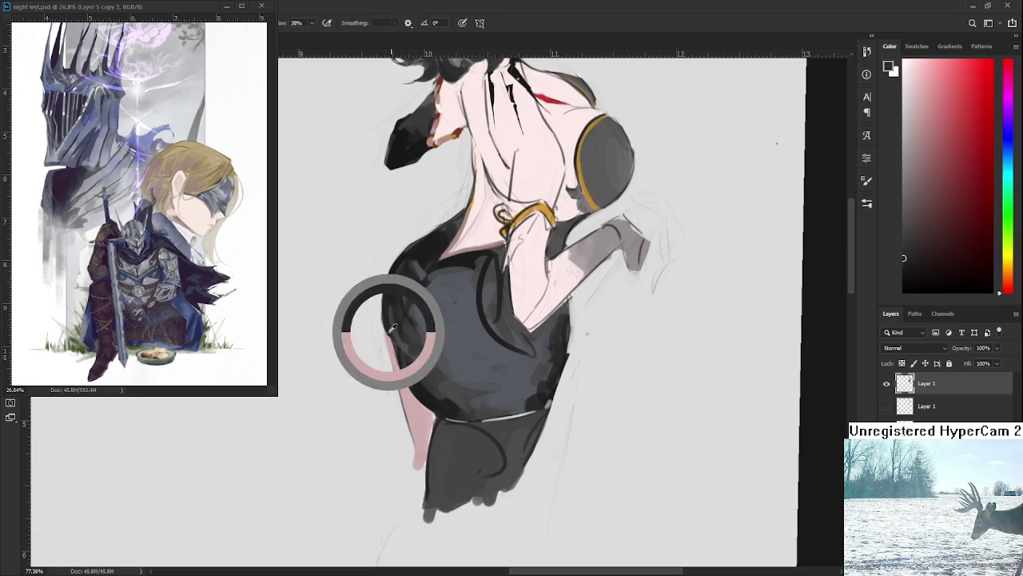
left_click_drag(410, 376, 422, 352)
left_click(429, 399, "alt")
key("e")
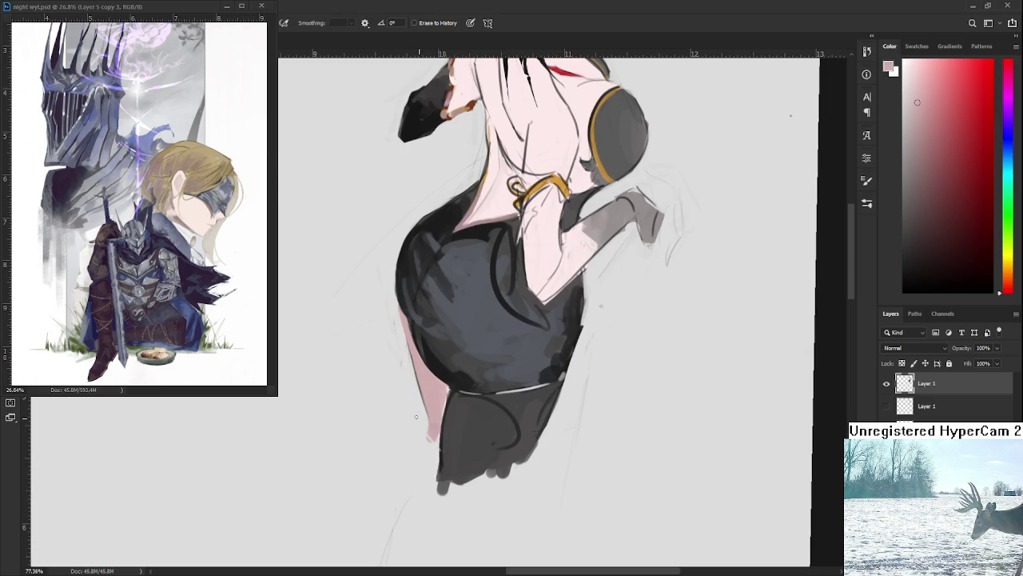
left_click_drag(425, 402, 436, 432)
Erase thin light stripes across the skirt's bottom hem, redoing the first attempt.
left_click_drag(534, 478, 436, 485)
left_click_drag(534, 460, 436, 470)
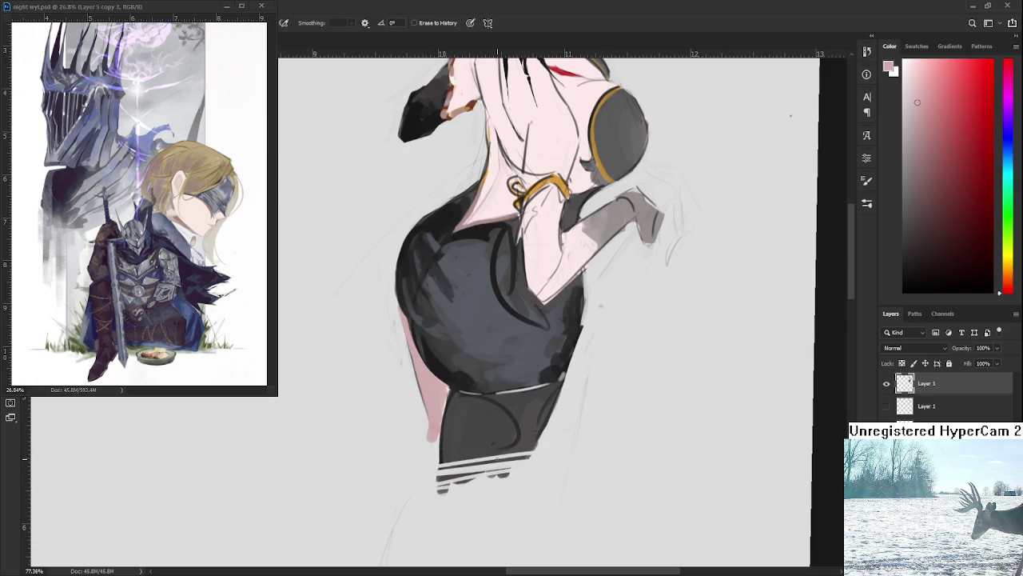
key("ctrl+z")
key("ctrl+z")
mouse_move(479, 483)
left_mouse_down()
mouse_move(438, 483)
mouse_move(510, 475)
left_mouse_up()
mouse_move(438, 465)
left_mouse_down()
mouse_move(524, 461)
mouse_move(534, 450)
left_mouse_up()
scroll(550, 412, "down", 3)
mouse_move(520, 320)
left_mouse_down()
mouse_move(551, 444)
mouse_move(547, 392)
left_mouse_up()
scroll(532, 448, "up", 3)
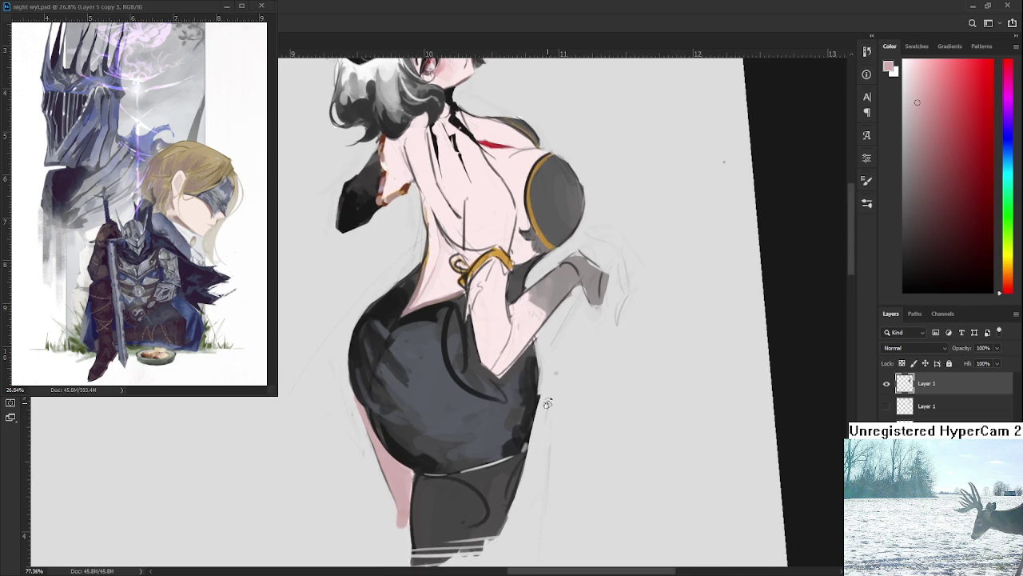
left_click(542, 385, "alt")
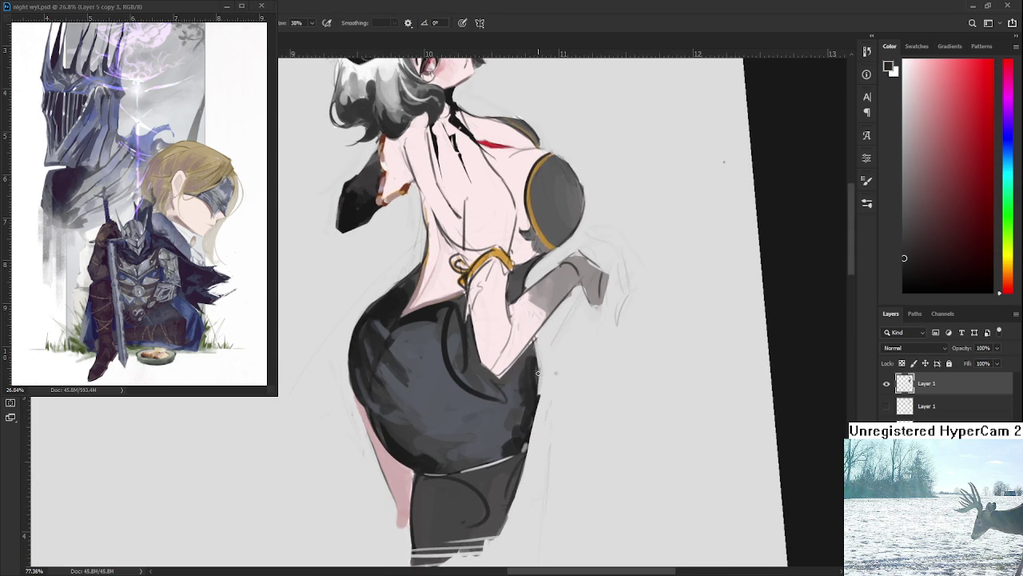
Rotate the view clockwise and sample dark and light blue-grey tones from the skirt.
key("e")
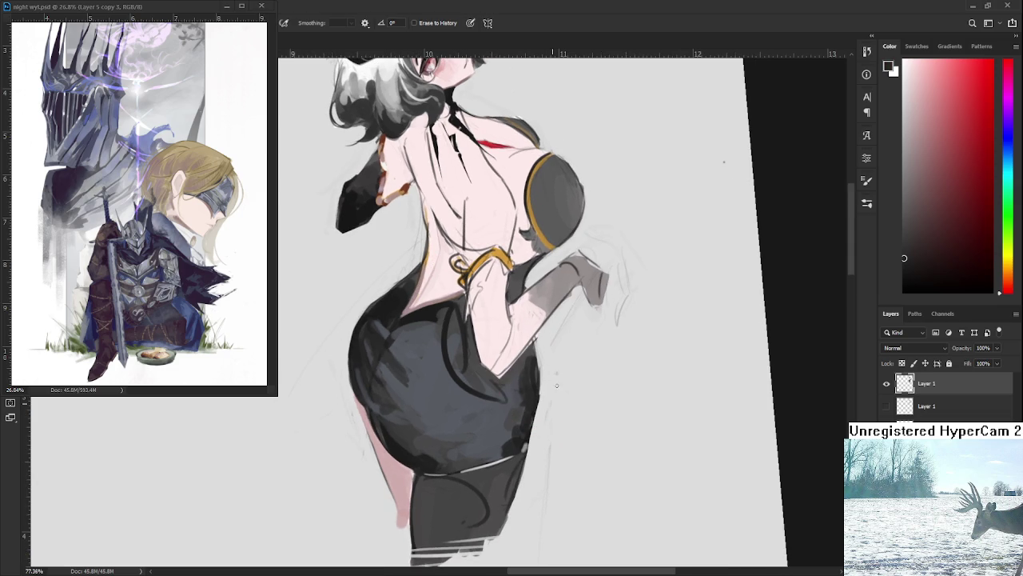
key("b")
left_click_drag(564, 373, 375, 364)
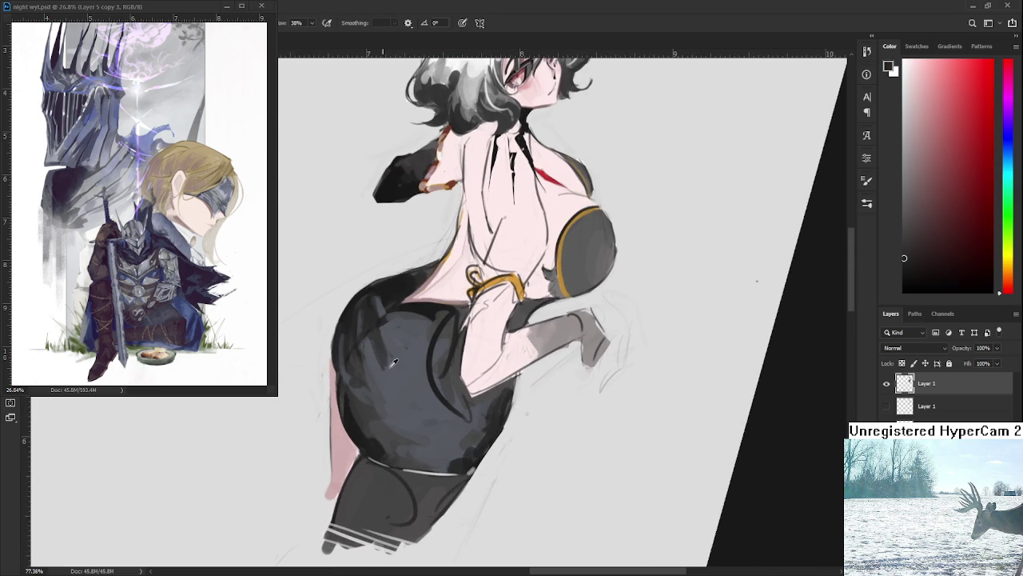
left_click(374, 339, "alt")
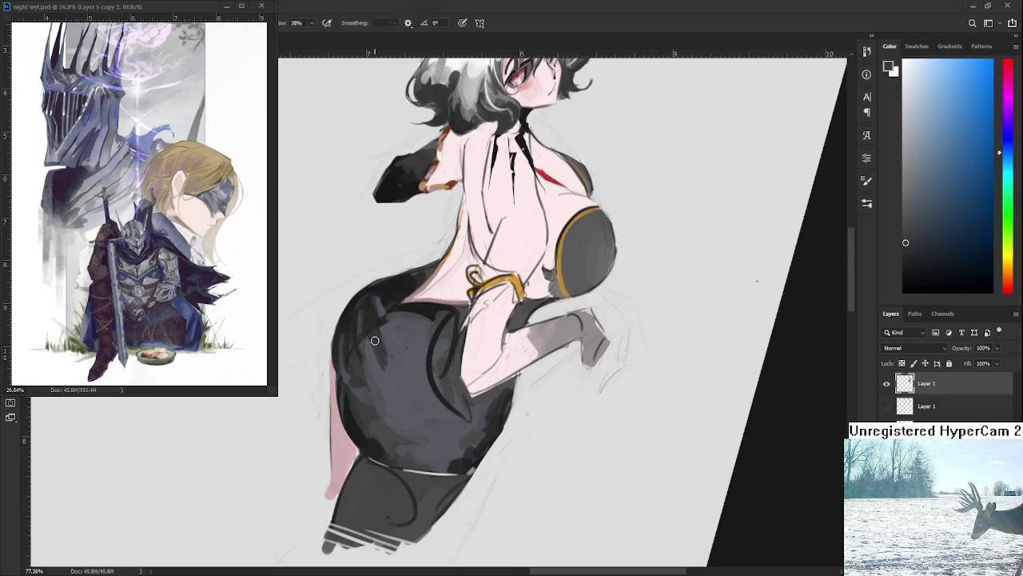
left_click(381, 367, "alt")
left_click(384, 356, "alt")
left_click(386, 358, "alt")
left_click(380, 352, "alt")
left_click(387, 334, "alt")
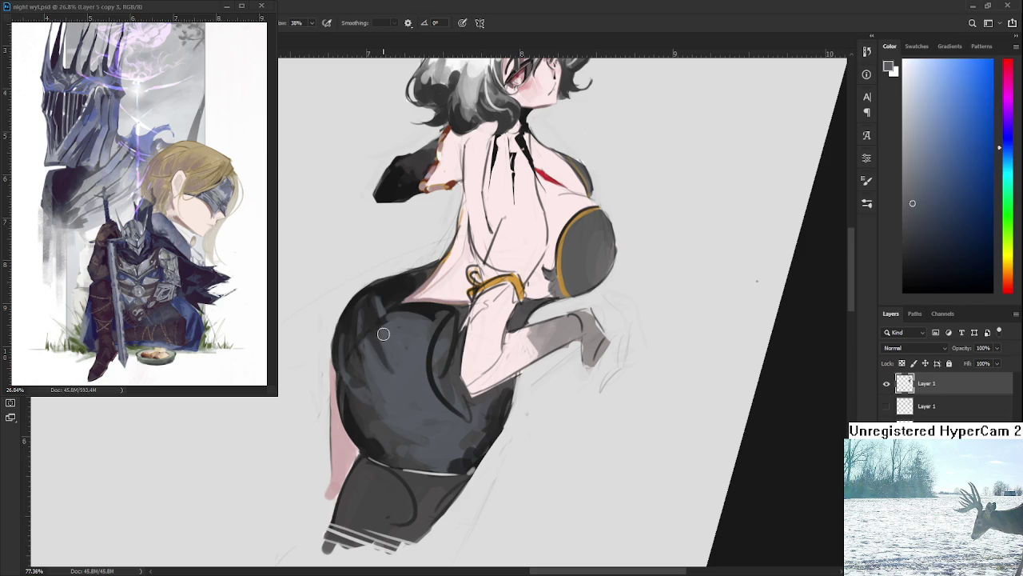
Level the view and build up dark and lighter grey shading across the skirt.
key("r")
mouse_move(388, 334)
left_mouse_down()
mouse_move(459, 356)
mouse_move(424, 390)
left_mouse_up()
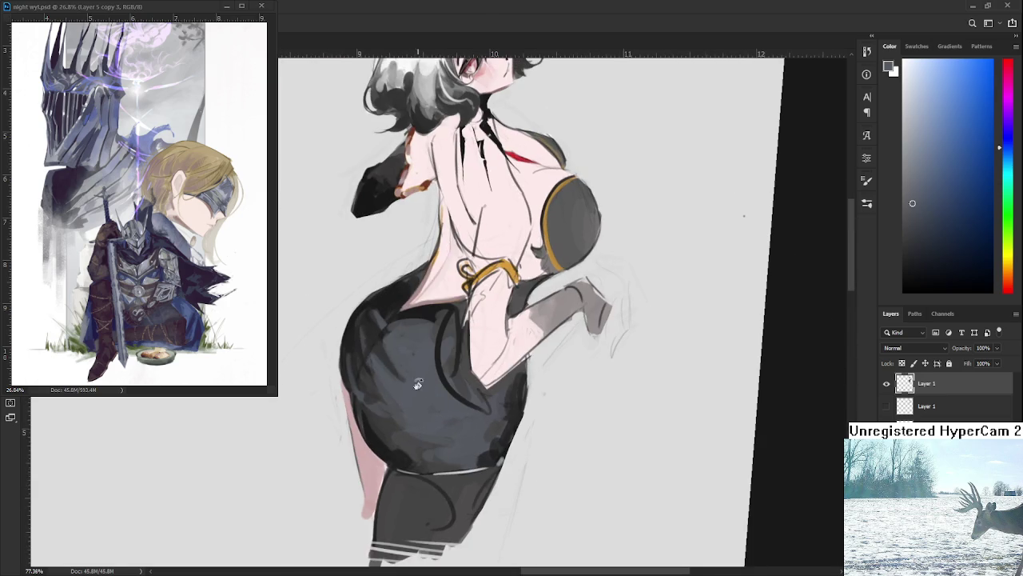
left_click(392, 336, "alt")
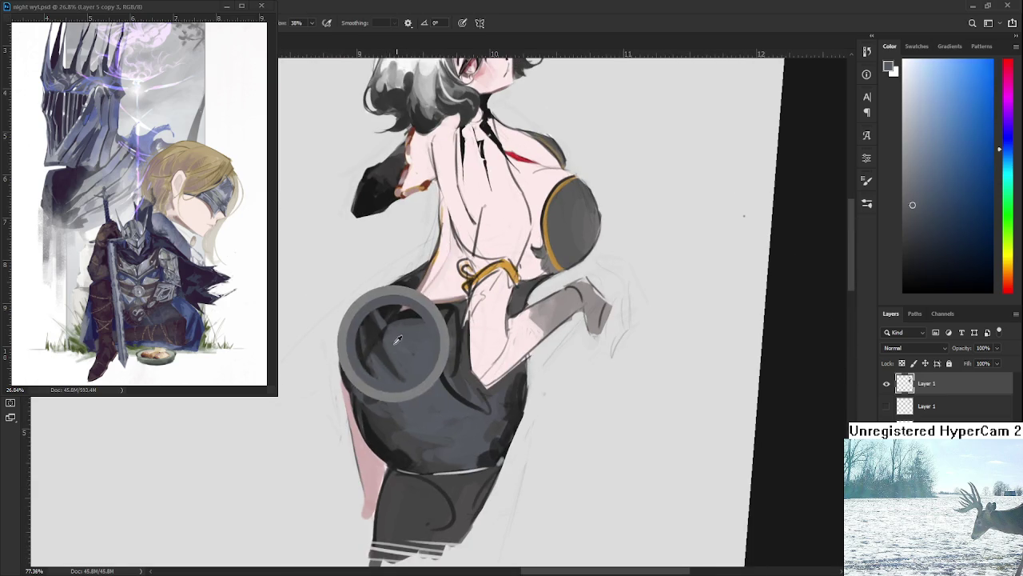
left_click(387, 372, "alt")
left_click(408, 376, "alt")
left_click(397, 375, "alt")
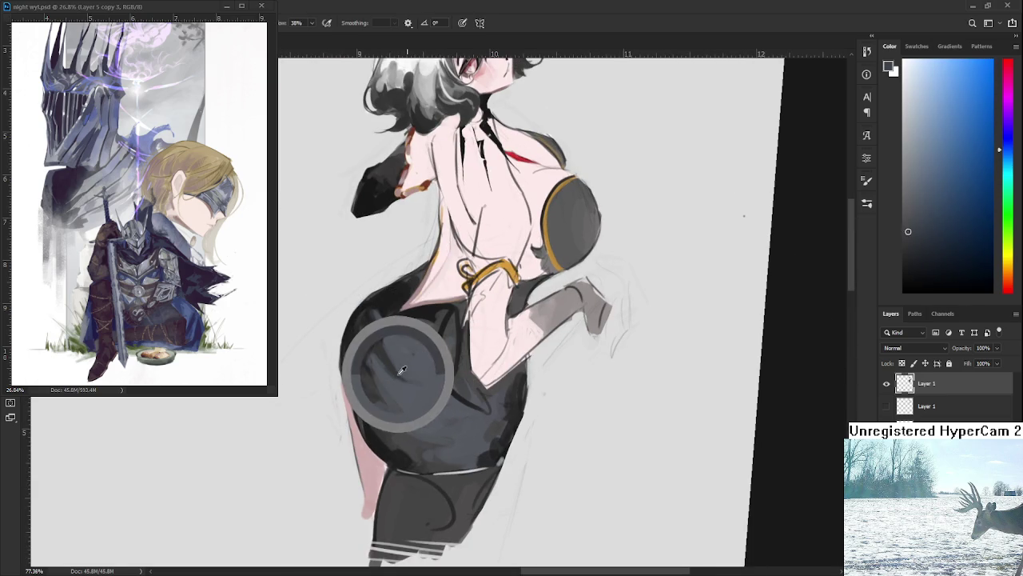
left_click(420, 385, "alt")
left_click(402, 390, "alt")
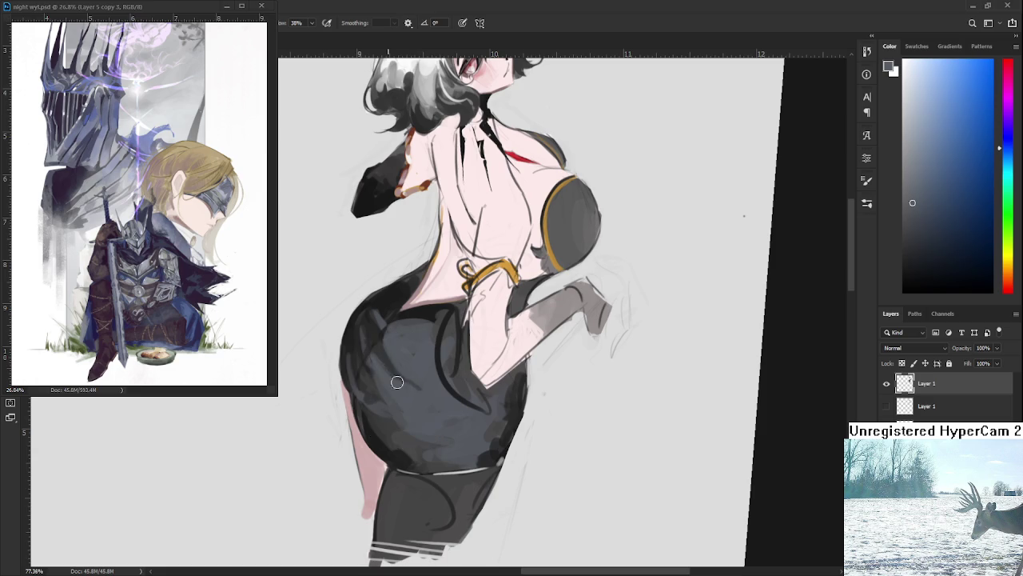
left_click(384, 366, "alt")
left_click(389, 365, "alt")
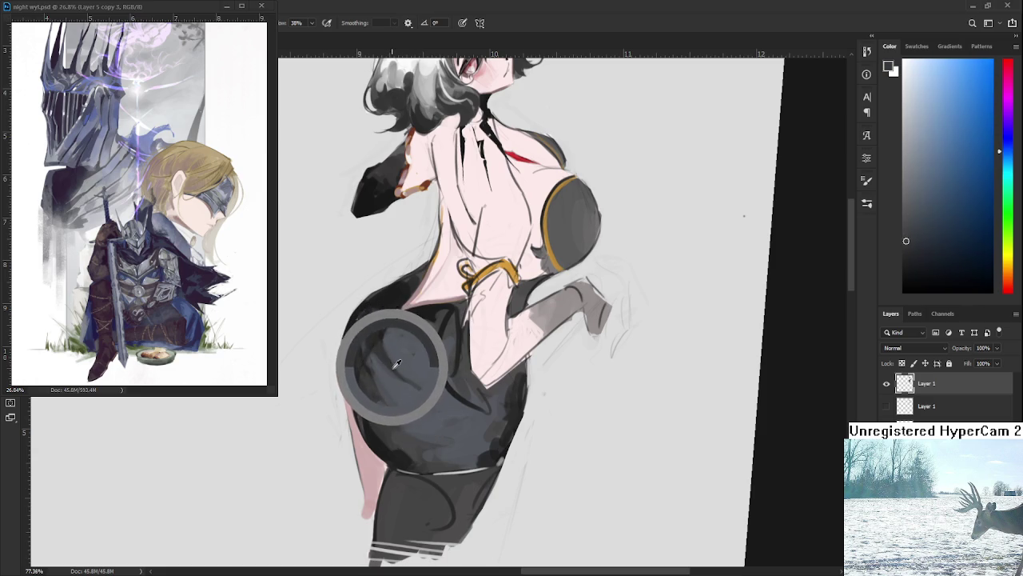
left_click(397, 365, "alt")
left_click(379, 366, "alt")
left_click(423, 387, "alt")
Turn the canvas to a better angle and add darker shading tones on the skirt.
key("space")
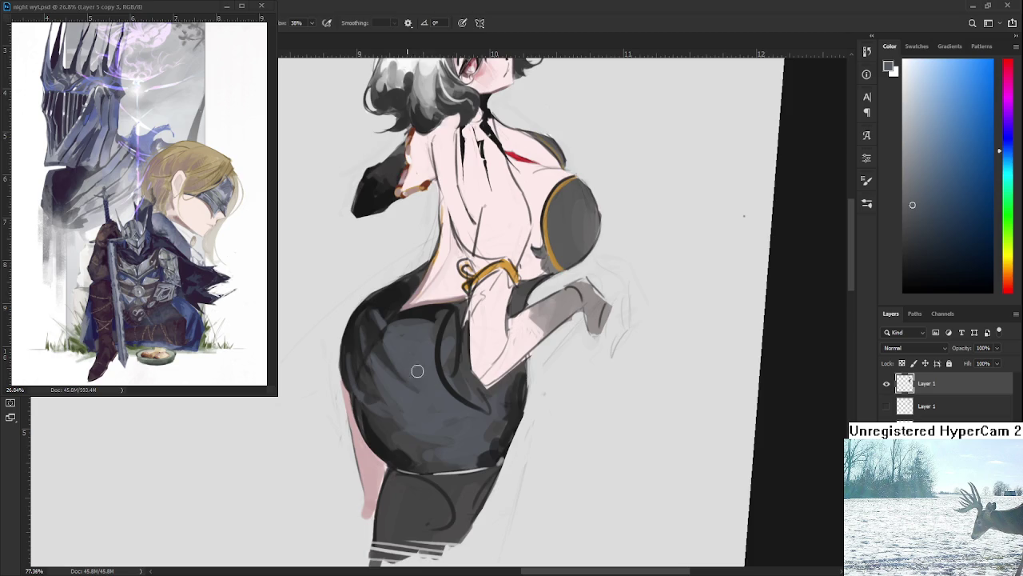
key("r")
left_click_drag(409, 358, 423, 399)
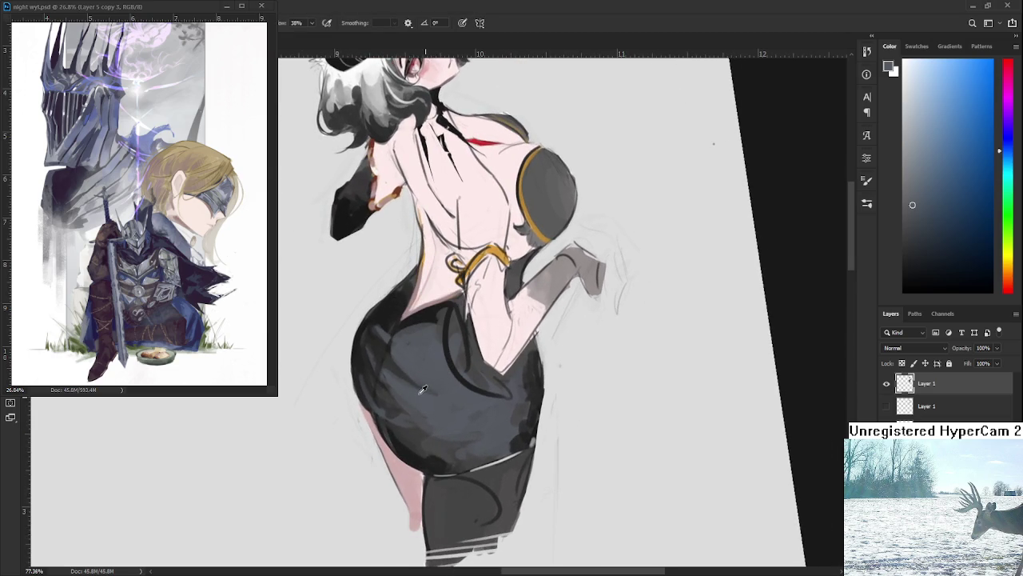
left_click(388, 389, "alt")
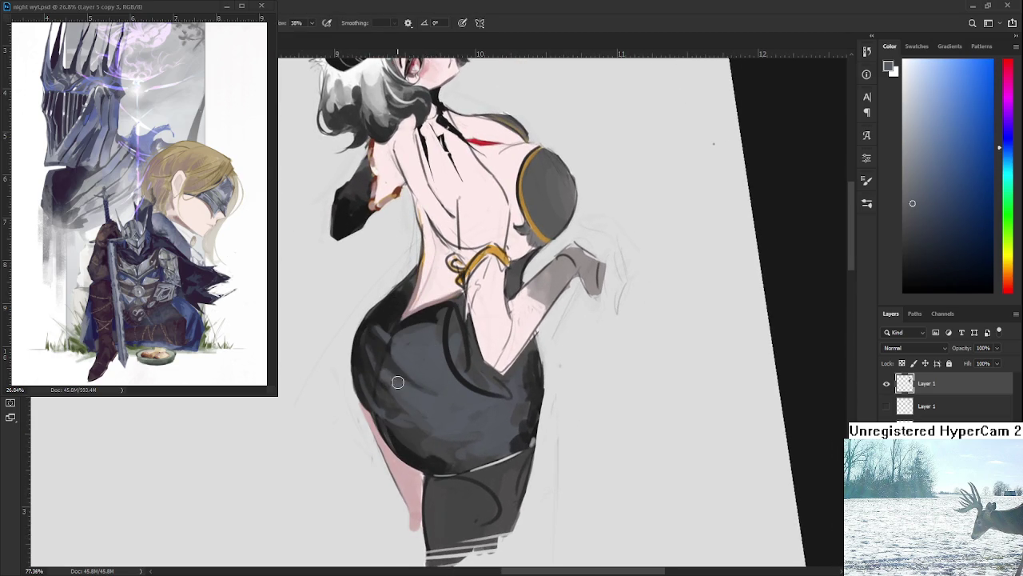
left_click(423, 390, "alt")
mouse_move(446, 384)
left_mouse_down()
mouse_move(421, 392)
mouse_move(425, 371)
left_mouse_up()
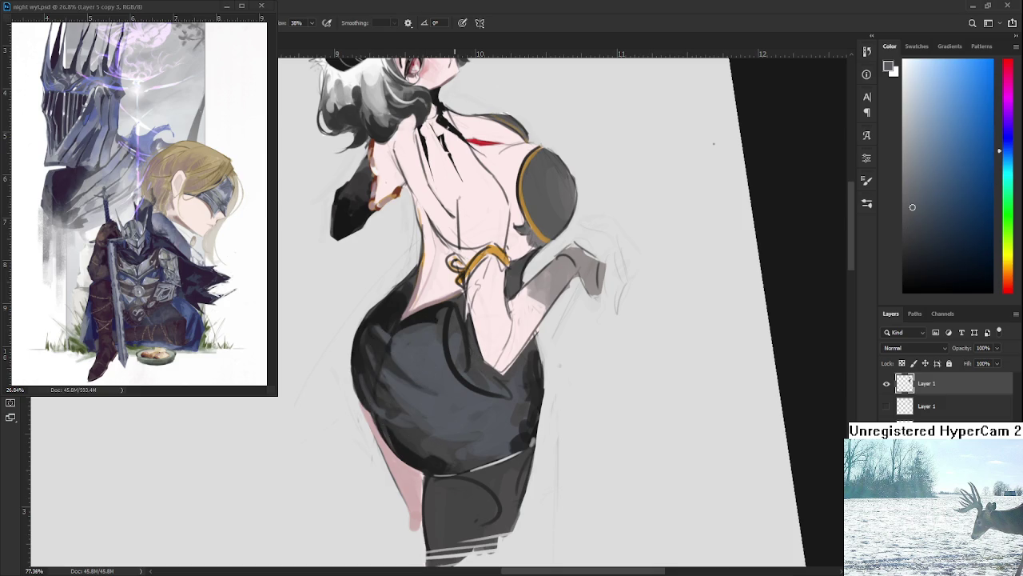
left_click(531, 368, "alt")
left_click_drag(531, 368, 531, 356)
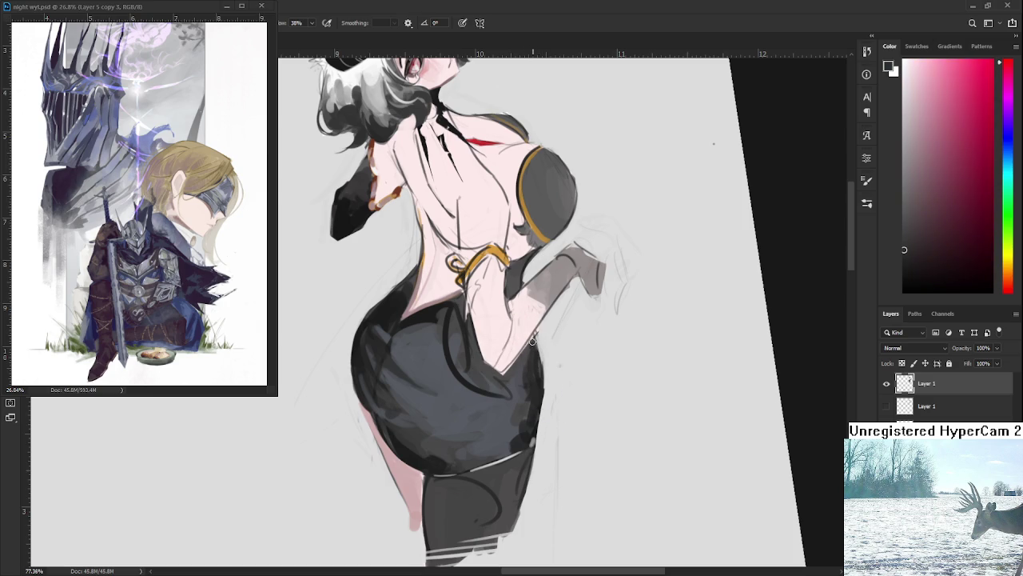
left_click(537, 344, "alt")
left_click(538, 349, "alt")
left_click_drag(538, 351, 536, 344)
scroll(541, 385, "down", 1)
Erase a thin strip along the skirt's right edge.
key("e")
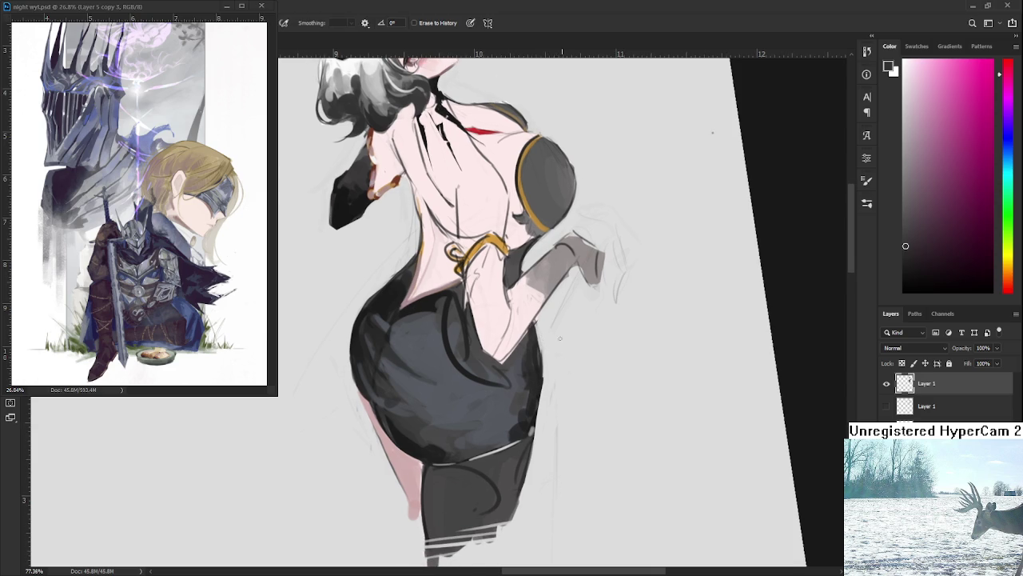
key("b")
left_click(538, 331, "alt")
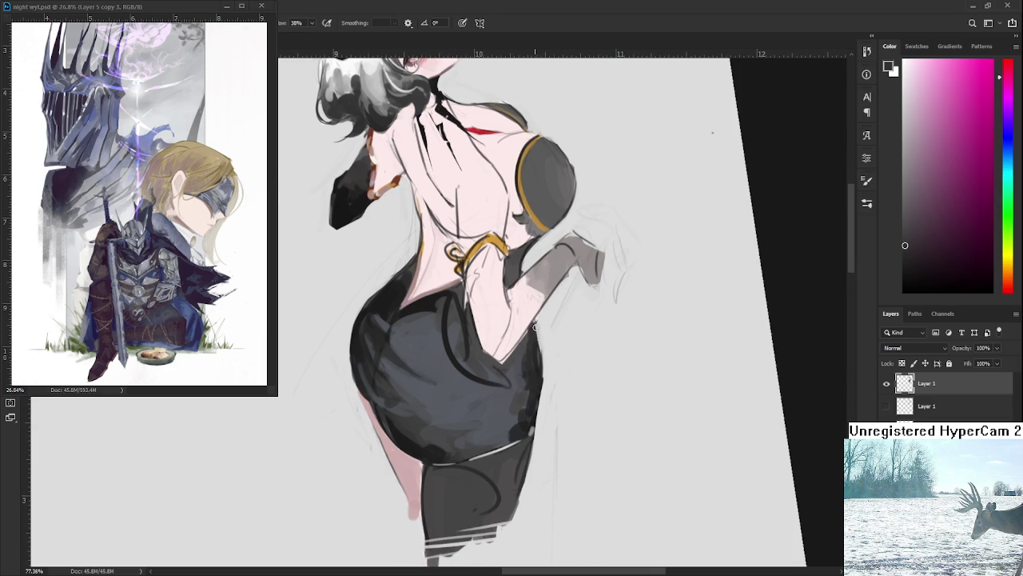
key("e")
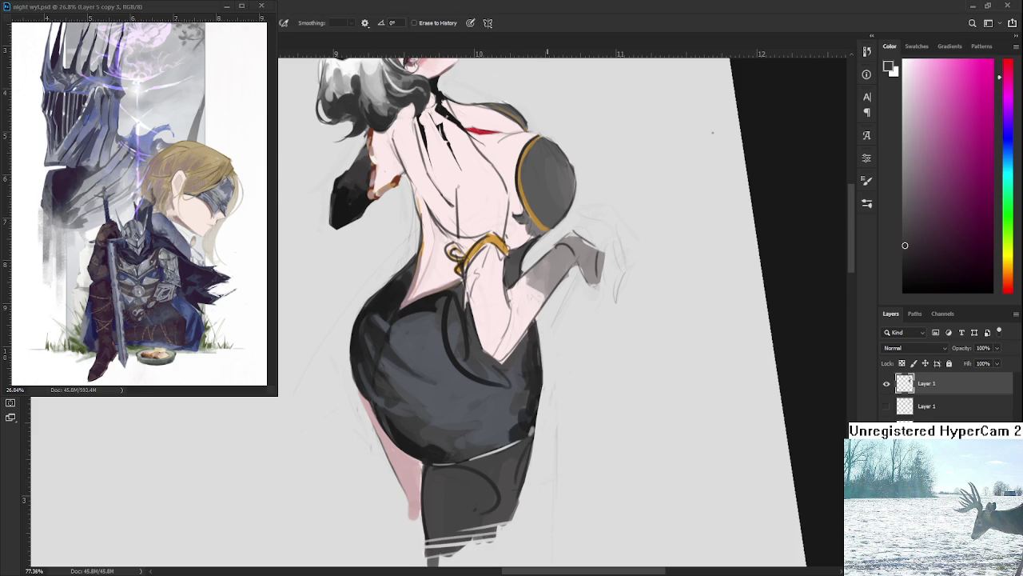
left_click_drag(538, 379, 538, 426)
scroll(553, 442, "down", 5)
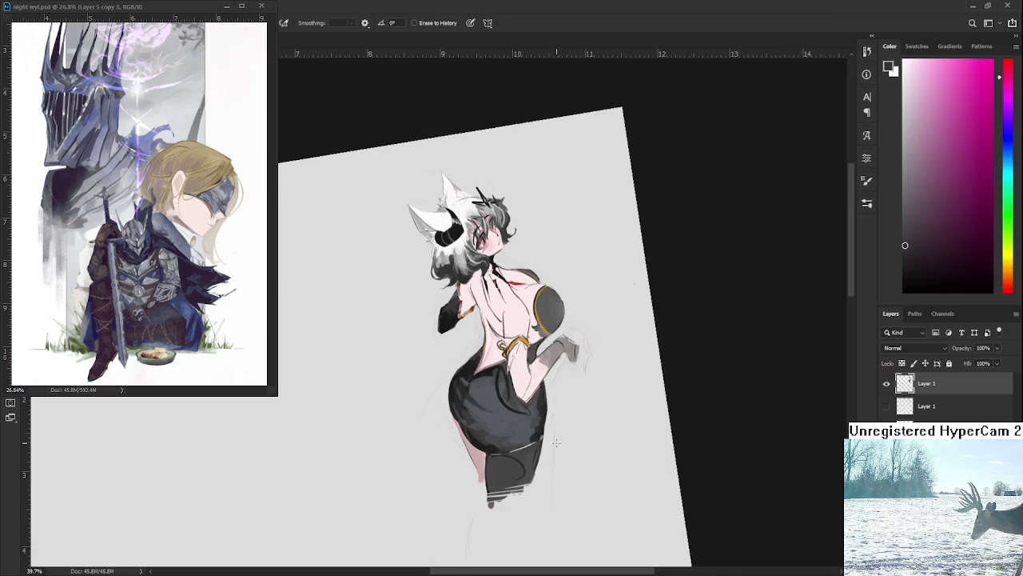
scroll(560, 392, "up", 3)
scroll(549, 393, "up", 2)
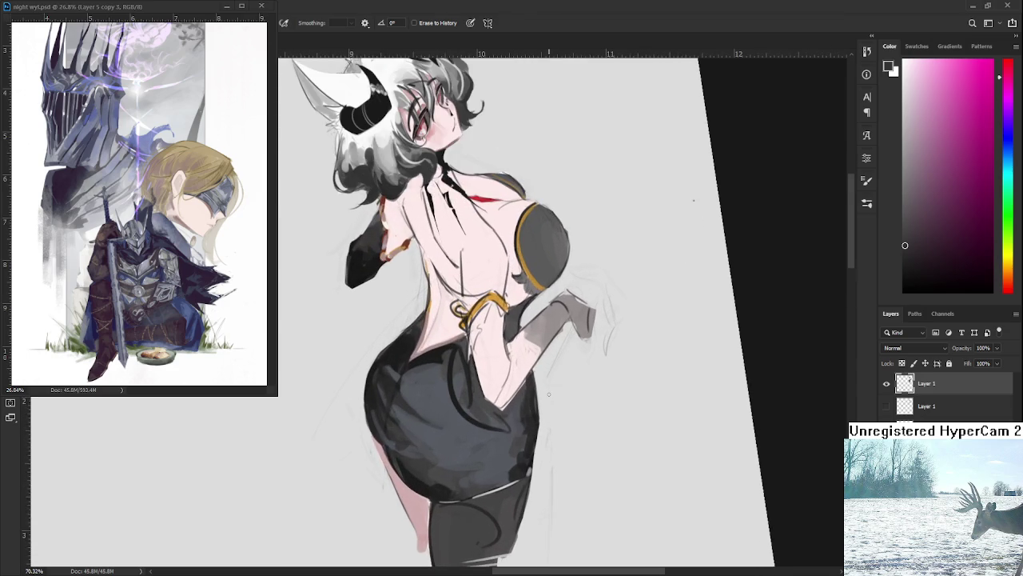
scroll(551, 394, "down", 5)
scroll(551, 394, "up", 4)
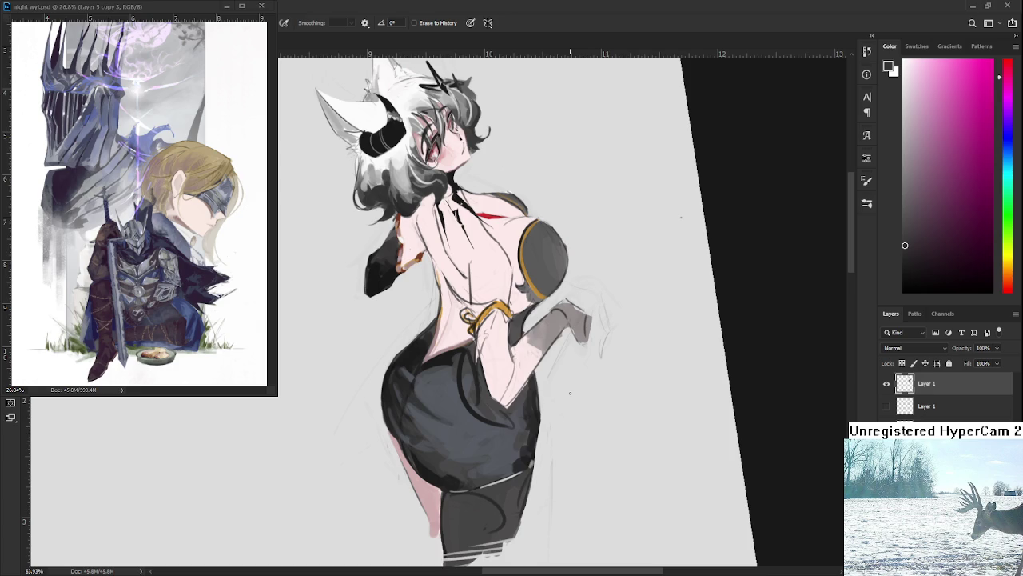
key("b")
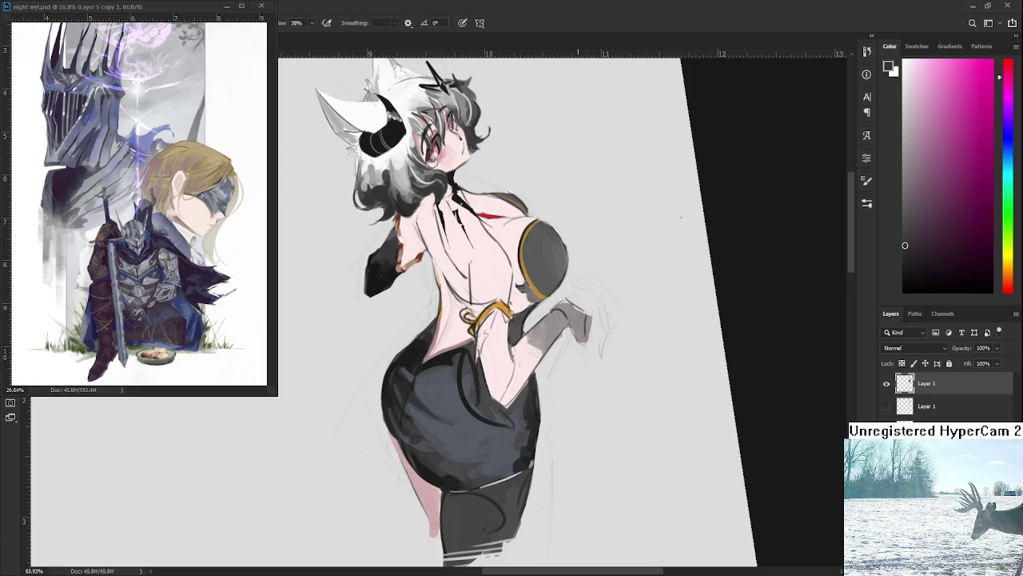
Sample reddish and other tones near the skirt's edge and touch up the area.
left_click_drag(531, 376, 516, 402, "alt")
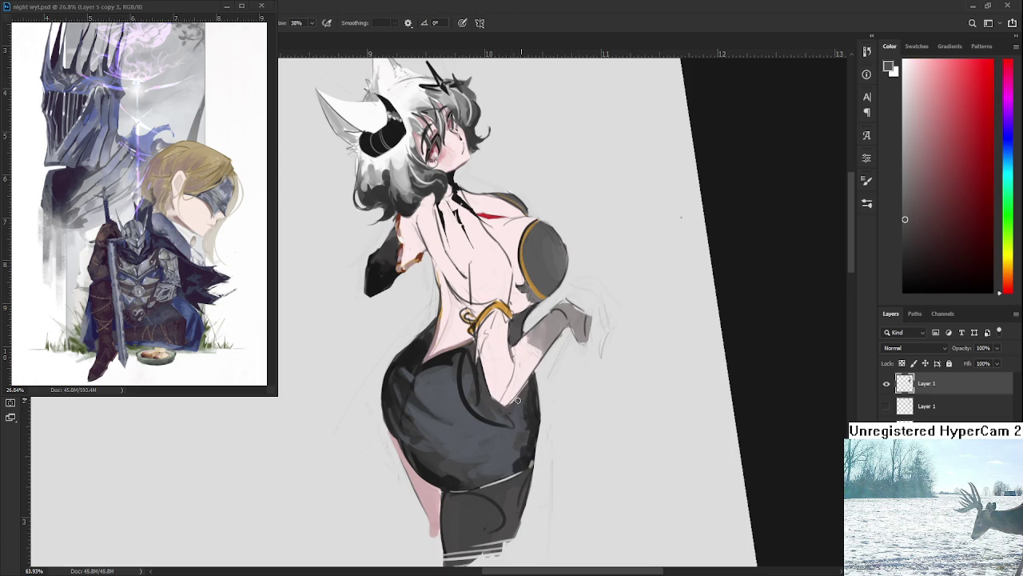
left_click(527, 386, "alt")
left_click(533, 381, "alt")
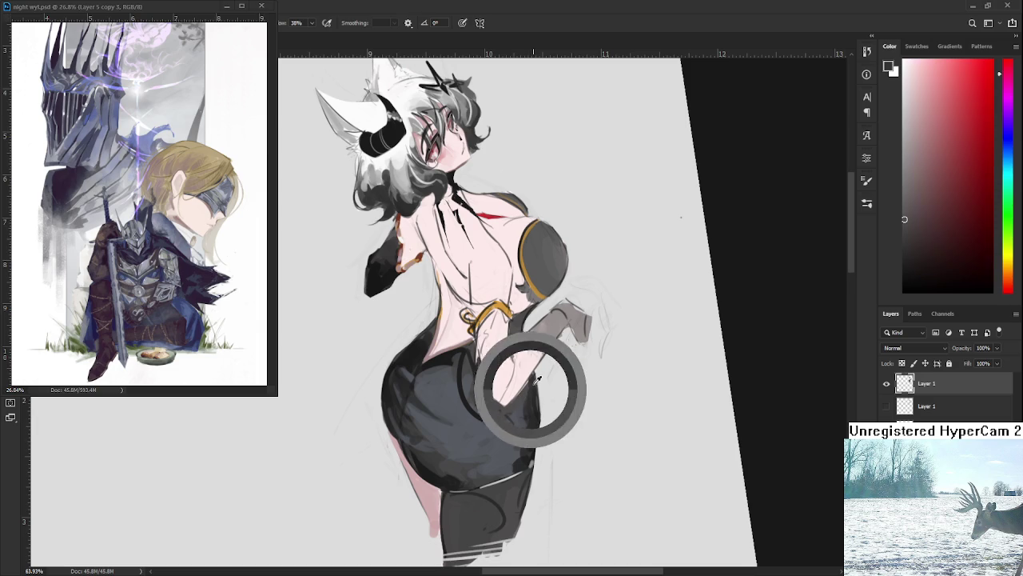
left_click(508, 411, "alt")
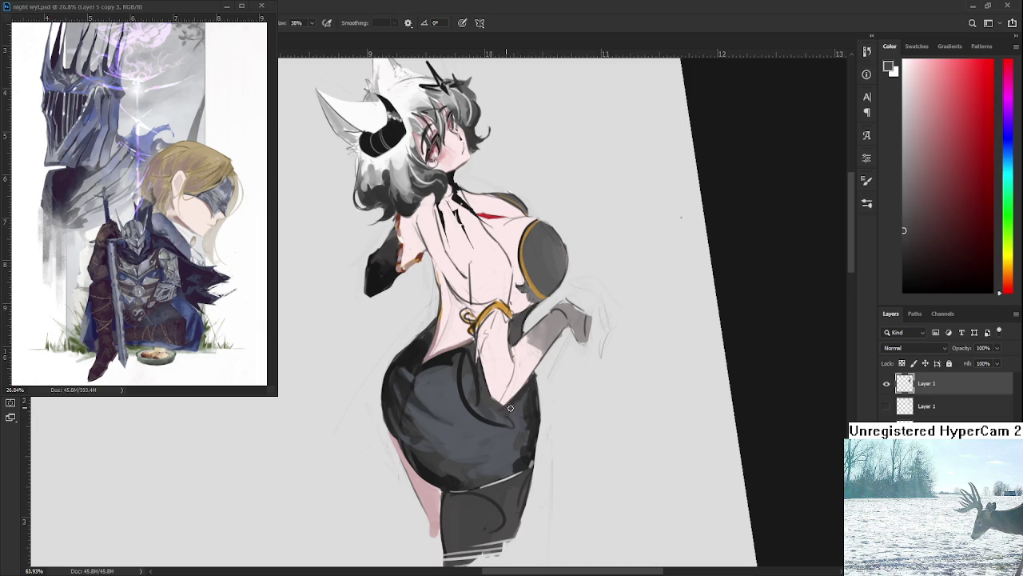
left_click(519, 397, "alt")
left_click(514, 413, "alt")
left_click(509, 414, "alt")
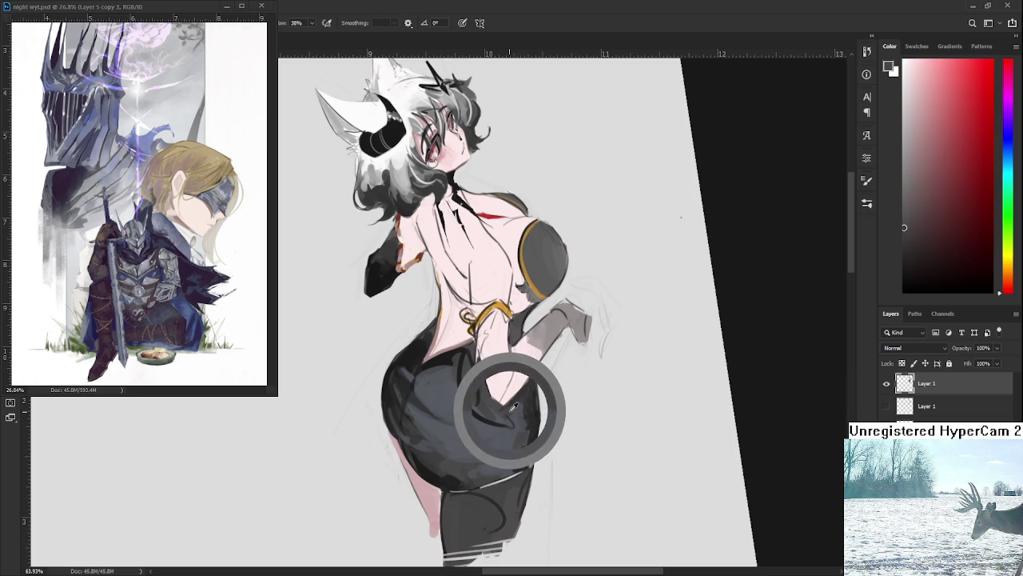
left_click(522, 394, "alt")
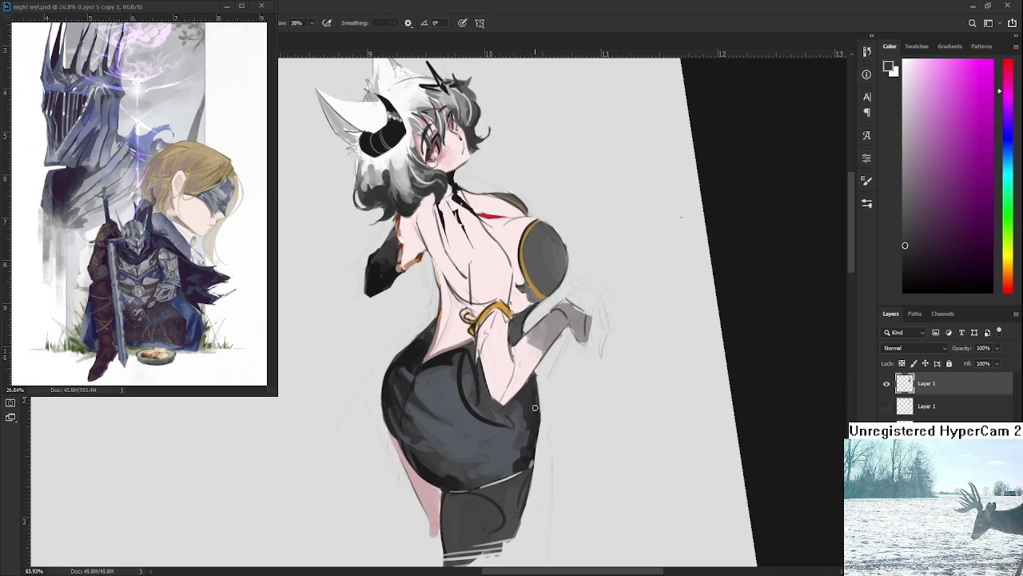
scroll(560, 319, "down", 5)
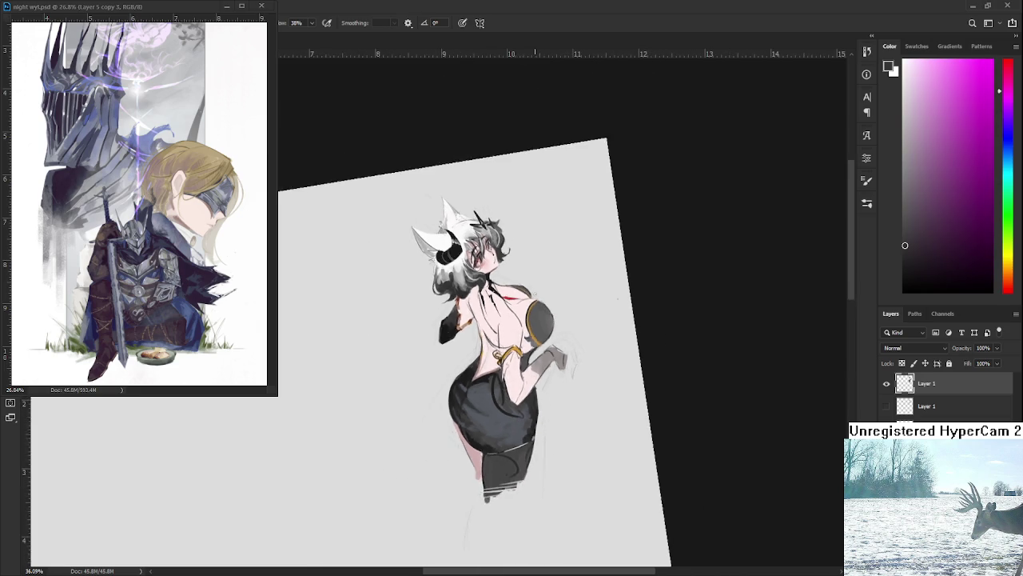
Straighten the canvas view upright and sample a dark tone from the skirt.
key("r")
left_click_drag(554, 418, 576, 397)
scroll(594, 296, "up", 3)
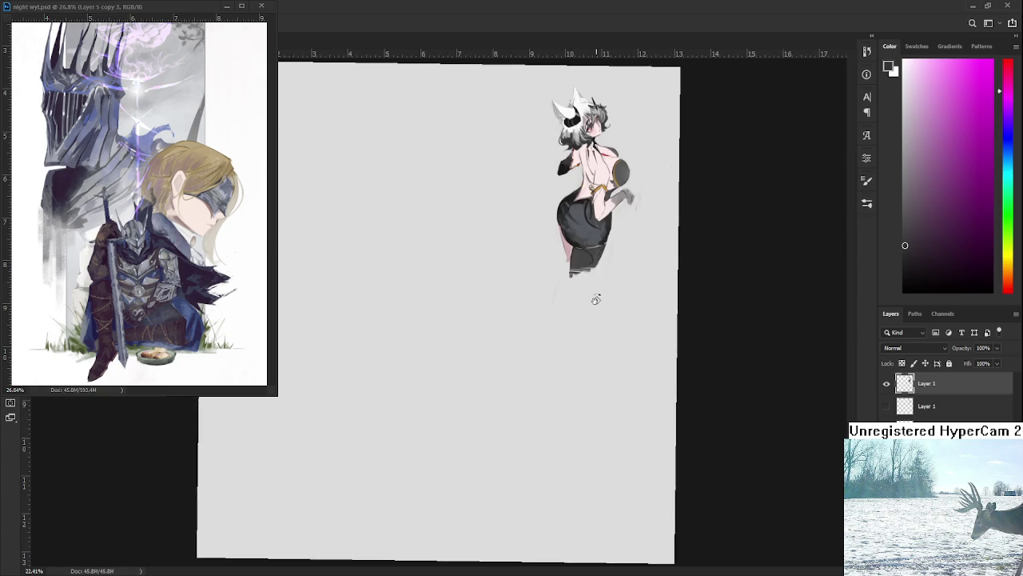
scroll(446, 376, "up", 3)
scroll(446, 375, "up", 2)
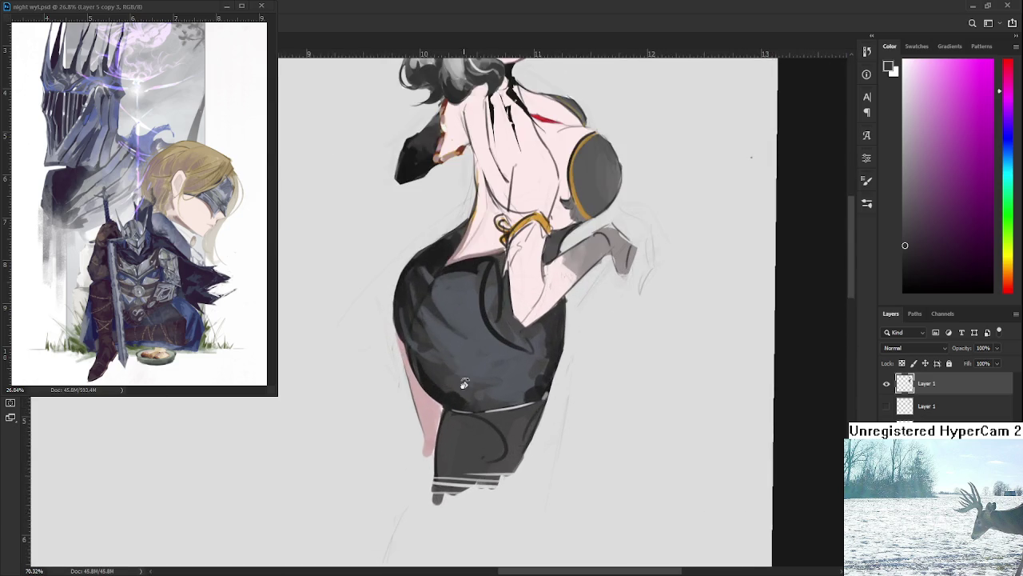
scroll(446, 375, "down", 1)
scroll(446, 399, "up", 2)
left_click(439, 470, "alt")
left_click_drag(439, 470, 422, 429)
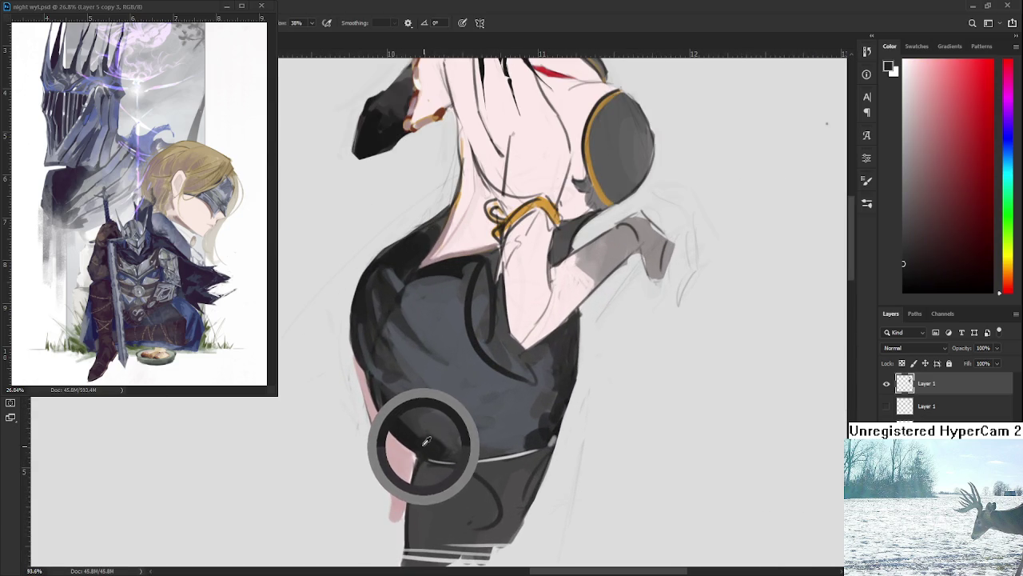
Paint a small darker blue-grey stroke on the skirt.
scroll(719, 236, "down", 2)
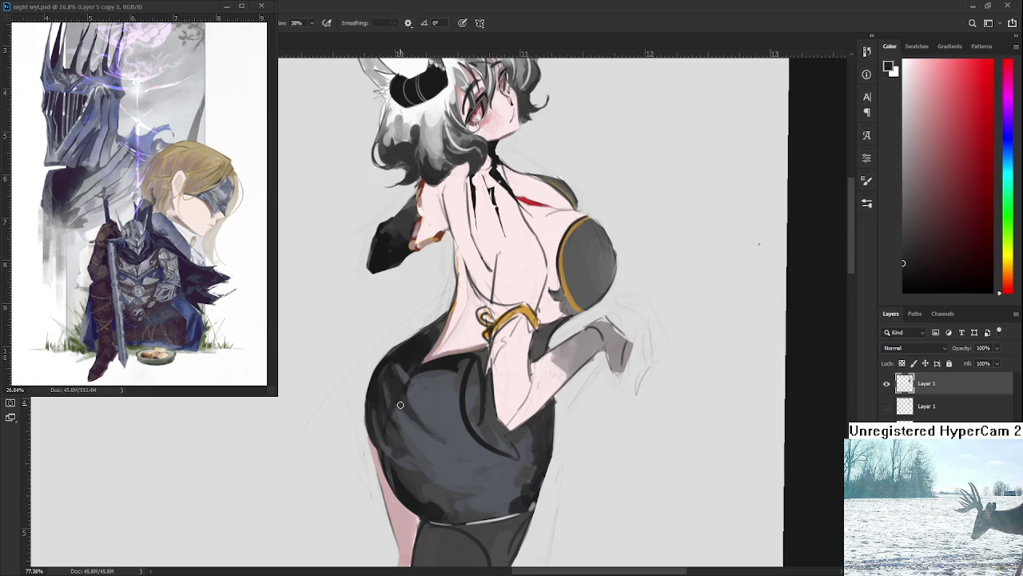
left_click_drag(419, 450, 390, 435)
left_click(411, 436, "alt")
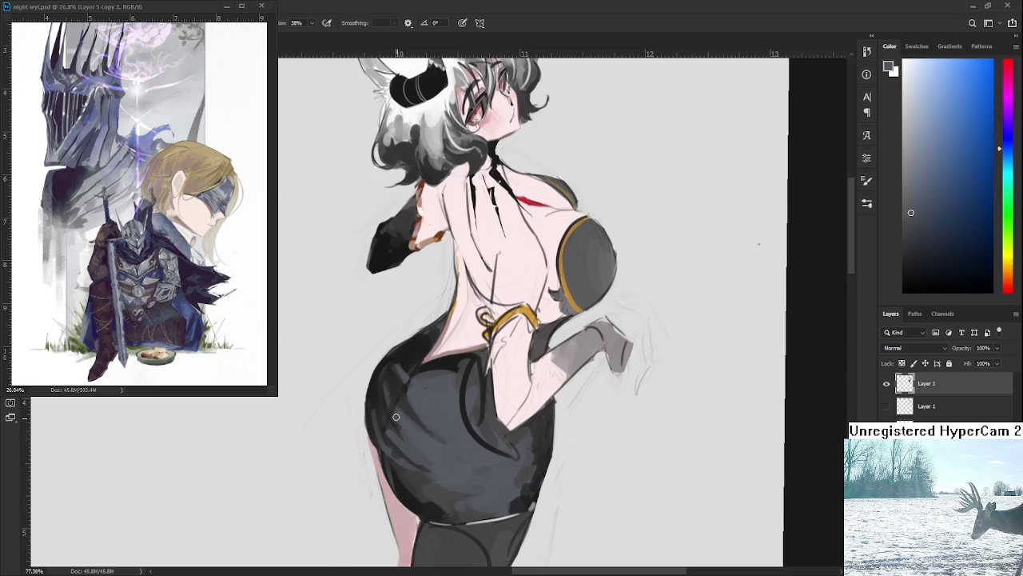
left_click_drag(407, 401, 416, 418)
scroll(528, 320, "down", 5)
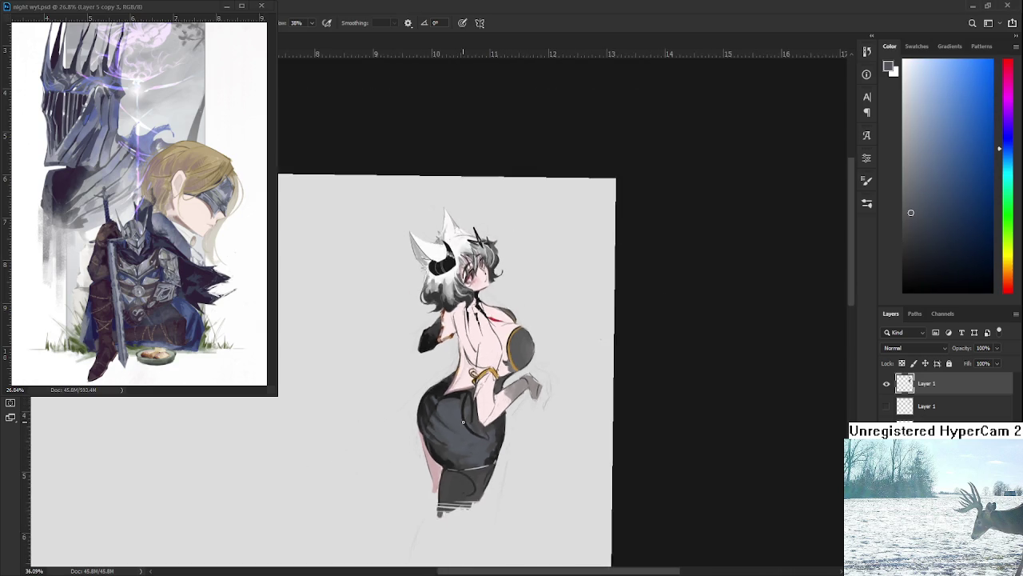
Rotate the view and paint a near-black stroke just right of the gold waistband.
key("r")
mouse_move(580, 479)
left_mouse_down()
mouse_move(590, 418)
mouse_move(461, 479)
mouse_move(419, 480)
mouse_move(565, 415)
left_mouse_up()
scroll(565, 415, "up", 1)
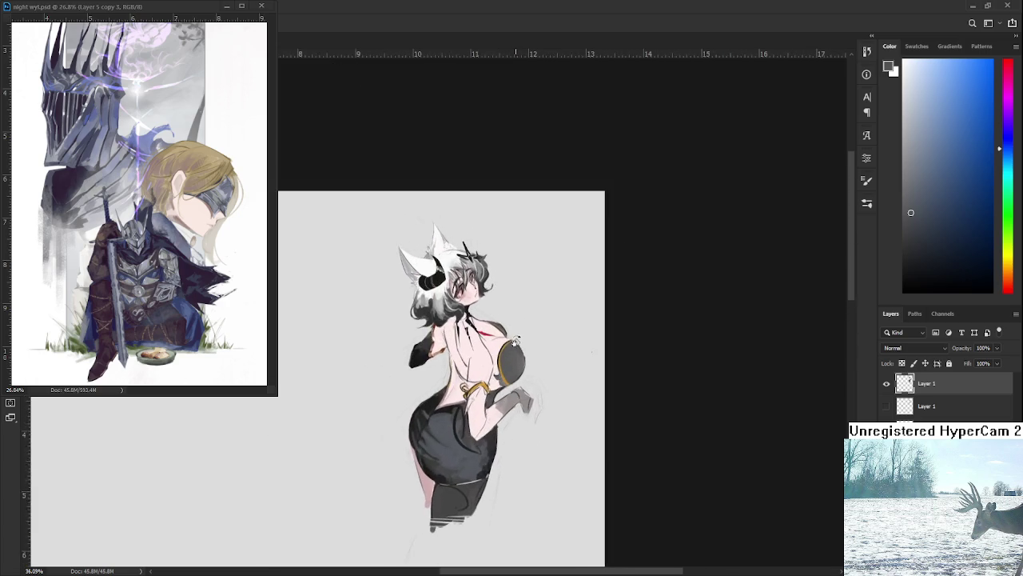
scroll(536, 416, "up", 2)
scroll(496, 417, "up", 2)
scroll(446, 419, "up", 1)
key("b")
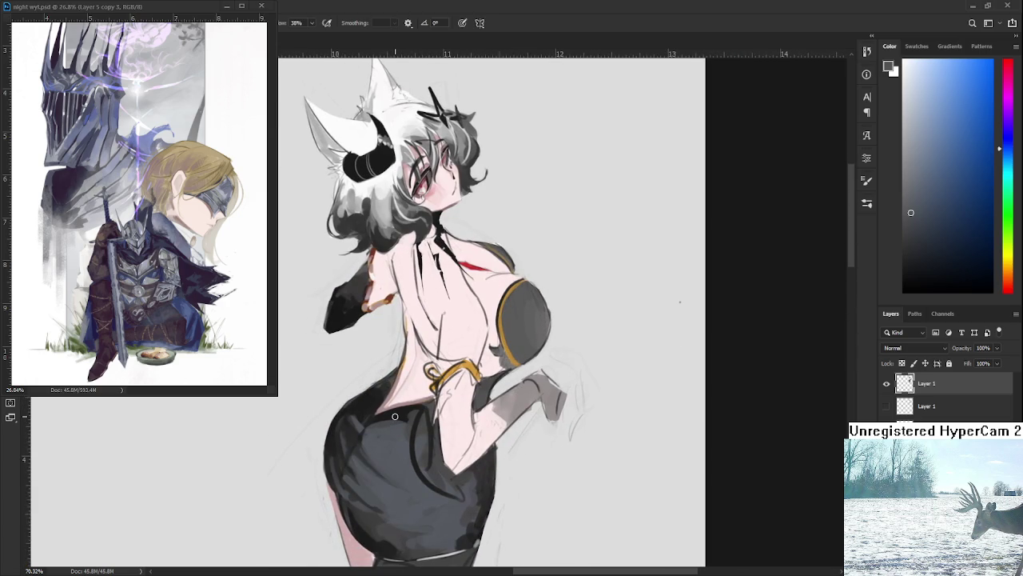
left_click(394, 416, "alt")
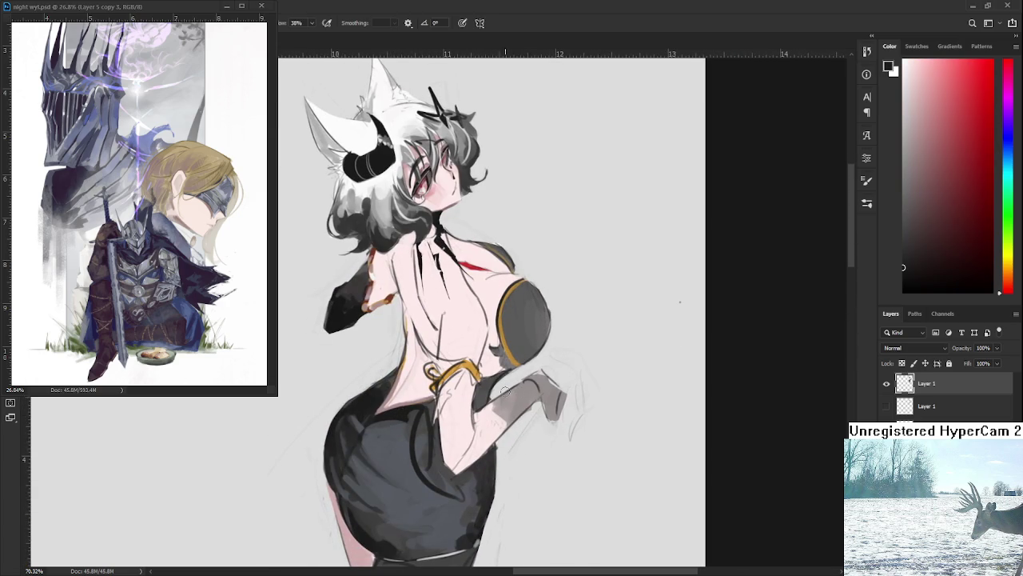
left_click_drag(480, 387, 485, 392)
scroll(491, 380, "up", 2)
scroll(495, 360, "left", 1)
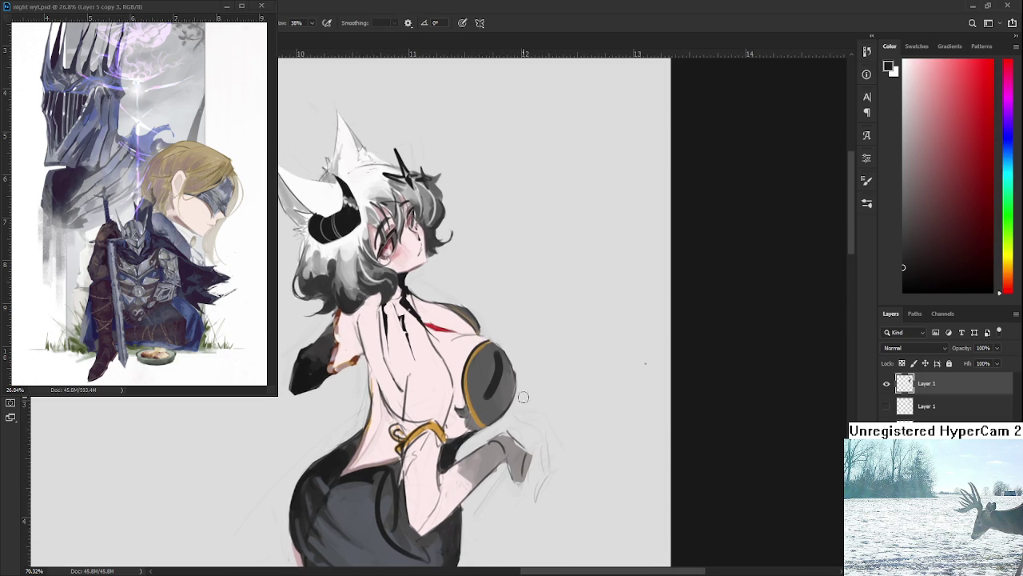
left_click(494, 385, "alt")
left_click(485, 373, "alt")
left_click(500, 392, "alt")
left_click(489, 384, "alt")
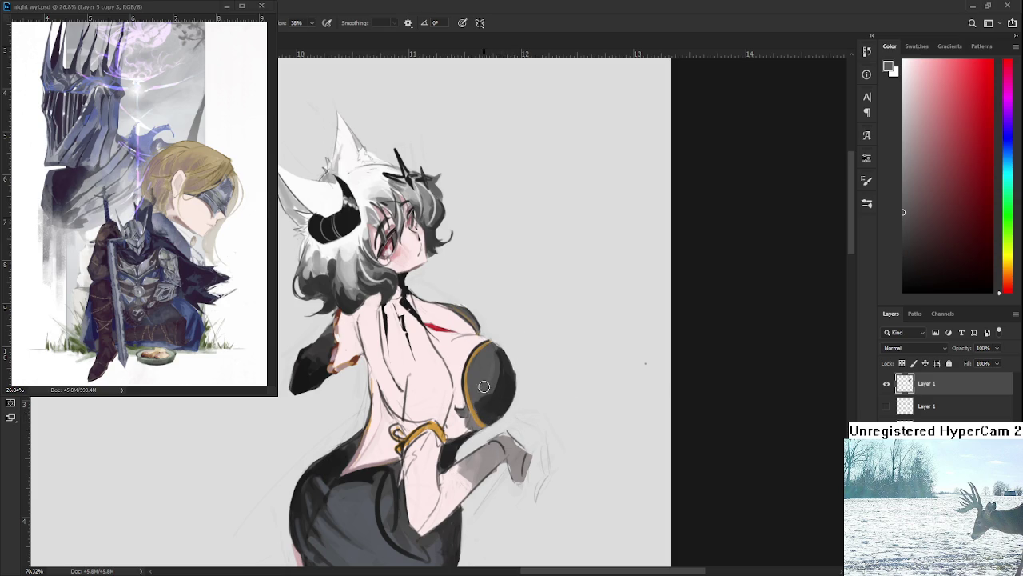
left_click(502, 380, "alt")
left_click(376, 507, "alt")
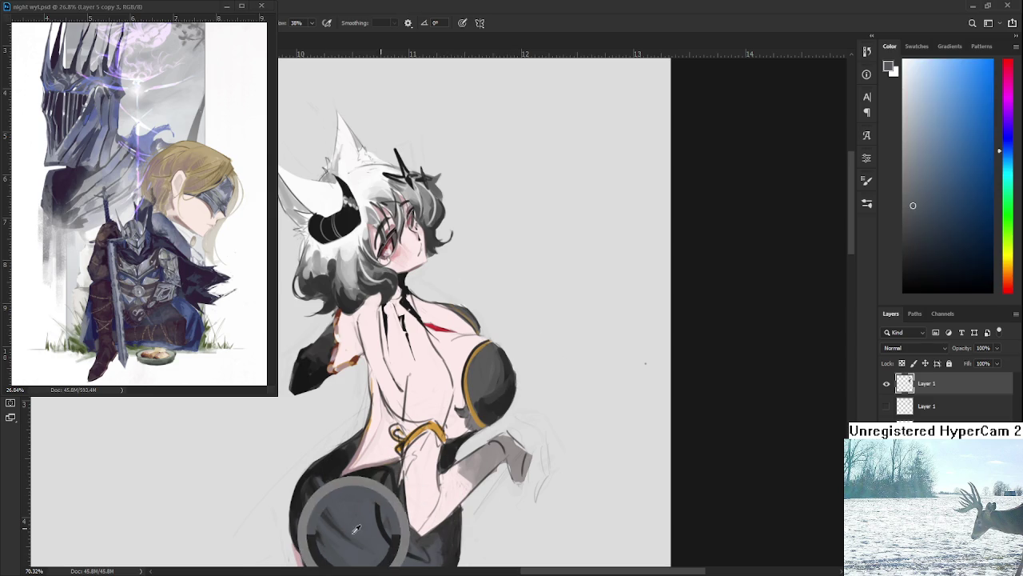
left_click(498, 398, "alt")
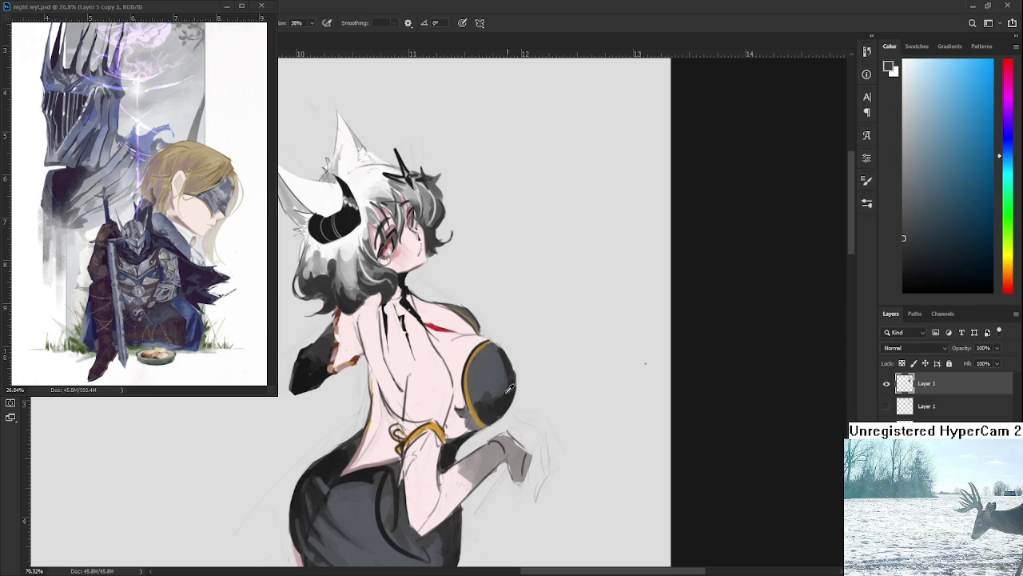
left_click(508, 389, "alt")
left_click(509, 384, "alt")
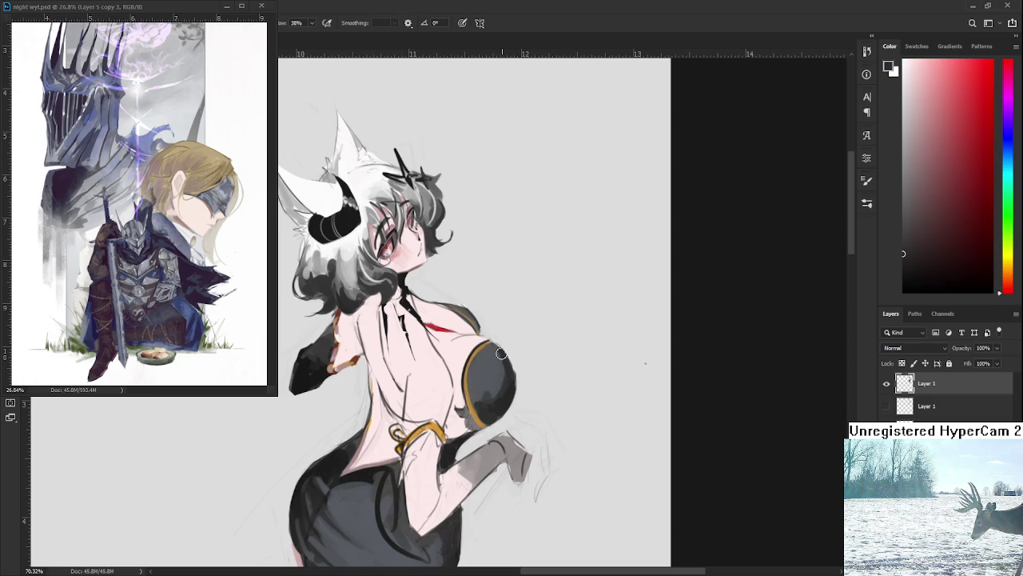
left_click_drag(502, 354, 506, 394)
left_click(504, 454, "alt")
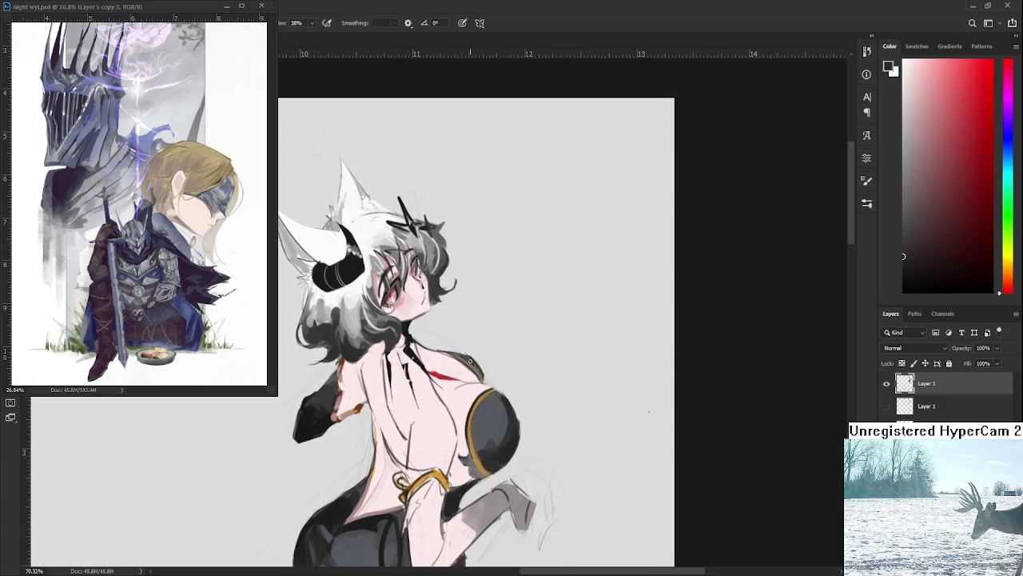
key("e")
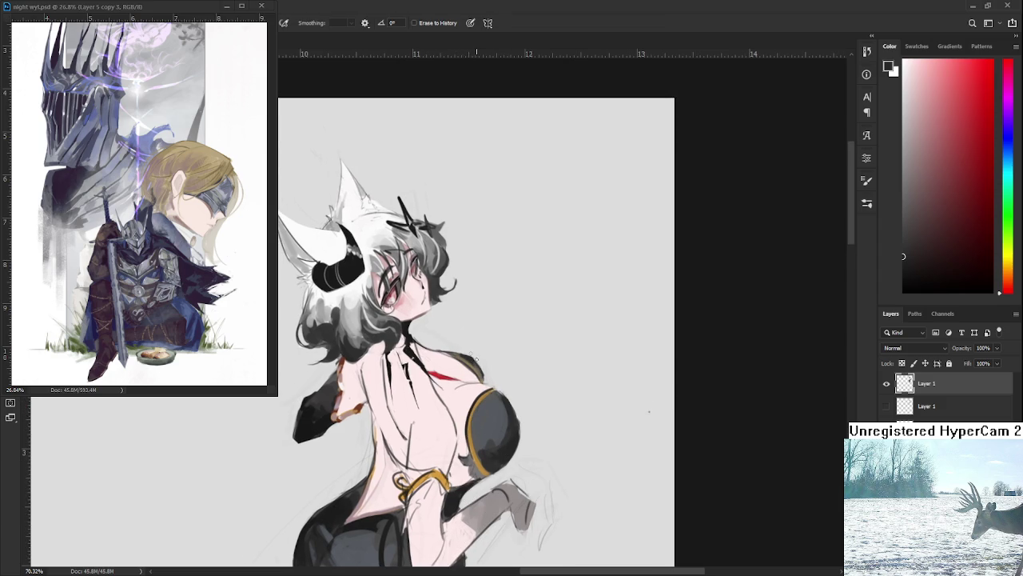
mouse_move(488, 367)
left_mouse_down()
mouse_move(578, 417)
mouse_move(520, 368)
left_mouse_up()
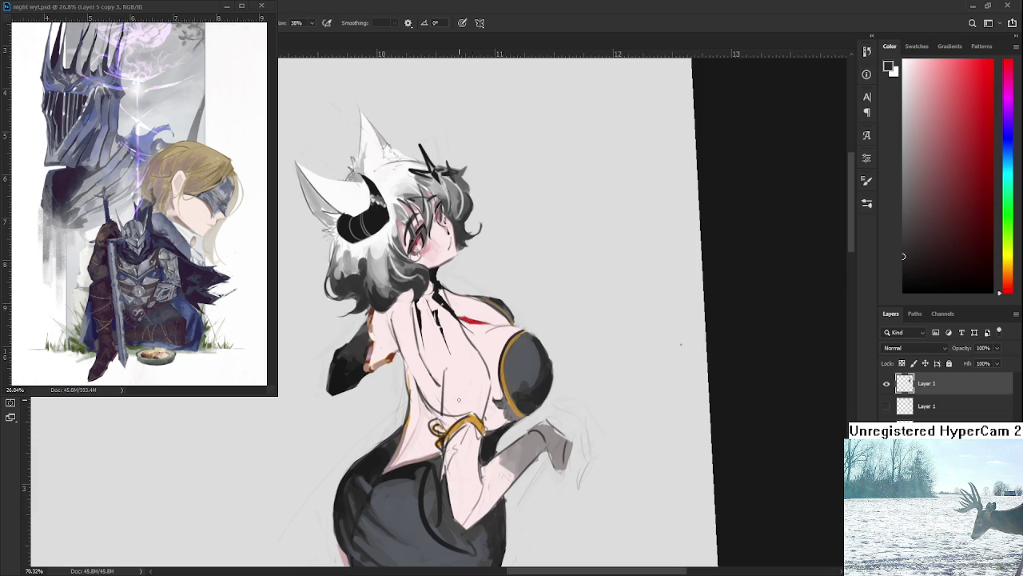
left_click(371, 364, "alt")
scroll(387, 439, "up", 2)
scroll(387, 439, "up", 2)
scroll(386, 438, "up", 2)
Shade the lower back edge reddish-brown and add a gold line down its lower-left edge.
left_click(371, 316, "alt")
left_click_drag(408, 485, 398, 516)
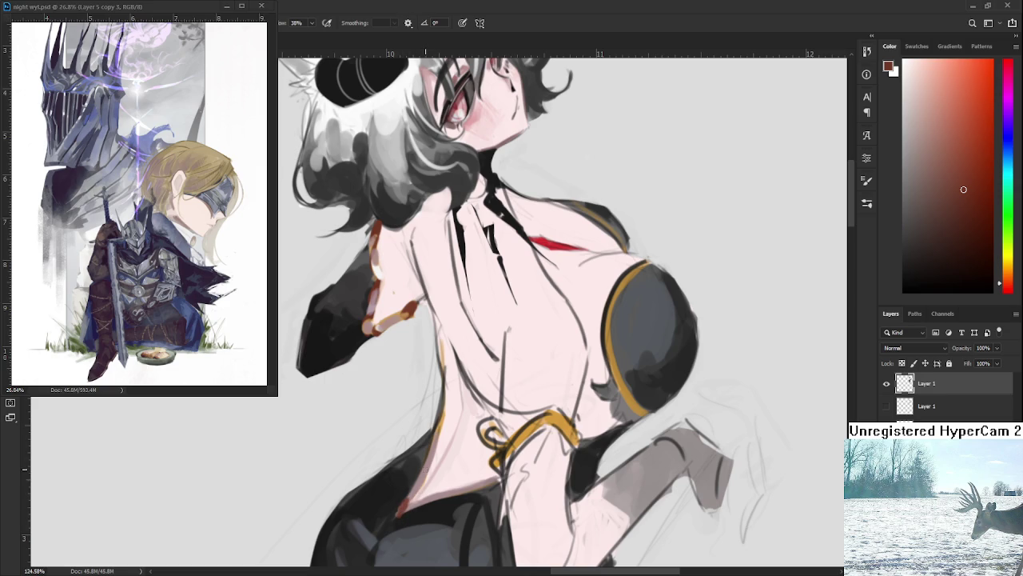
left_click(437, 449, "alt")
left_click_drag(419, 477, 432, 453)
left_click_drag(413, 488, 432, 452)
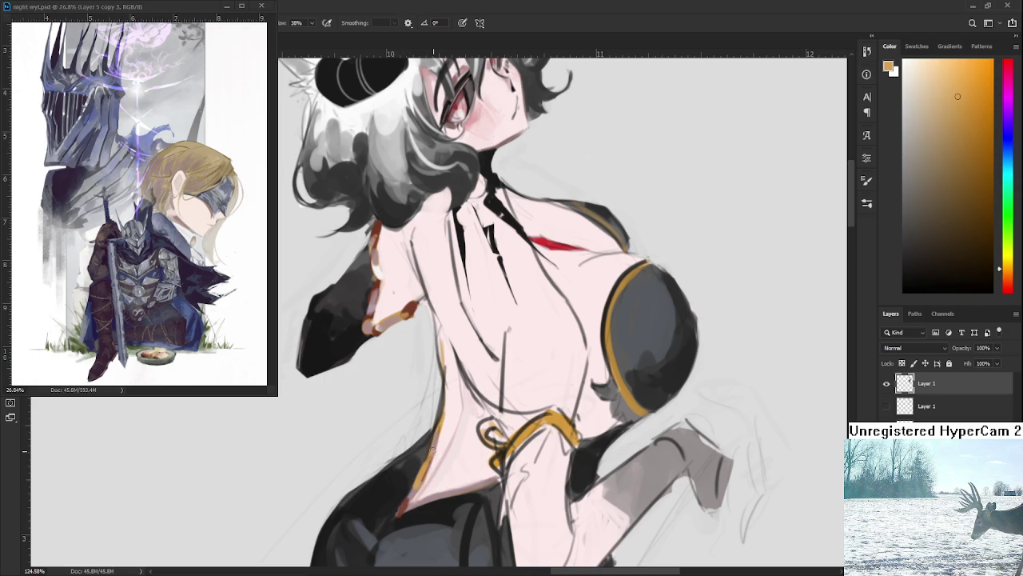
Trace a thin gold rim line along the full lower edge of the back.
scroll(444, 436, "down", 1)
left_click_drag(404, 478, 500, 443)
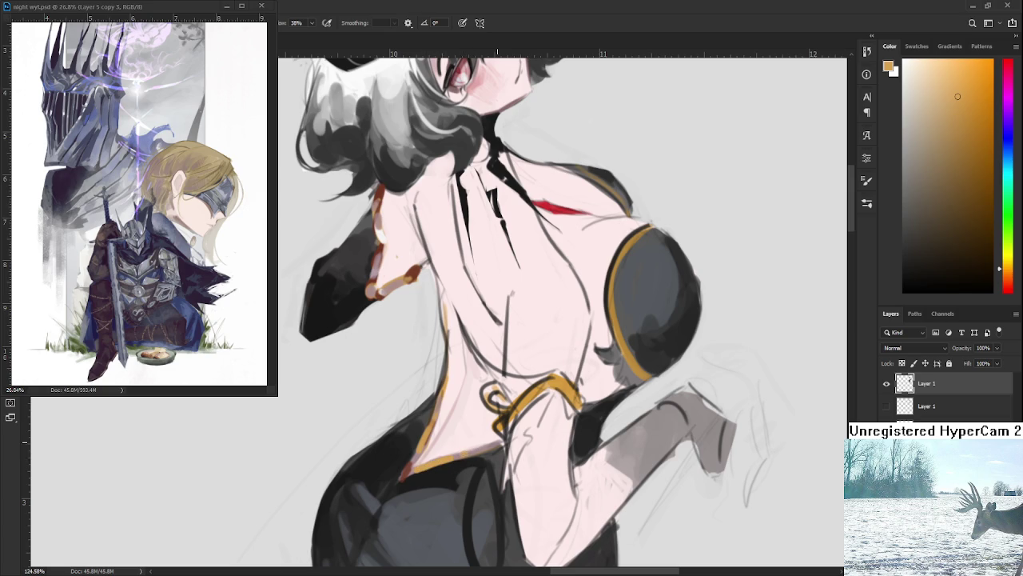
scroll(520, 392, "down", 3)
scroll(503, 376, "down", 2)
scroll(491, 363, "up", 2)
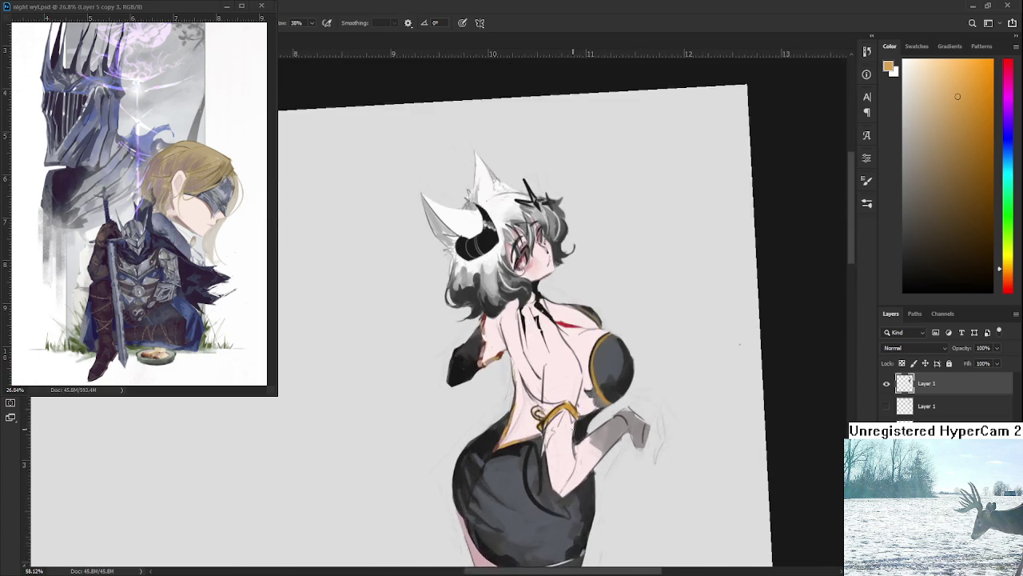
left_click(484, 340, "alt")
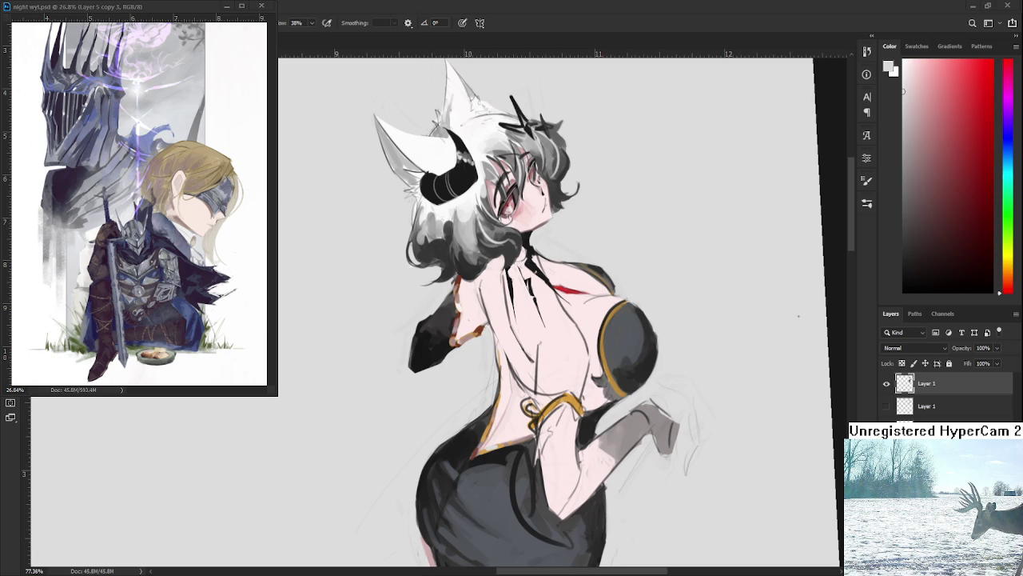
Deepen the waistline with brownish-red shading, extending it rightward along the waist.
scroll(515, 346, "up", 2)
left_click(472, 322, "alt")
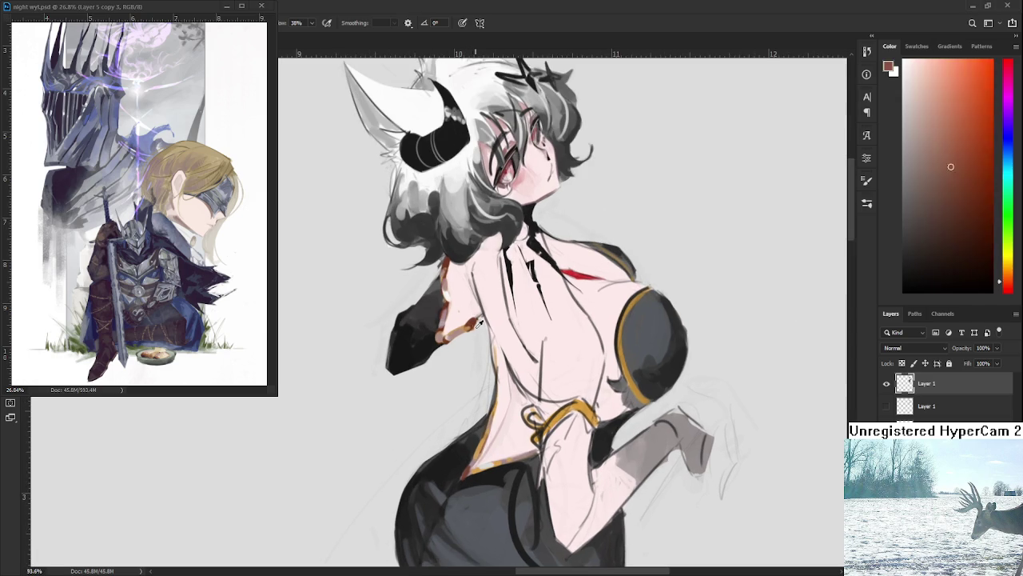
left_click_drag(467, 475, 501, 461)
left_click_drag(470, 455, 511, 380)
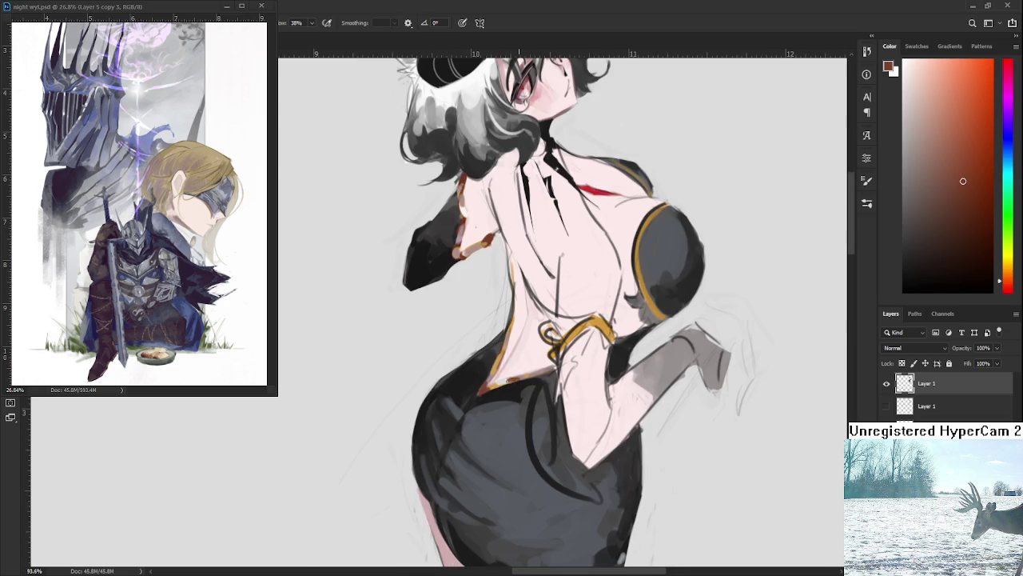
left_click(521, 376, "alt")
left_click(504, 377, "alt")
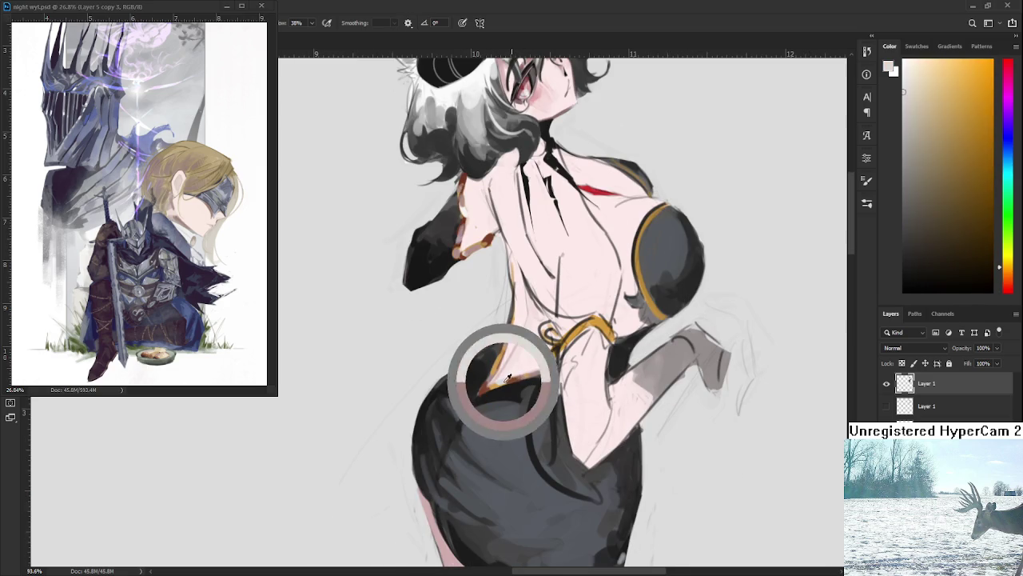
left_click(516, 377, "alt")
left_click_drag(533, 372, 553, 369)
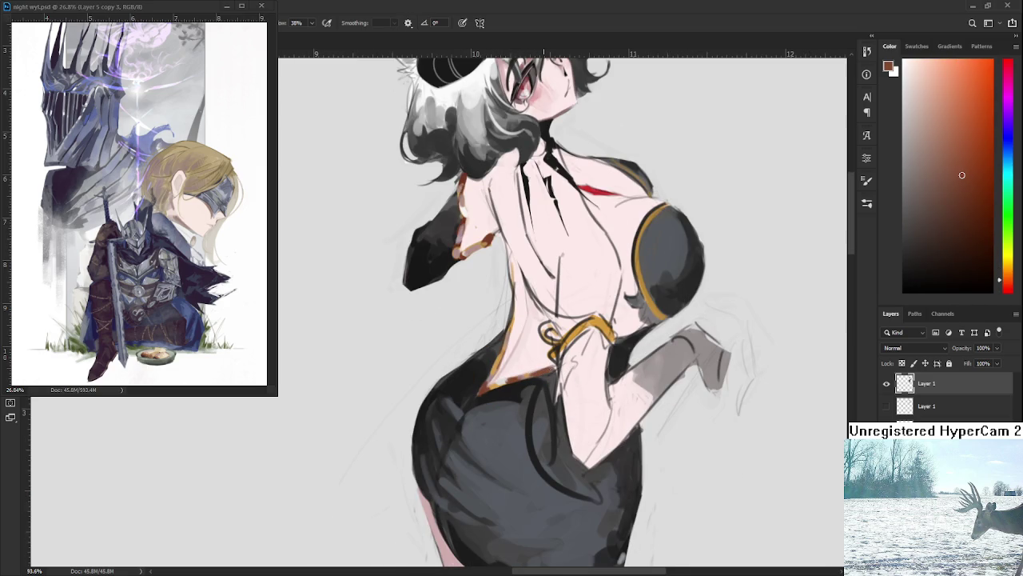
Paint over the back's dark outline with pale skin pink to soften it.
left_click_drag(511, 343, 499, 379)
left_click(501, 340, "alt")
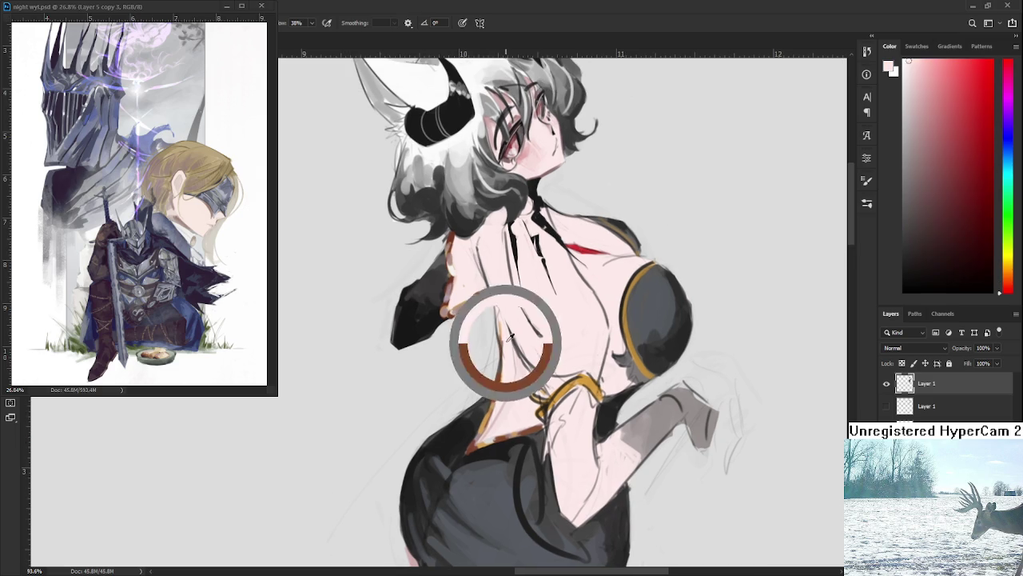
left_click_drag(504, 346, 503, 380)
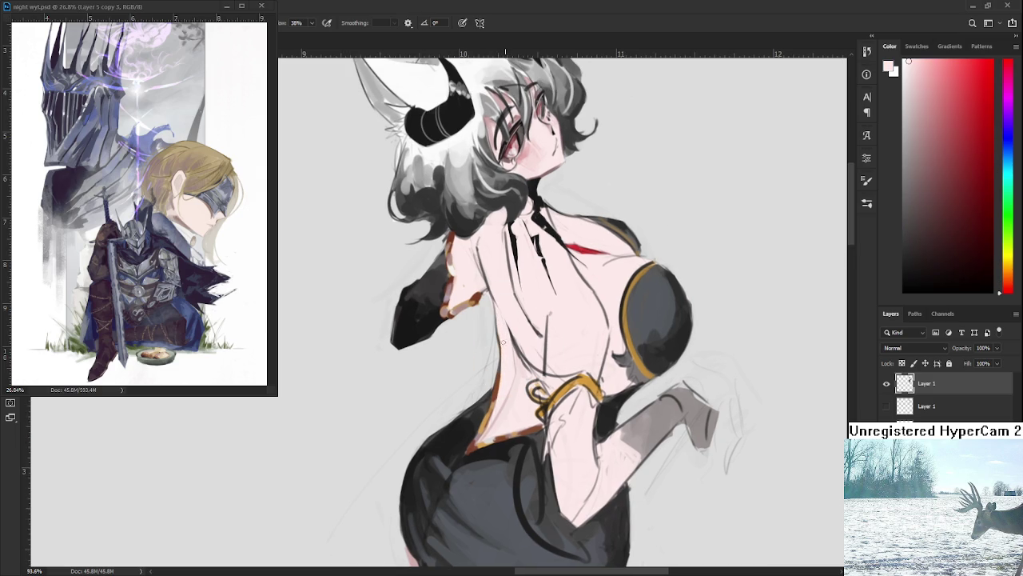
key("e")
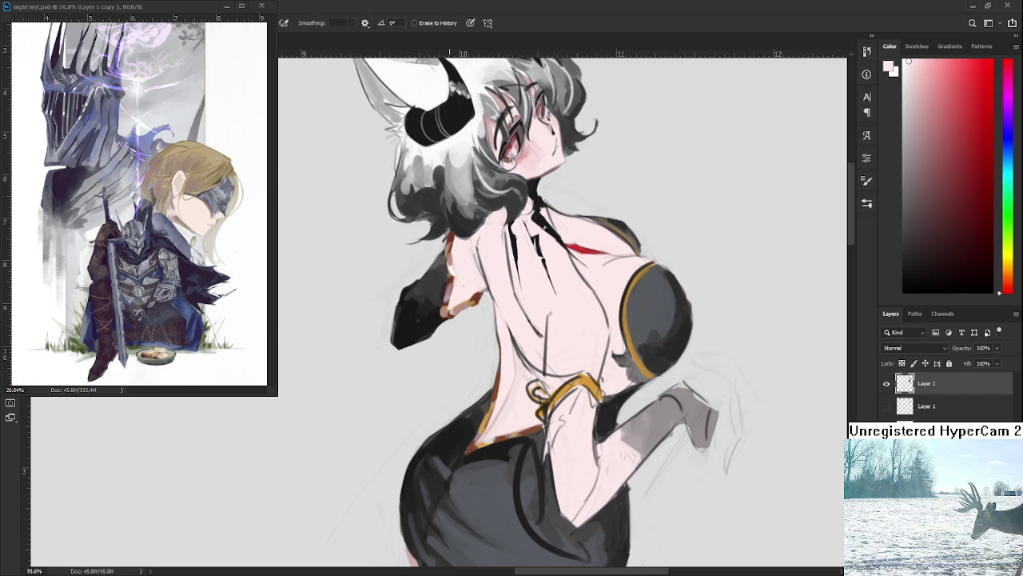
scroll(560, 320, "down", 5)
Zoom in so the figure fills the view and sample the torso's skin tone.
key("r")
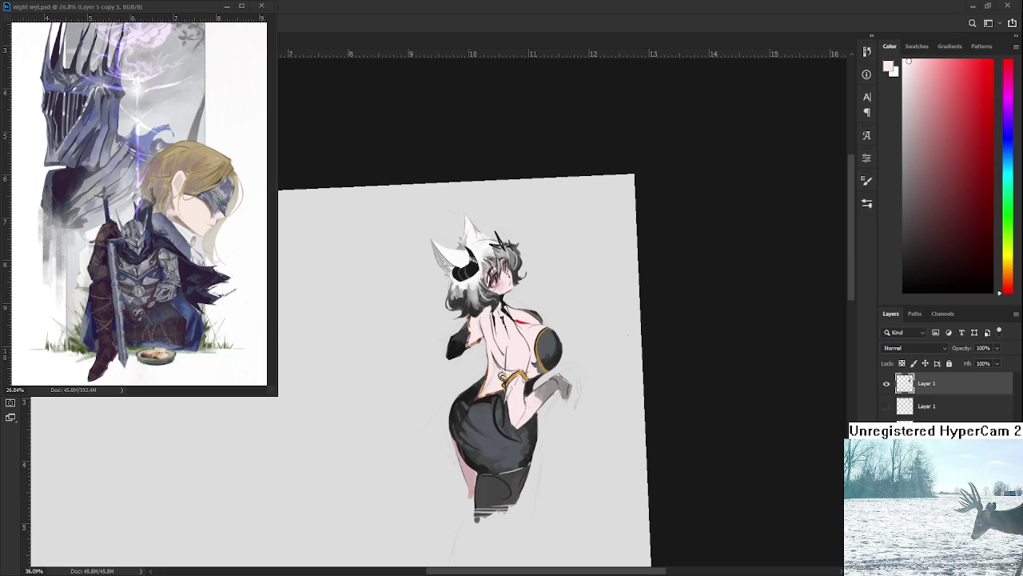
mouse_move(472, 408)
left_mouse_down()
mouse_move(509, 407)
mouse_move(494, 407)
left_mouse_up()
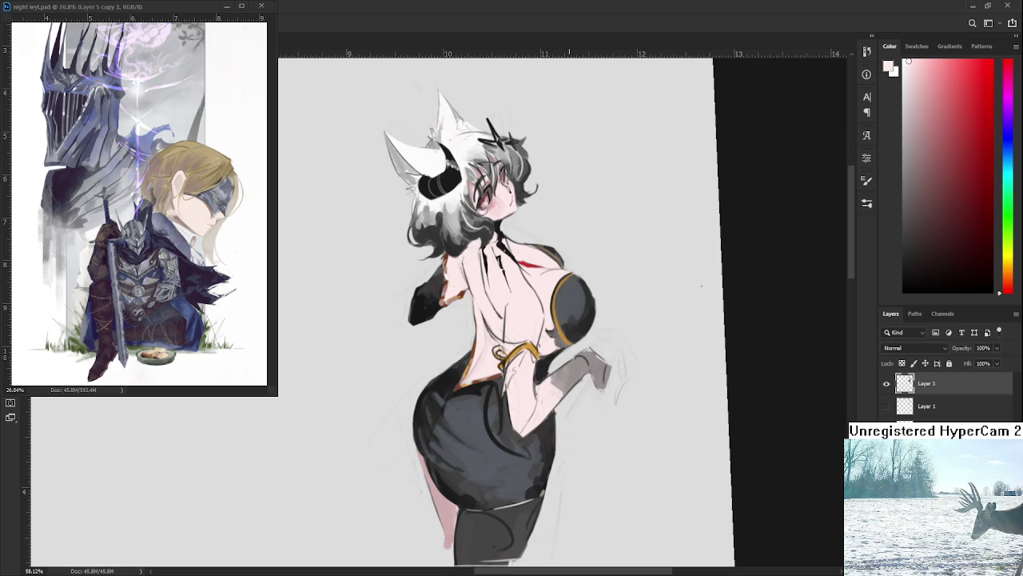
scroll(486, 332, "up", 3, "alt")
scroll(486, 332, "up", 2, "alt")
left_click(414, 284, "alt")
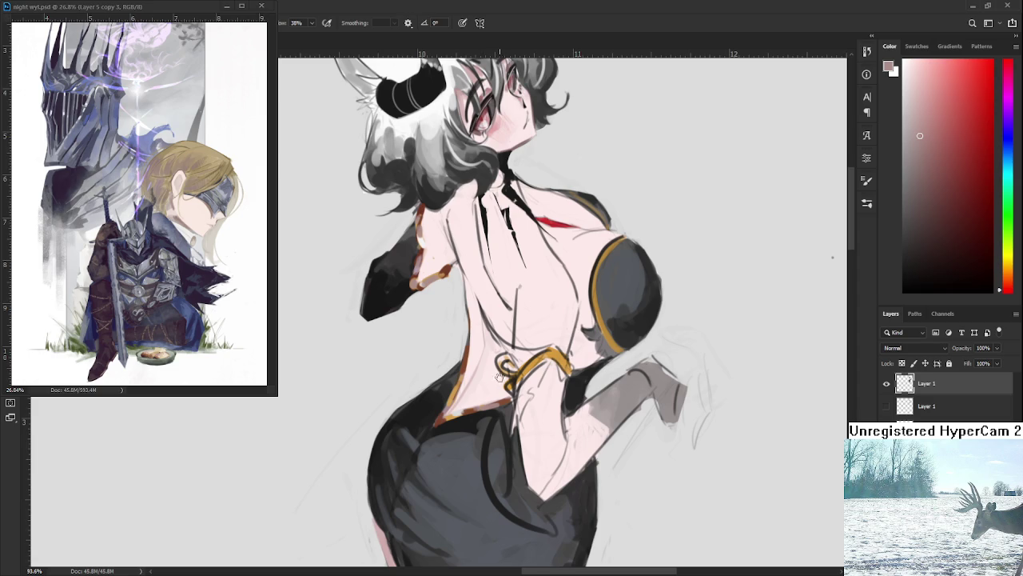
Shade the gold waist strap with dark red-brown and add small dark accents beside it.
scroll(497, 381, "down", 3)
left_click_drag(496, 381, 470, 324)
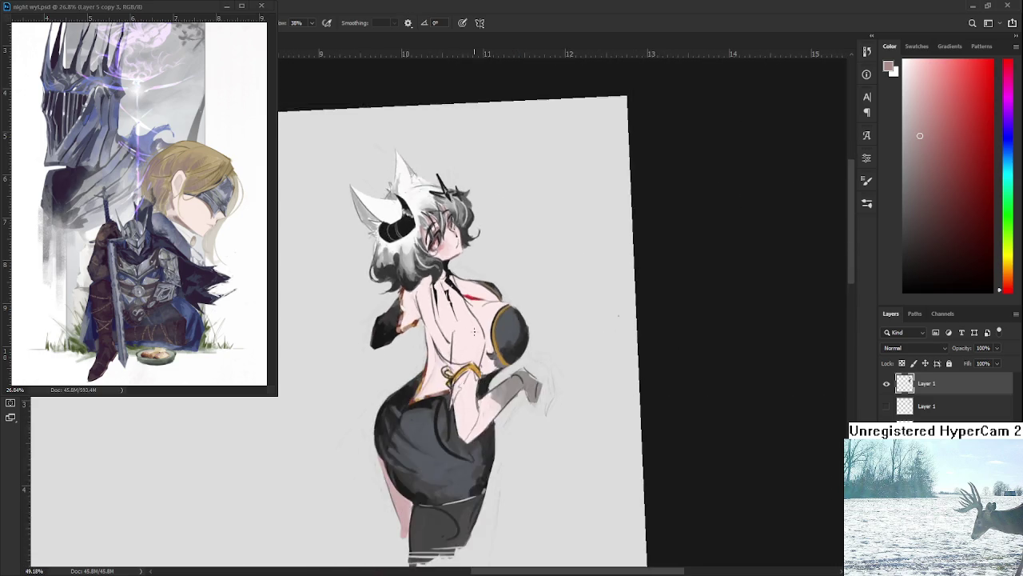
scroll(470, 324, "down", 3)
scroll(471, 325, "up", 3)
scroll(470, 324, "up", 2)
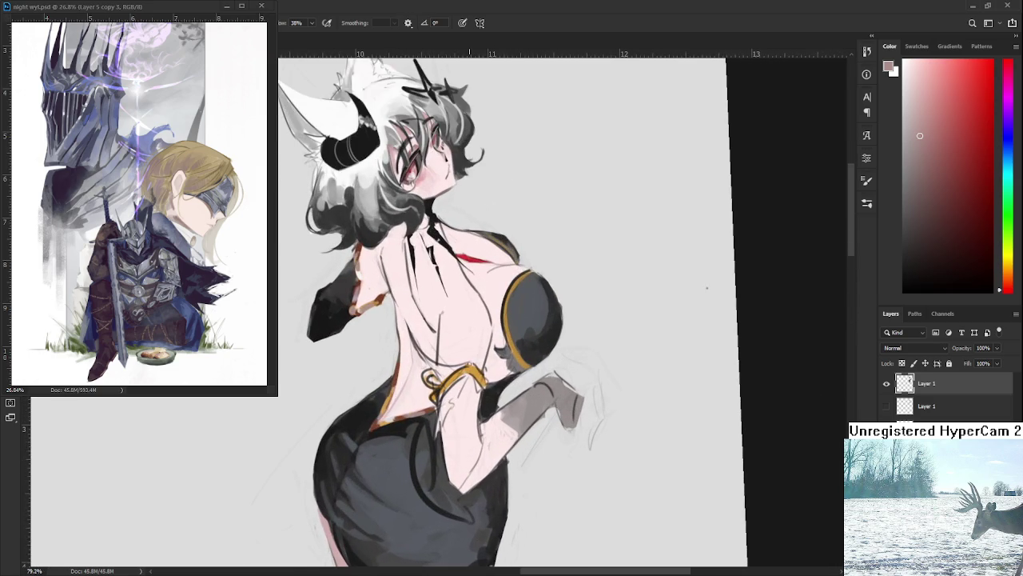
left_click(382, 299, "alt")
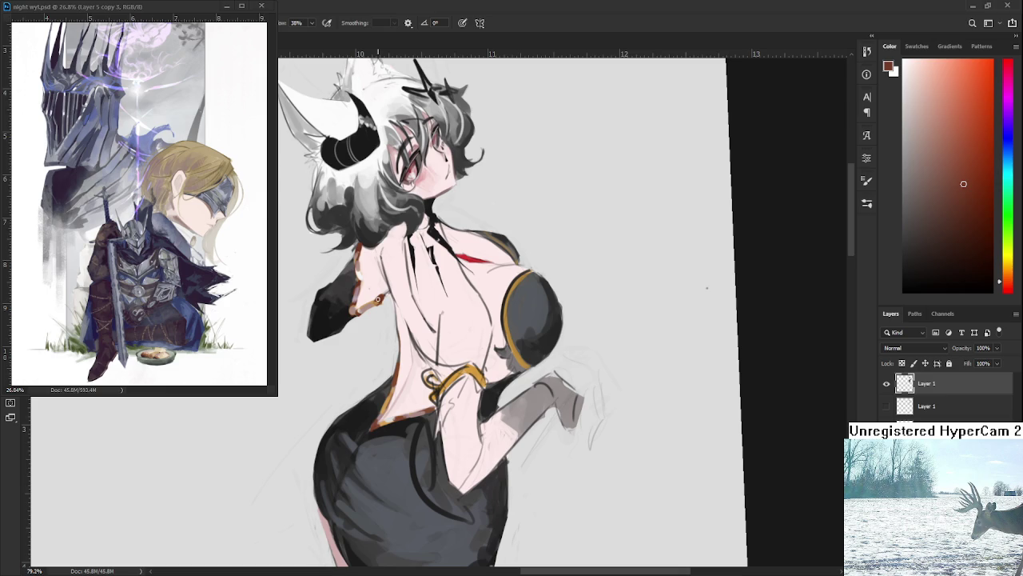
mouse_move(428, 412)
left_mouse_down()
mouse_move(472, 368)
mouse_move(450, 367)
mouse_move(480, 379)
mouse_move(472, 409)
mouse_move(512, 380)
mouse_move(507, 423)
left_mouse_up()
left_click(387, 318, "alt")
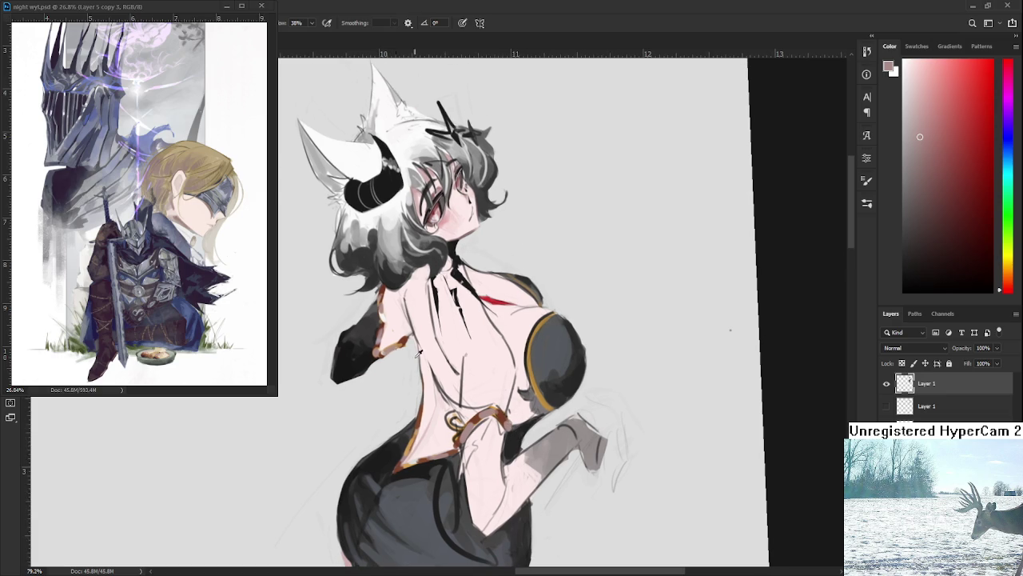
Paint a red-brown edge along the gold strap at the bust.
left_click(380, 340, "alt")
left_click_drag(381, 340, 379, 344)
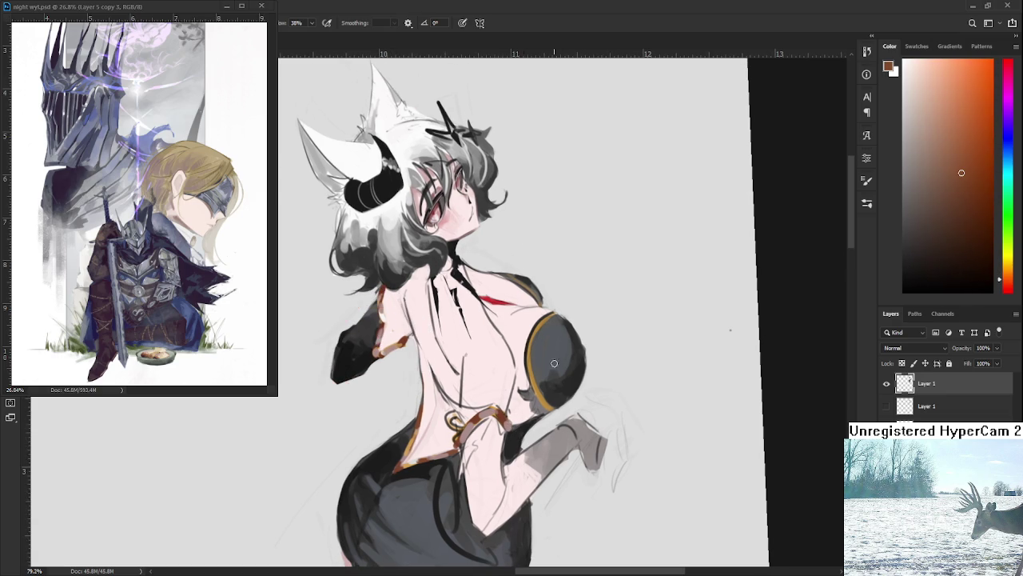
left_click_drag(549, 393, 537, 404)
mouse_move(542, 320)
left_mouse_down()
mouse_move(527, 349)
mouse_move(541, 323)
left_mouse_up()
Touch up the bust's left edge with light tan and pinkish-brown strokes.
left_click_drag(484, 411, 371, 313)
mouse_move(529, 359)
left_mouse_down()
mouse_move(529, 349)
mouse_move(546, 387)
left_mouse_up()
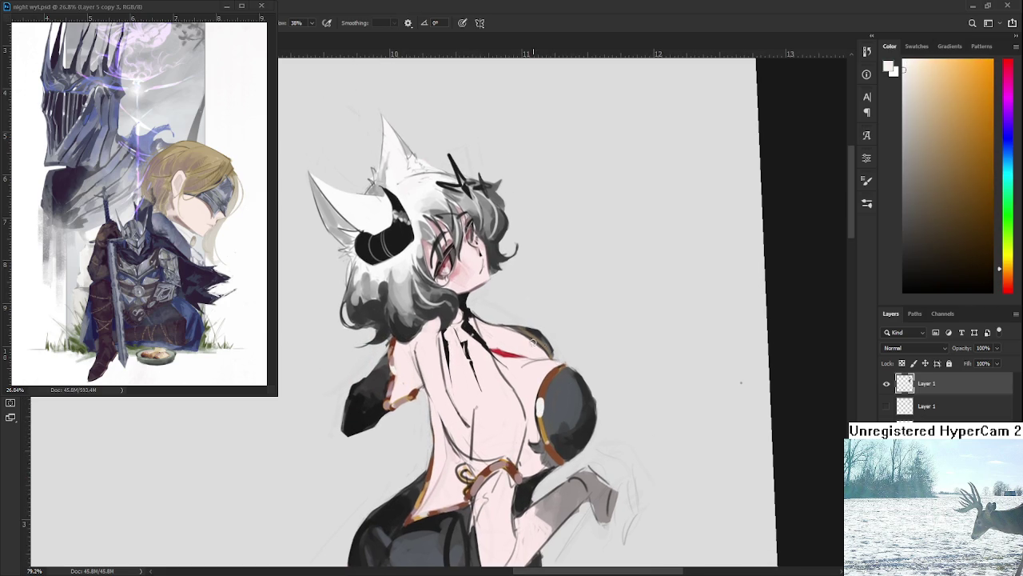
left_click(545, 387, "alt")
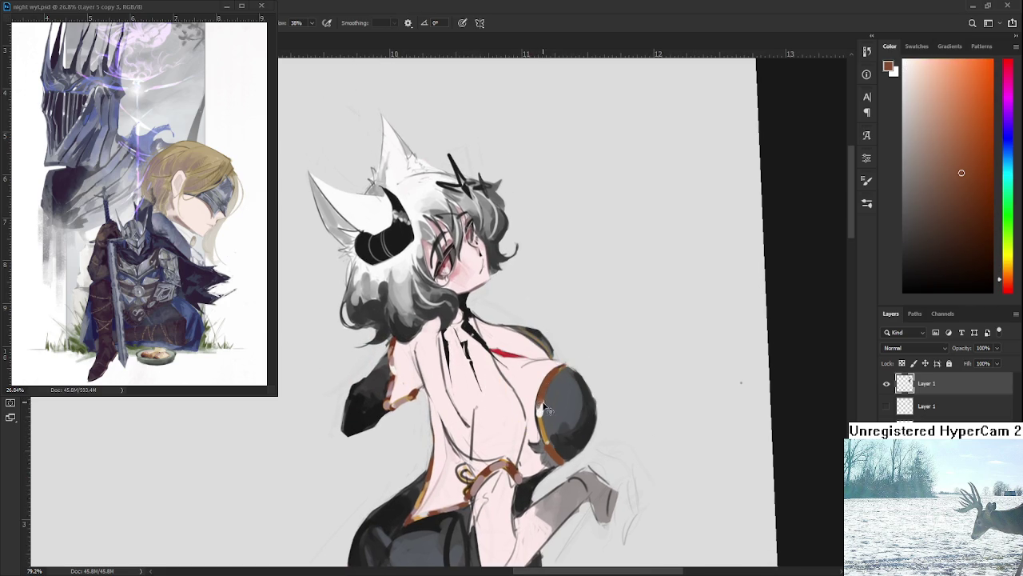
left_click(482, 477, "alt")
left_click(479, 480, "alt")
mouse_move(541, 404)
left_mouse_down()
mouse_move(546, 425)
mouse_move(554, 400)
left_mouse_up()
Cover the bust edge with dark grey, soften the shoulder with pale pink, and save.
left_click(548, 413, "alt")
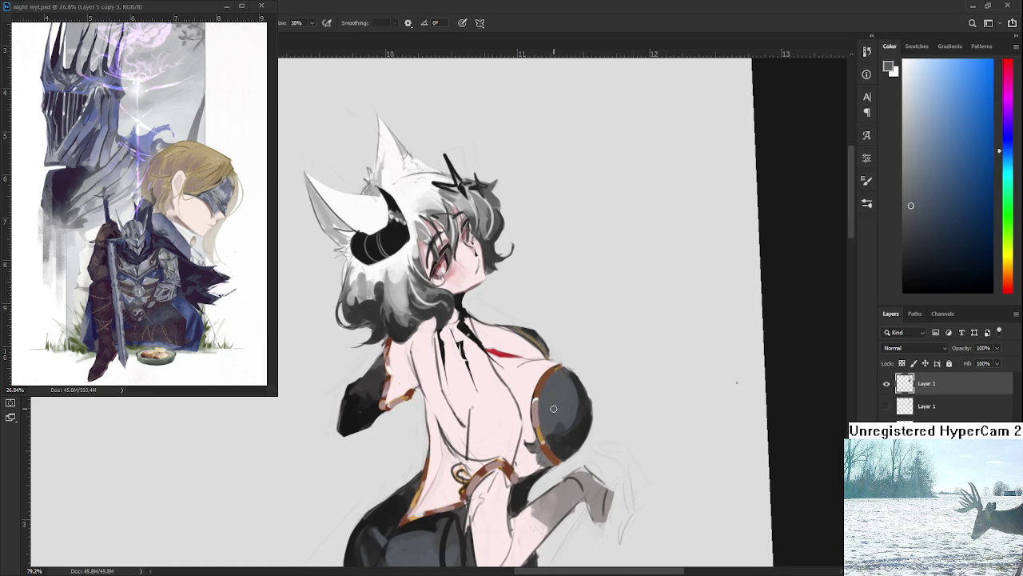
left_click(538, 401, "alt")
left_click_drag(531, 330, 513, 336)
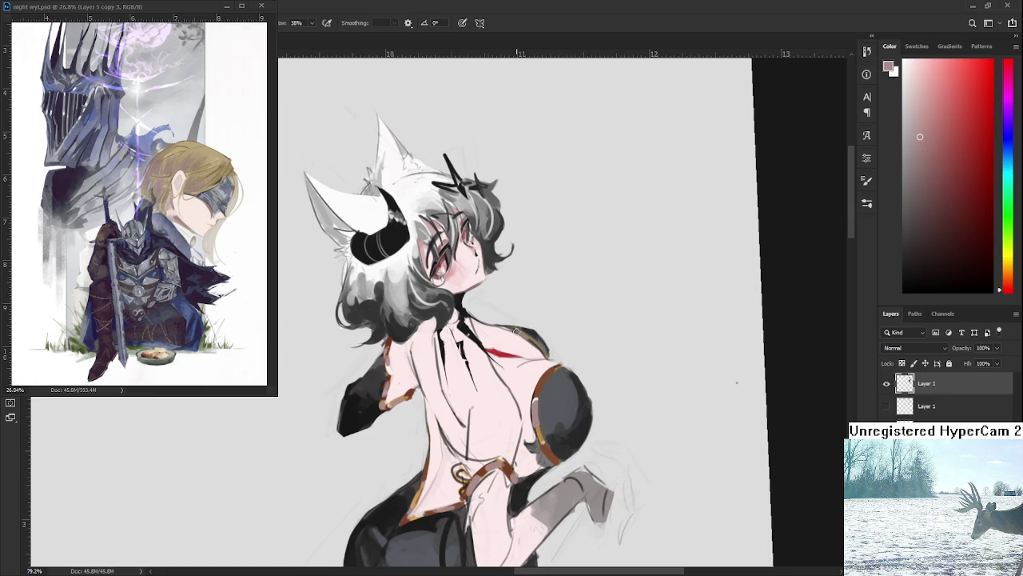
left_click(537, 336, "alt")
key("ctrl+s")
scroll(556, 379, "down", 3)
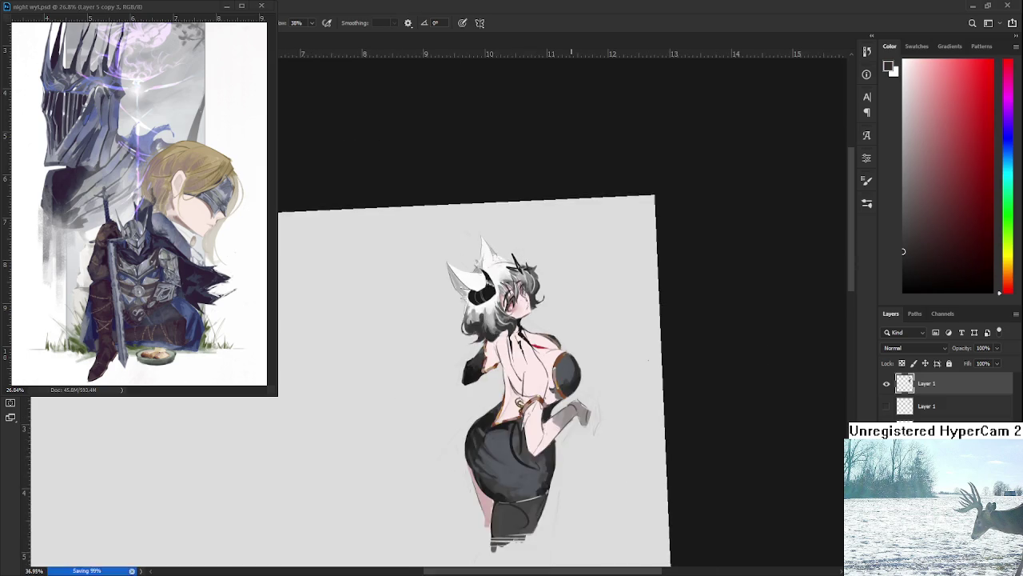
Sample pale pink skin, rotate the view, and return it upright with the Brush active.
scroll(555, 379, "up", 4)
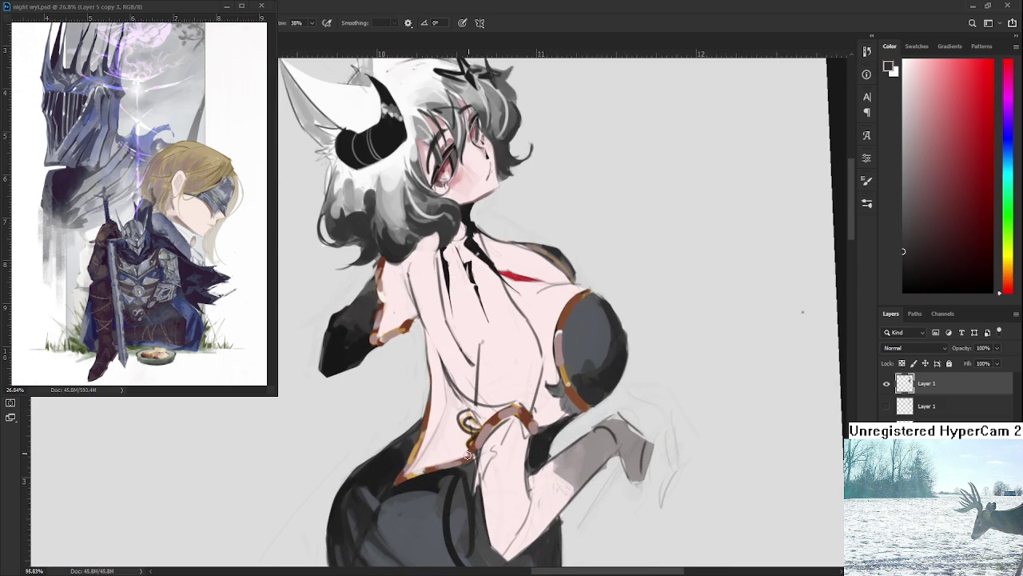
left_click(492, 468, "alt")
left_click_drag(518, 343, 555, 344)
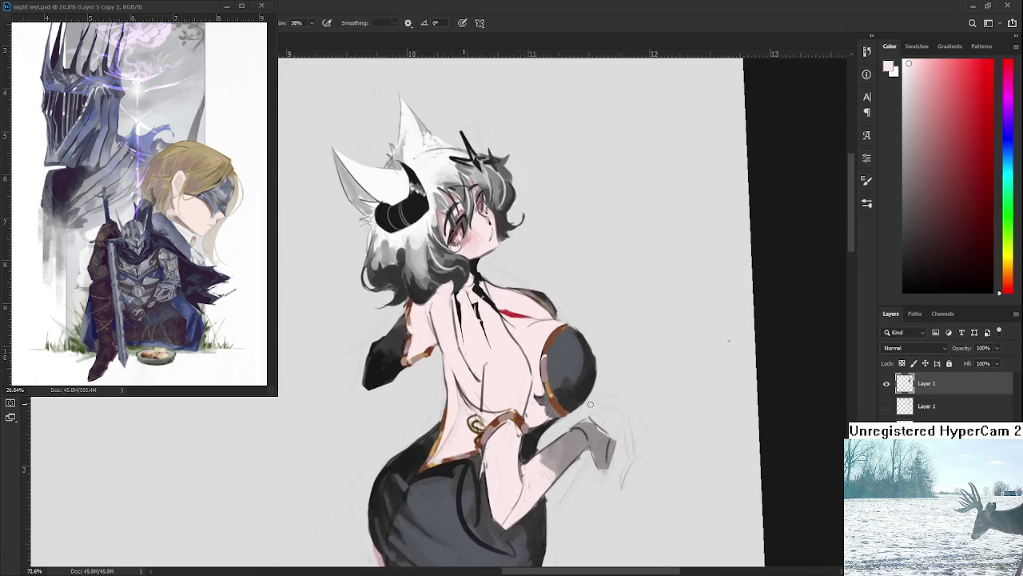
left_click_drag(478, 395, 491, 429)
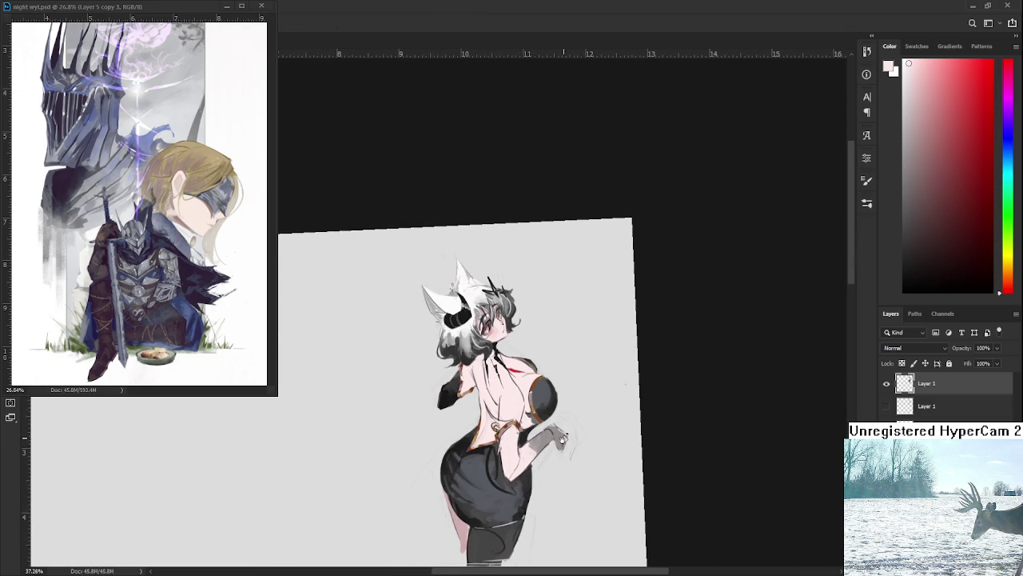
key("b")
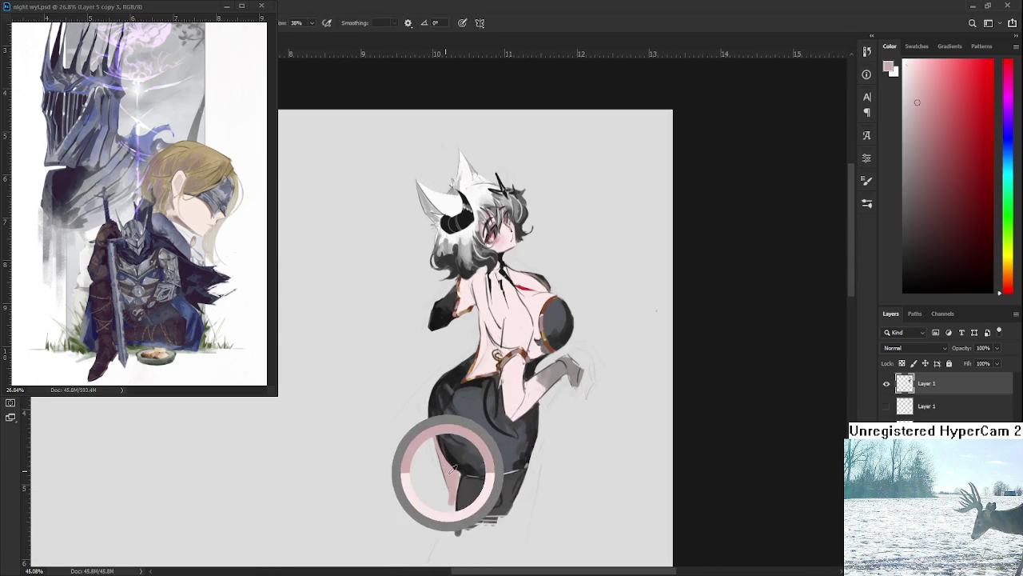
left_click(450, 450, "alt")
scroll(470, 316, "up", 5)
scroll(469, 370, "up", 2)
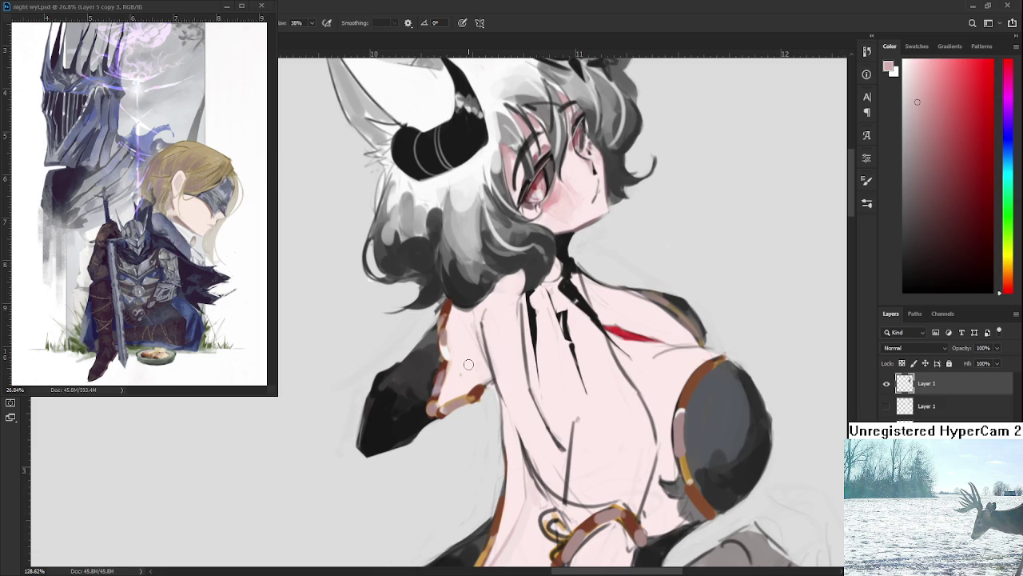
Paint a light pink stroke on the upper arm, undoing and repainting it until placed.
left_click_drag(466, 336, 455, 384)
key("ctrl+z")
left_click_drag(471, 324, 470, 368)
key("ctrl+z")
left_click_drag(470, 323, 487, 376)
key("ctrl+z")
left_click_drag(473, 325, 479, 367)
Brighten the upper arm with lighter pink sampled from the arm and shoulder.
left_click(476, 369, "alt")
left_click(484, 371, "alt")
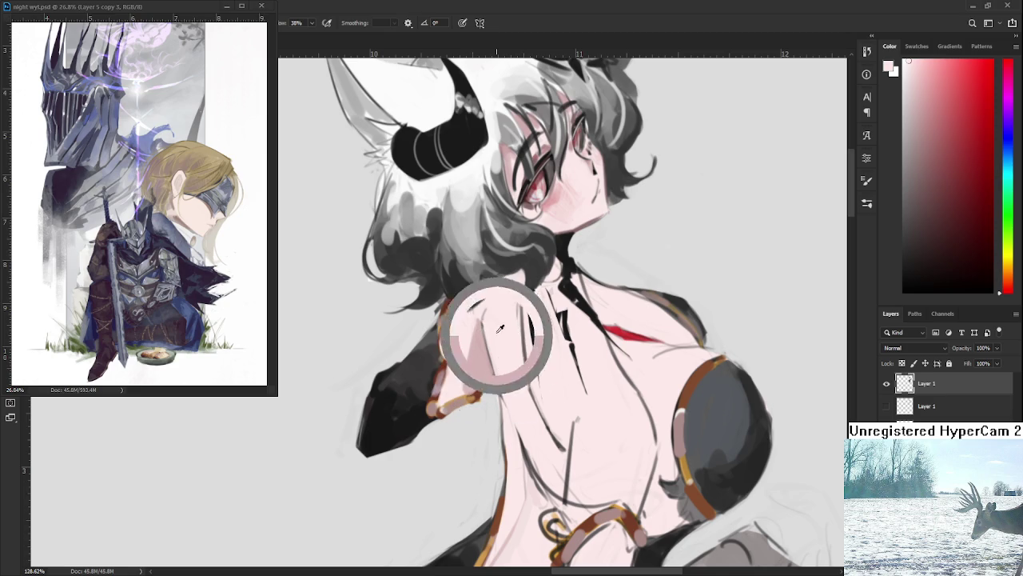
mouse_move(483, 318)
left_mouse_down()
mouse_move(501, 390)
mouse_move(483, 319)
mouse_move(492, 383)
left_mouse_up()
left_click(480, 336, "alt")
left_click(497, 366, "alt")
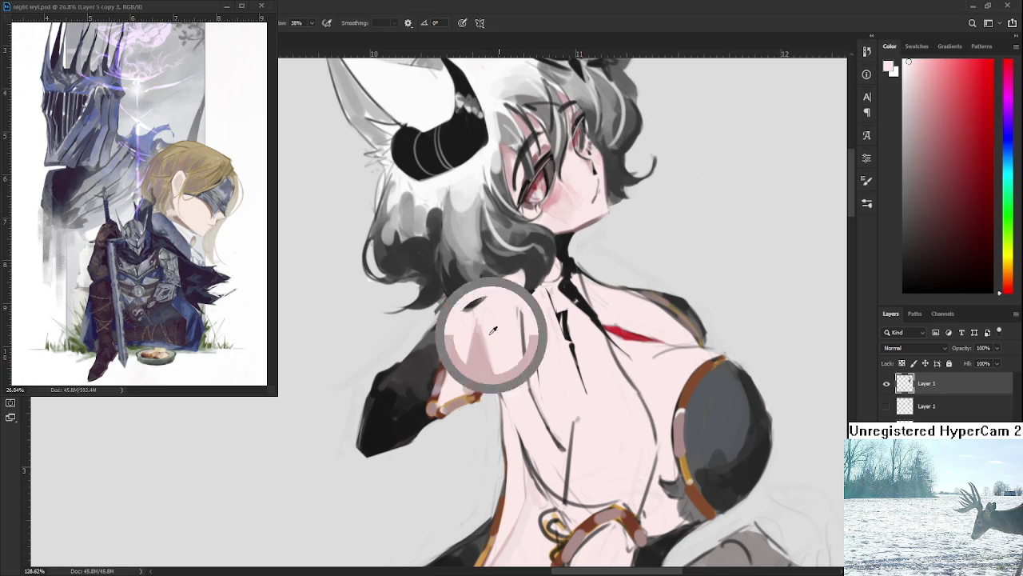
scroll(521, 309, "down", 6)
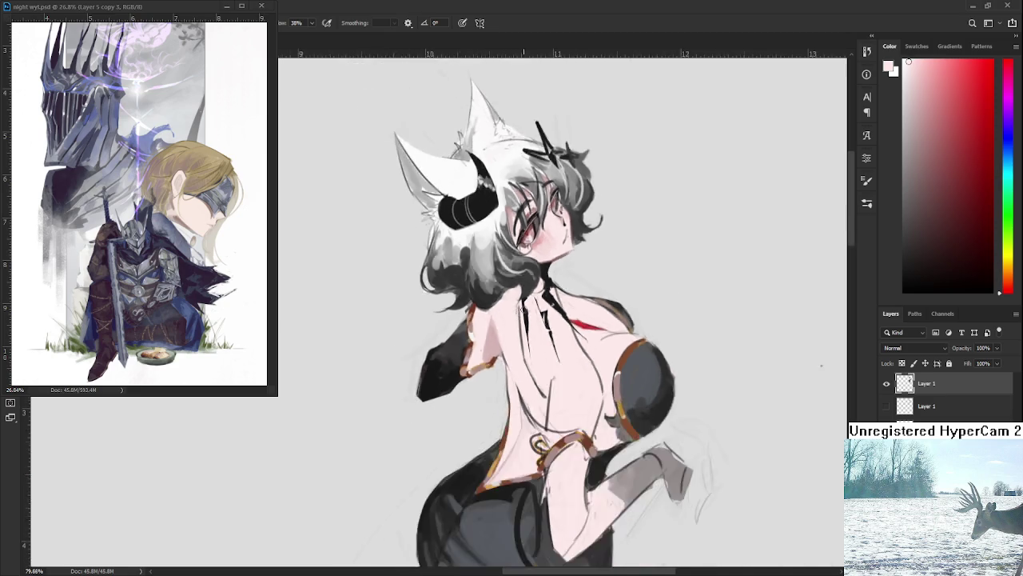
scroll(521, 304, "up", 5)
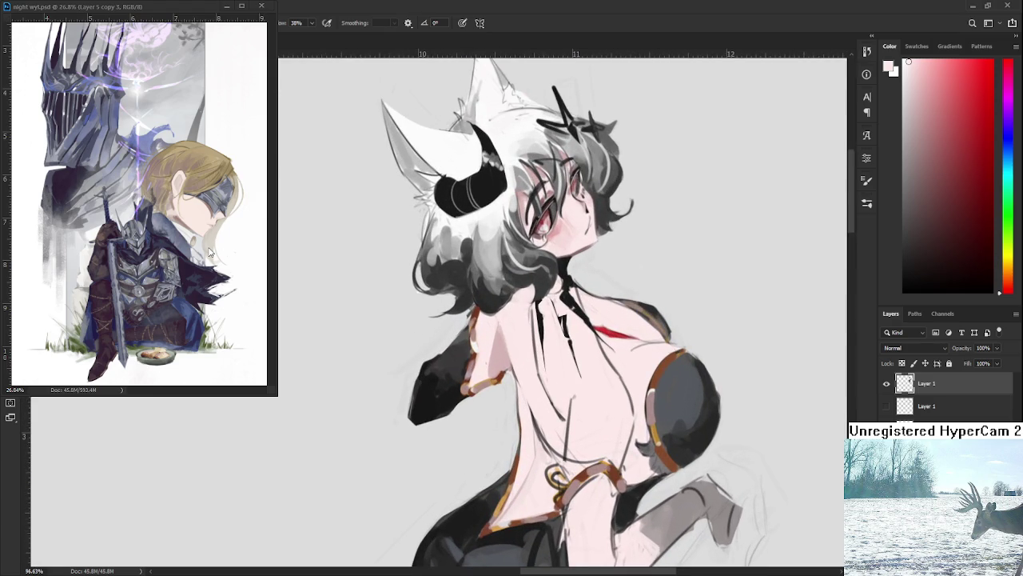
scroll(515, 323, "up", 3)
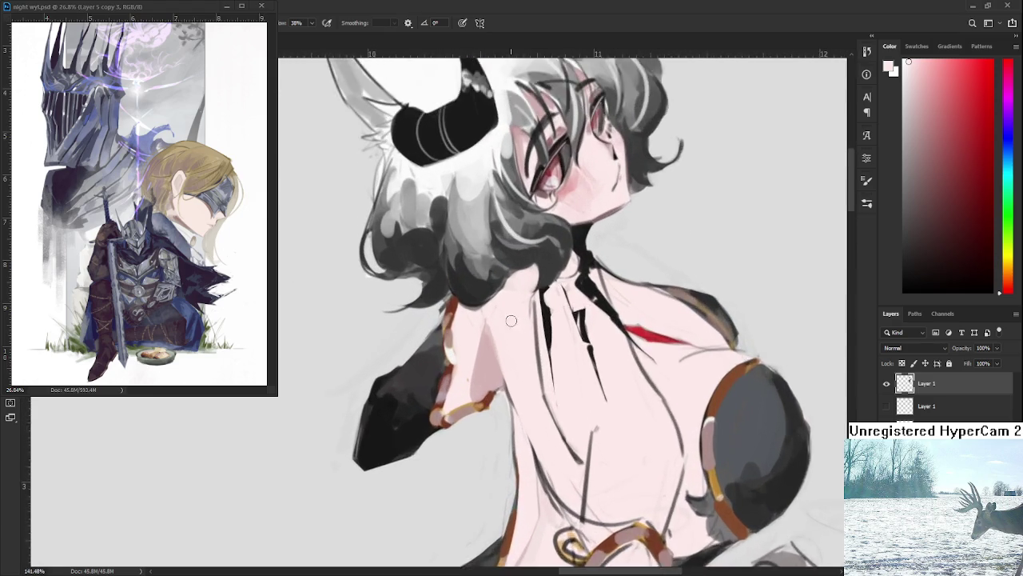
left_click(487, 358, "alt")
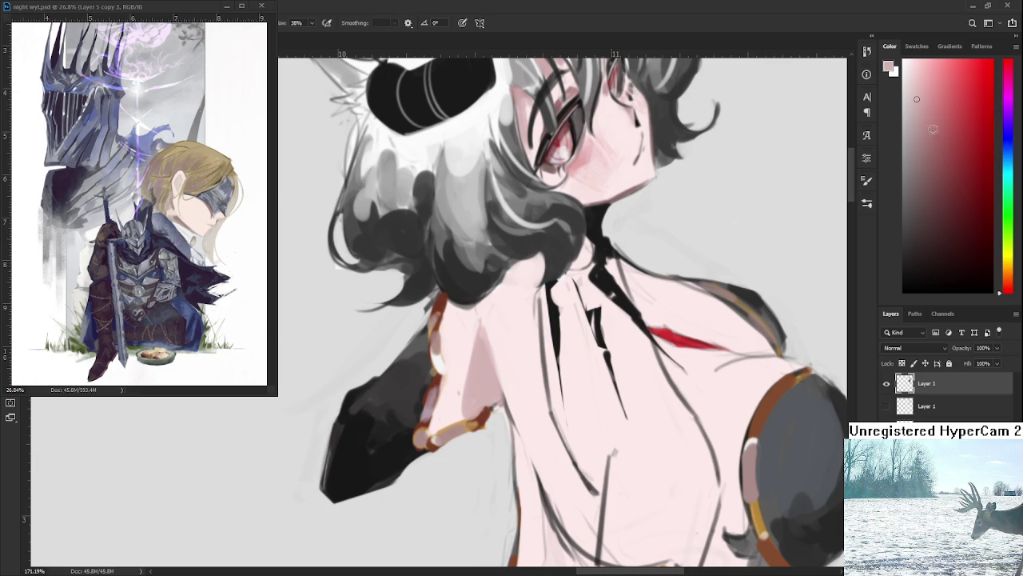
Mix a light bluish lavender and paint a lavender tint on the shoulder.
left_click(1009, 128)
left_click_drag(915, 99, 917, 90)
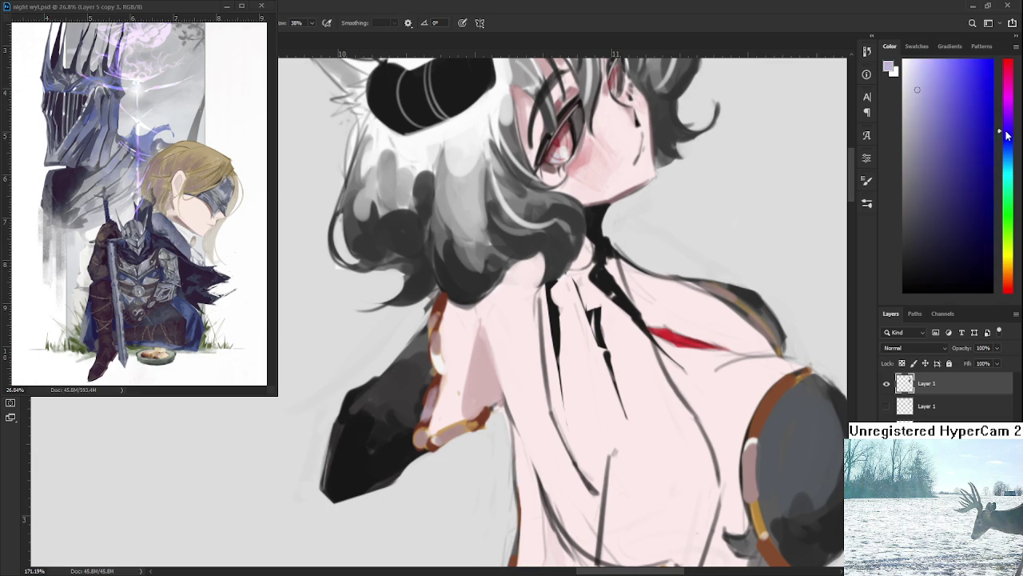
left_click_drag(1010, 128, 1009, 141)
mouse_move(471, 314)
left_mouse_down()
mouse_move(478, 352)
mouse_move(462, 376)
left_mouse_up()
left_click(456, 326, "alt")
Extend the lavender patch on the shoulder downward and leftward.
left_click(473, 345, "alt")
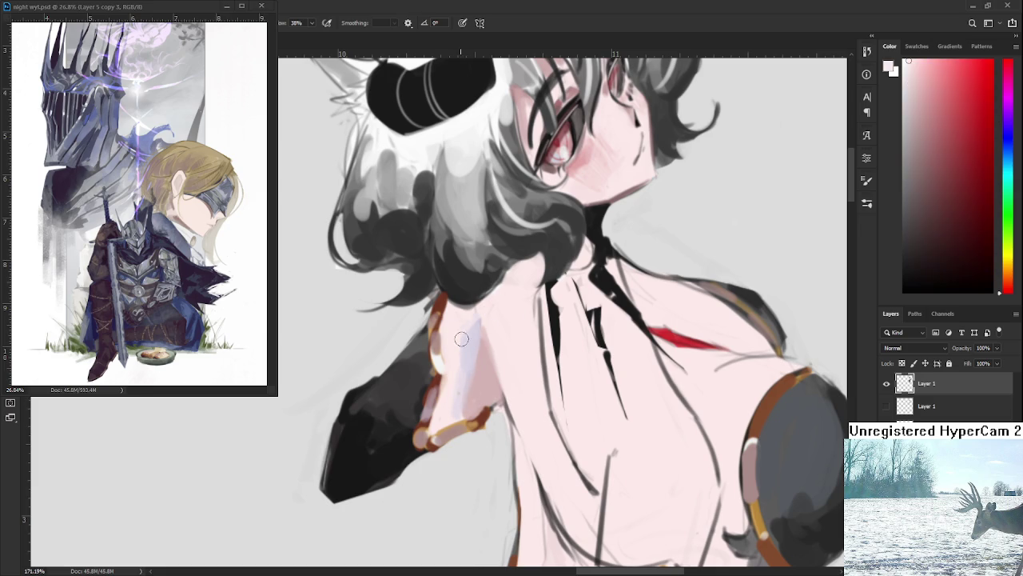
left_click(468, 361, "alt")
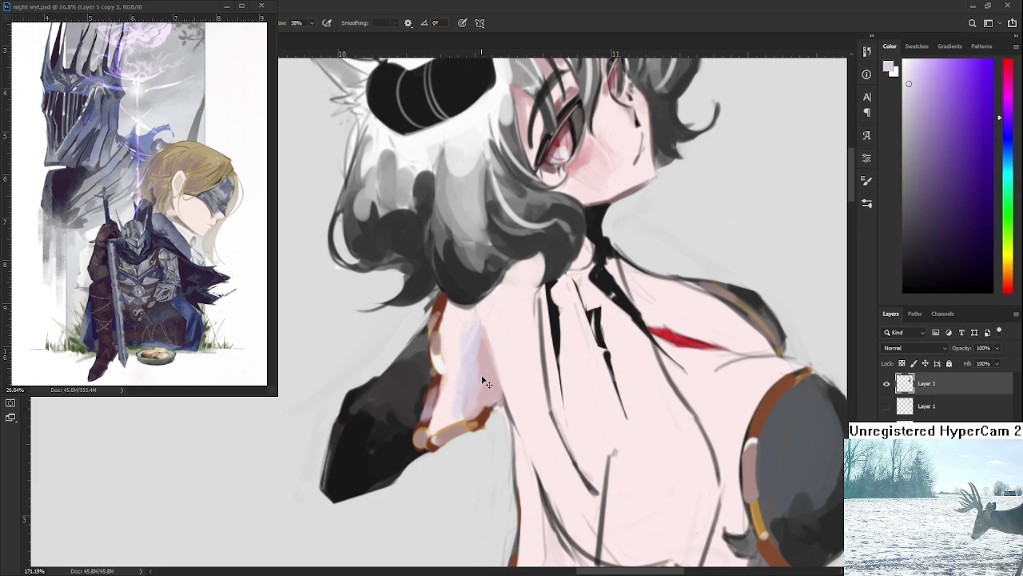
left_click_drag(477, 368, 464, 414)
left_click(481, 370, "alt")
left_click(469, 360, "alt")
left_click_drag(467, 356, 461, 336)
Sample pale and light pink skin tones from the shoulder.
left_click(463, 324, "alt")
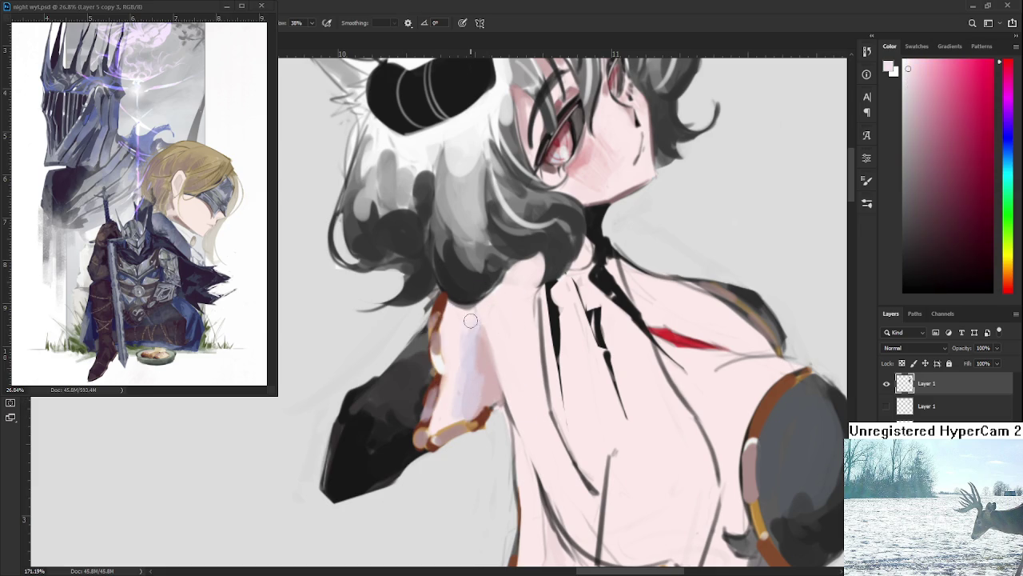
left_click(472, 379, "alt")
left_click(492, 387, "alt")
left_click(494, 387, "alt")
left_click(487, 386, "alt")
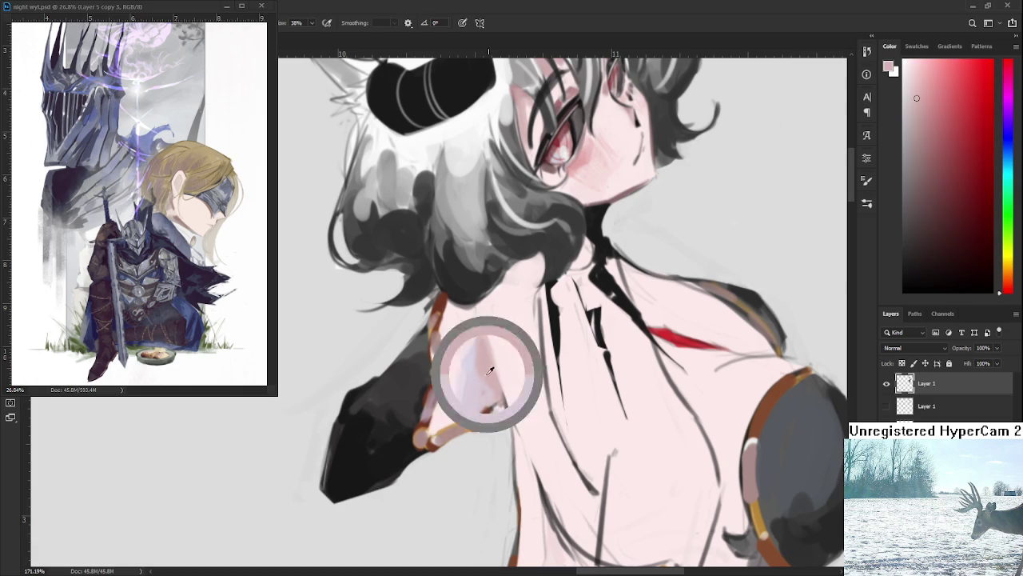
scroll(499, 369, "down", 3)
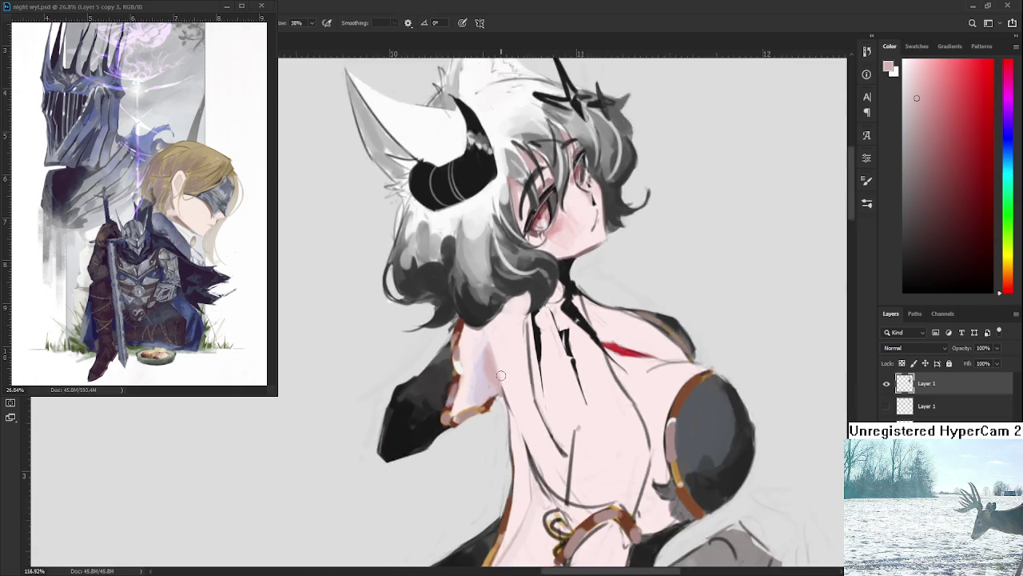
scroll(499, 368, "down", 2)
scroll(528, 385, "up", 2)
scroll(528, 385, "up", 1)
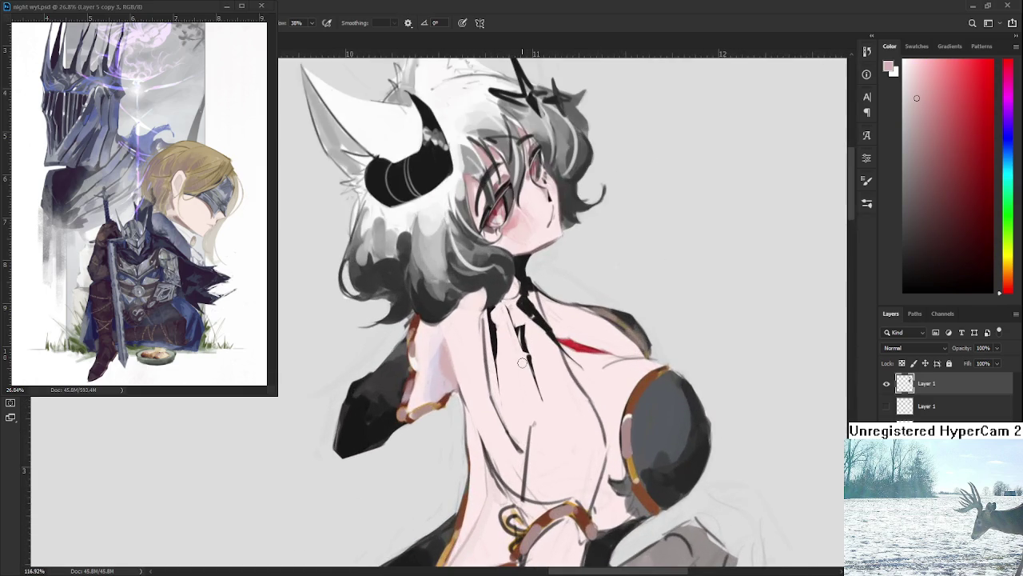
Shade under the hair near the neck with grey, then sample a lighter neck skin tone.
left_click(457, 352, "alt")
mouse_move(424, 325)
left_mouse_down()
mouse_move(468, 314)
mouse_move(478, 297)
left_mouse_up()
left_click(466, 327, "alt")
left_click(475, 301, "alt")
left_click(467, 313, "alt")
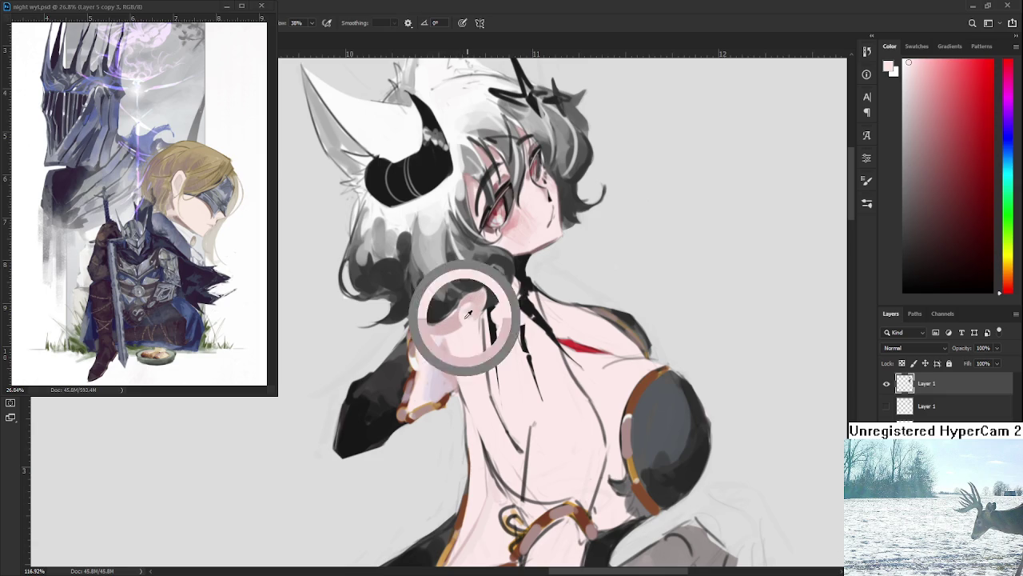
left_click(470, 318, "alt")
left_click(480, 305, "alt")
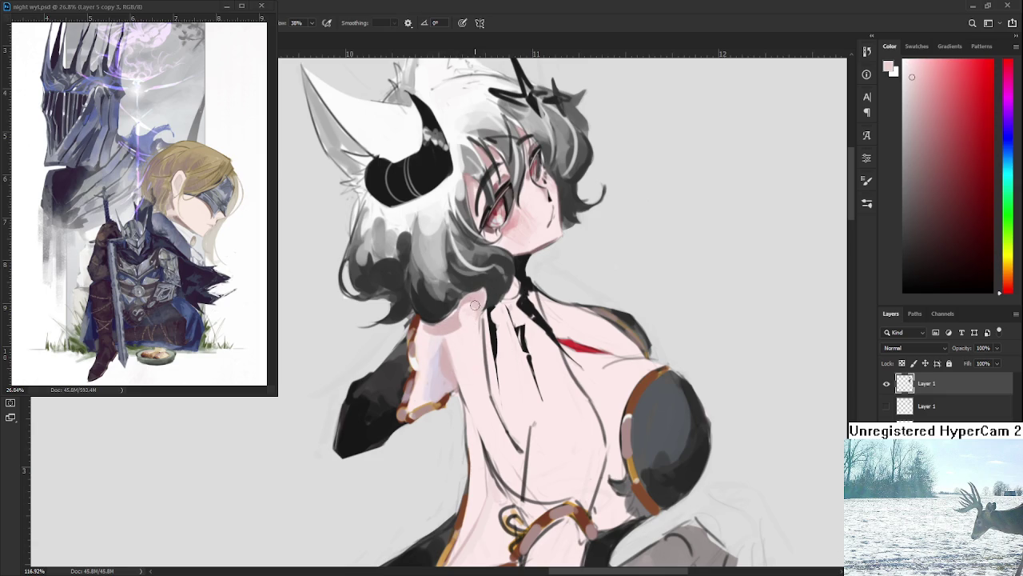
left_click(471, 326, "alt")
scroll(510, 319, "down", 5)
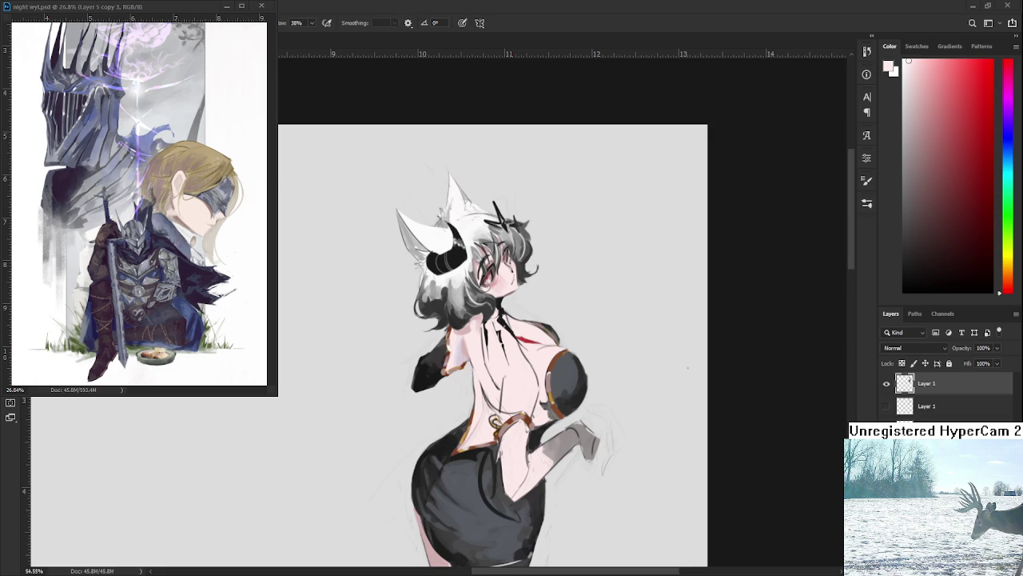
left_click_drag(596, 397, 585, 339)
Switch to the Eraser and reframe the figure slightly lower in view.
key("e")
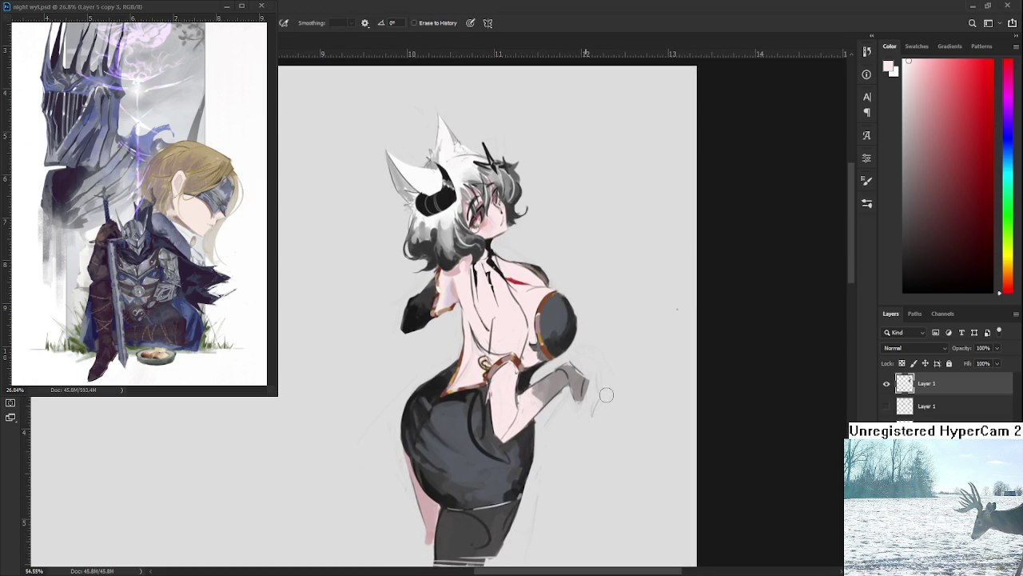
left_click_drag(574, 405, 574, 443)
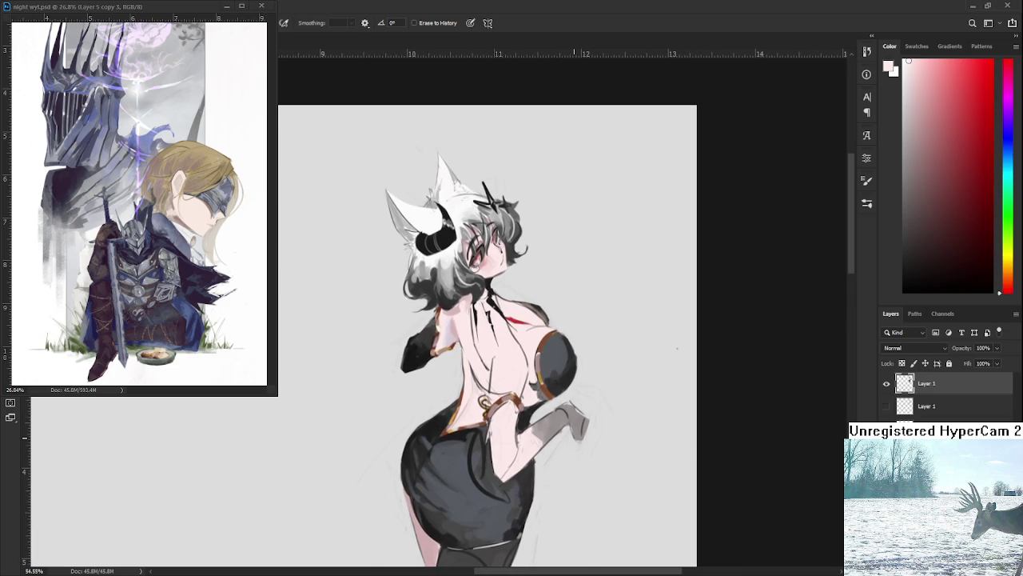
scroll(575, 416, "down", 2)
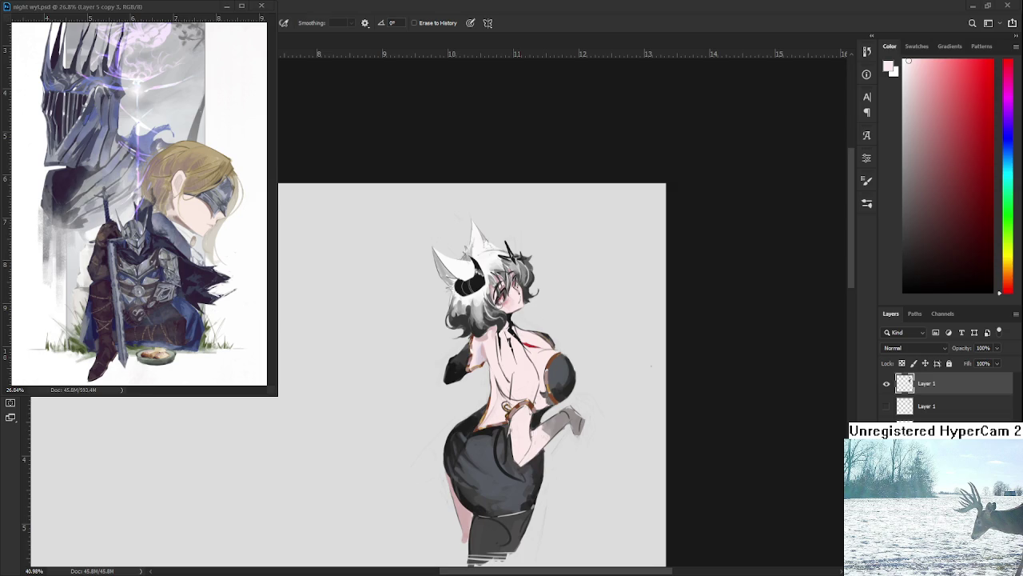
scroll(529, 422, "up", 2)
scroll(533, 425, "up", 1)
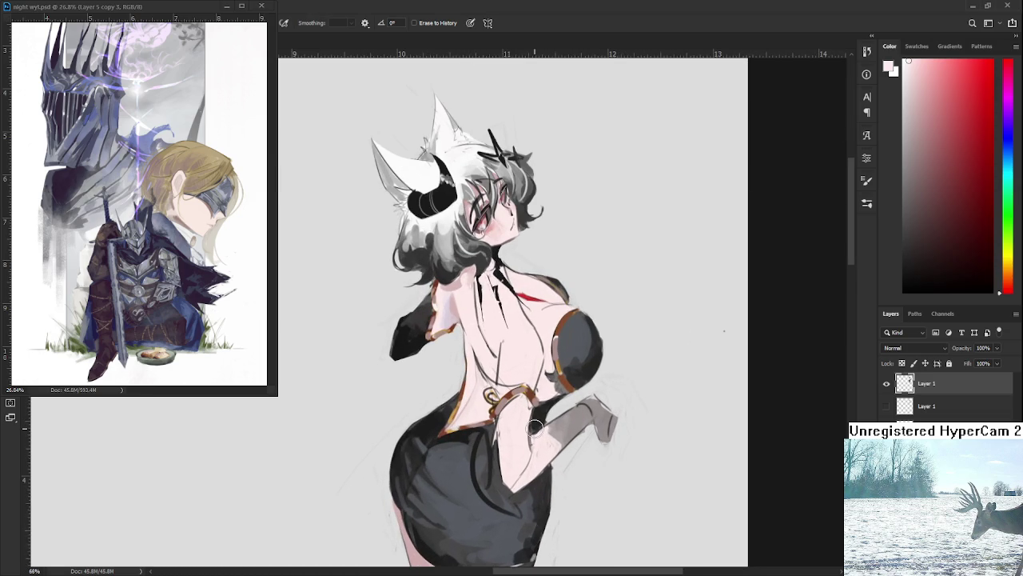
Return to the Brush with the skirt's dark gray sampled, and reframe the figure.
key("b")
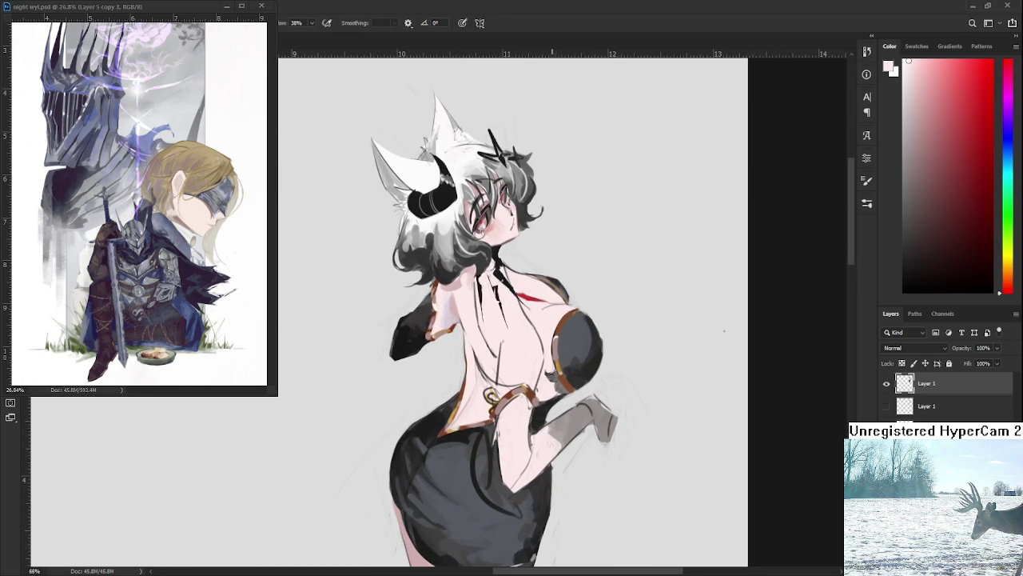
left_click(539, 454, "alt")
left_click(511, 491, "alt")
scroll(560, 341, "down", 1)
scroll(560, 341, "down", 3)
scroll(561, 340, "down", 1)
scroll(594, 331, "up", 2)
left_click_drag(532, 292, 447, 415)
scroll(527, 310, "up", 1)
left_click_drag(527, 310, 518, 328)
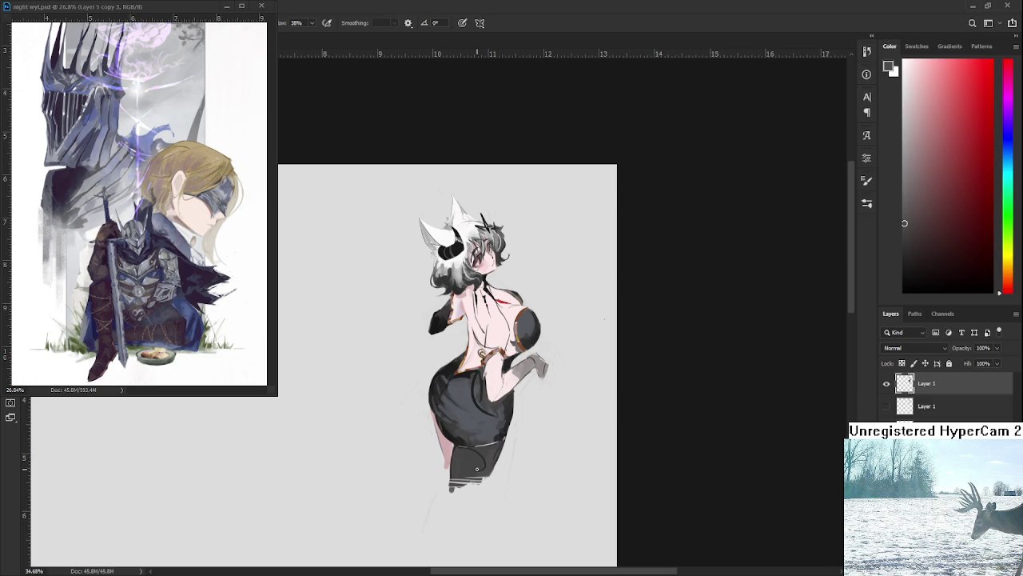
scroll(422, 295, "up", 1)
Zoom in toward the neck and sample the pink skin tone.
scroll(423, 295, "up", 2)
scroll(423, 295, "up", 1)
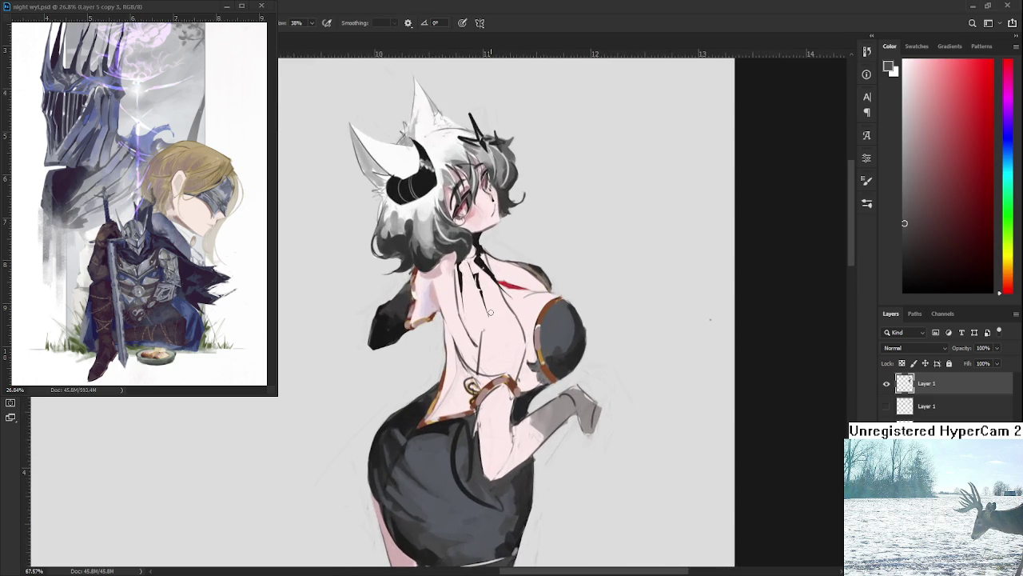
scroll(423, 295, "up", 1)
scroll(423, 295, "up", 1)
left_click(432, 250, "alt")
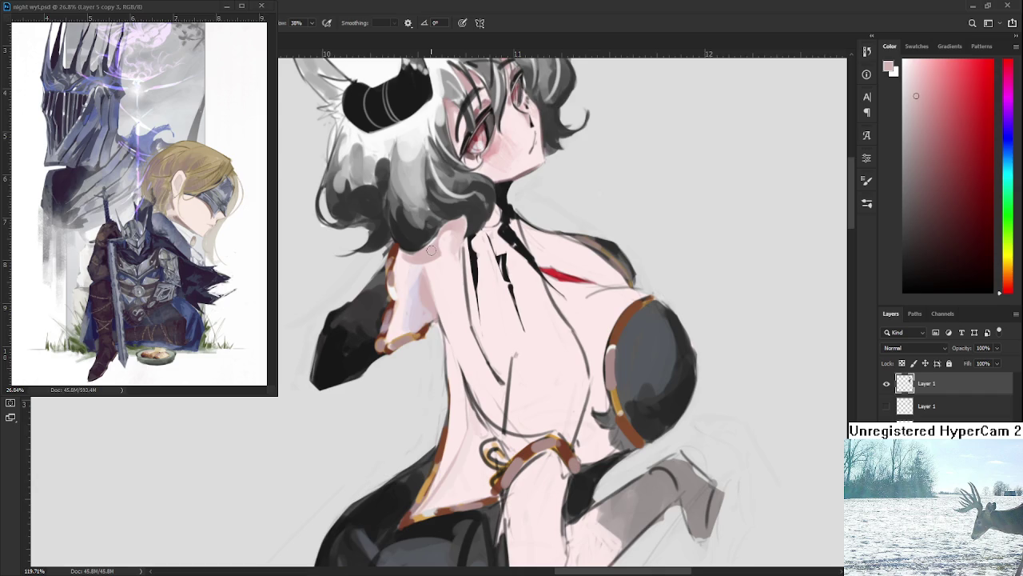
scroll(444, 326, "up", 1)
left_click_drag(444, 326, 447, 326)
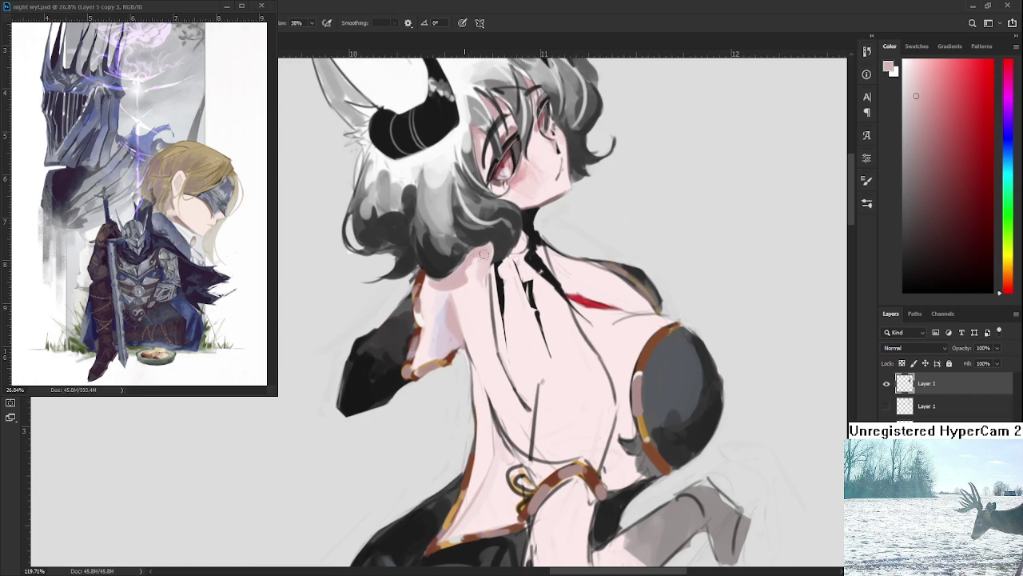
Sample pale lavender shadow and pale pink tones from the neck and shoulder skin.
left_click(436, 331, "alt")
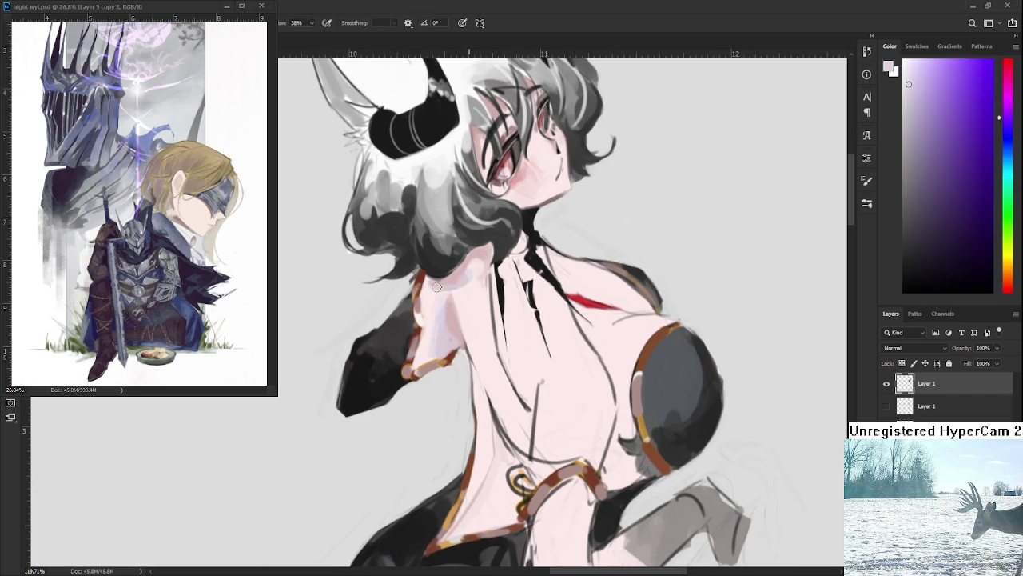
left_click(475, 269, "alt")
left_click(463, 280, "alt")
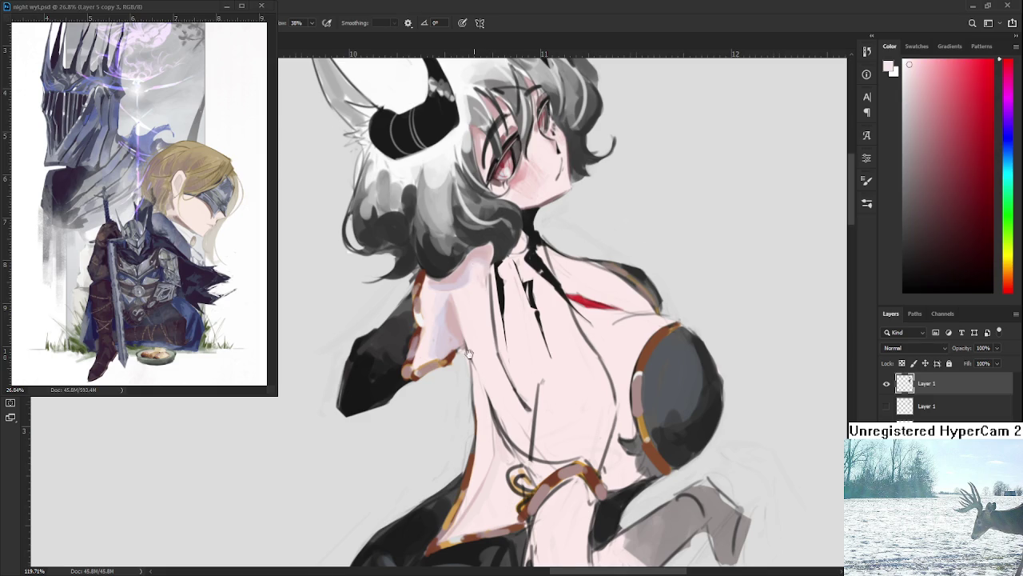
scroll(457, 294, "down", 2)
left_click(449, 266, "alt")
scroll(452, 268, "down", 2)
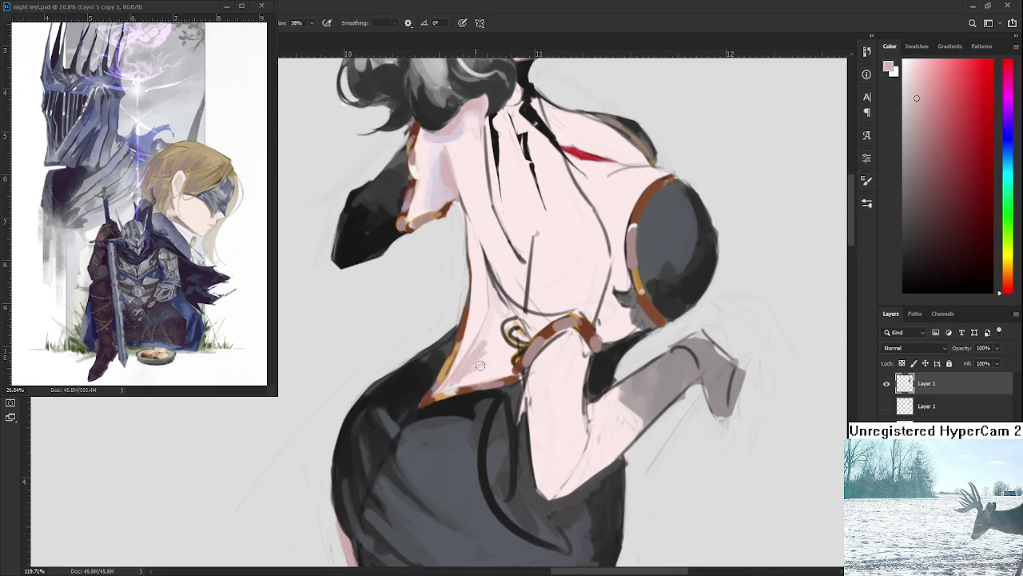
Shade the lower-back edge with a darker pink sampled from the lower back.
left_click(480, 355, "alt")
left_click(493, 345, "alt")
left_click(470, 370, "alt")
left_click(468, 366, "alt")
mouse_move(468, 356)
left_mouse_down()
mouse_move(473, 318)
mouse_move(487, 360)
left_mouse_up()
Sample a pink from the upper back and enlarge the brush for soft shading.
left_click(445, 227, "alt")
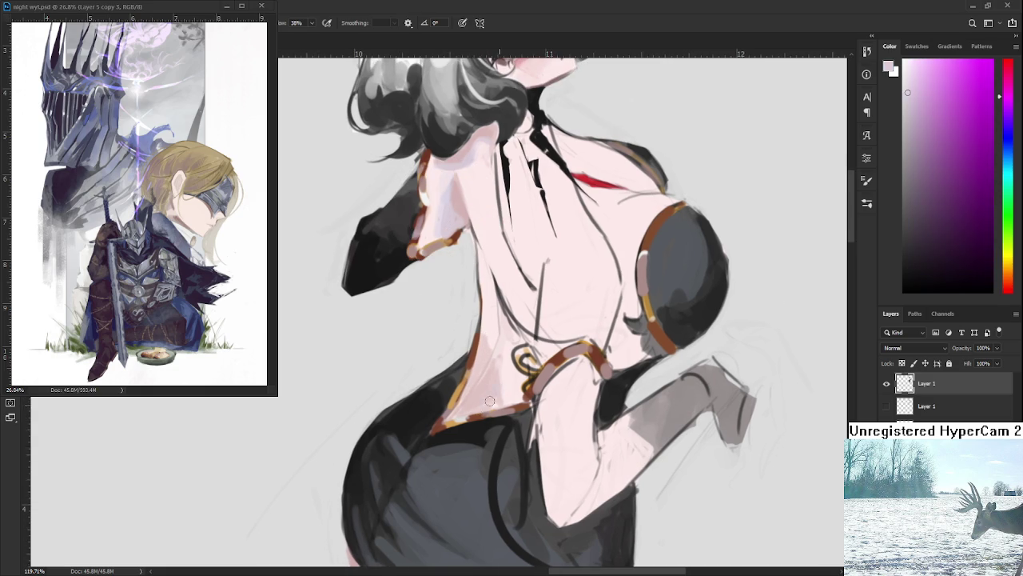
scroll(412, 366, "down", 5)
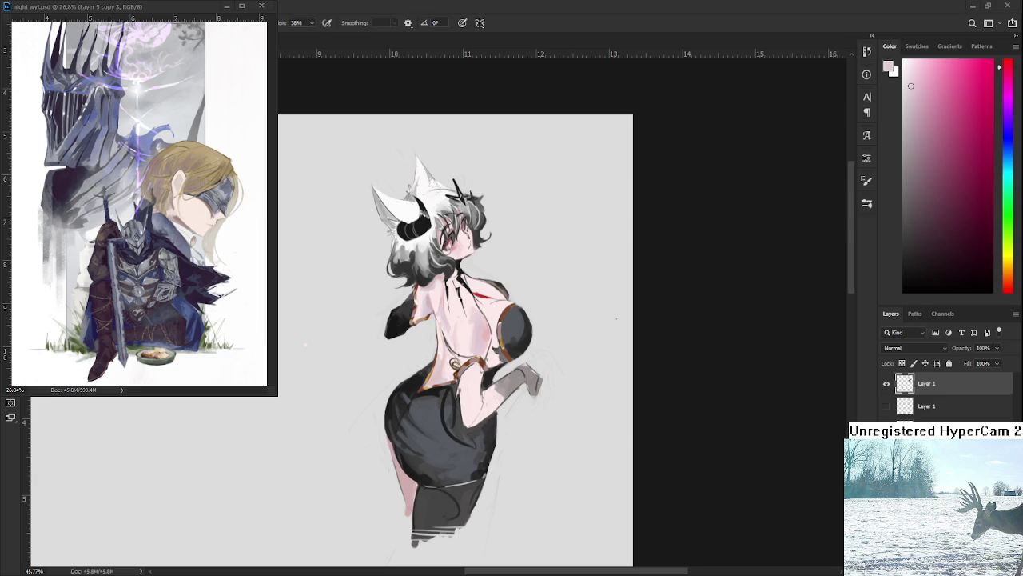
scroll(543, 291, "up", 1)
scroll(504, 312, "up", 4)
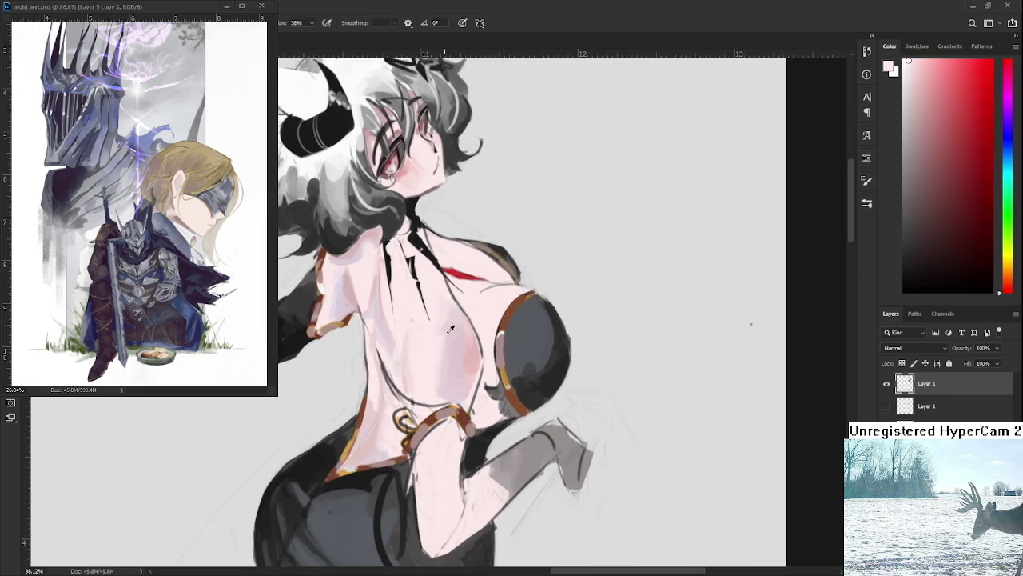
key("bracketright")
key("bracketright")
key("bracketright")
Shade the breast's left edge with pink sampled from the chest.
left_click(443, 330, "alt")
left_click(456, 342, "alt")
left_click(431, 359, "alt")
left_click(454, 377, "alt")
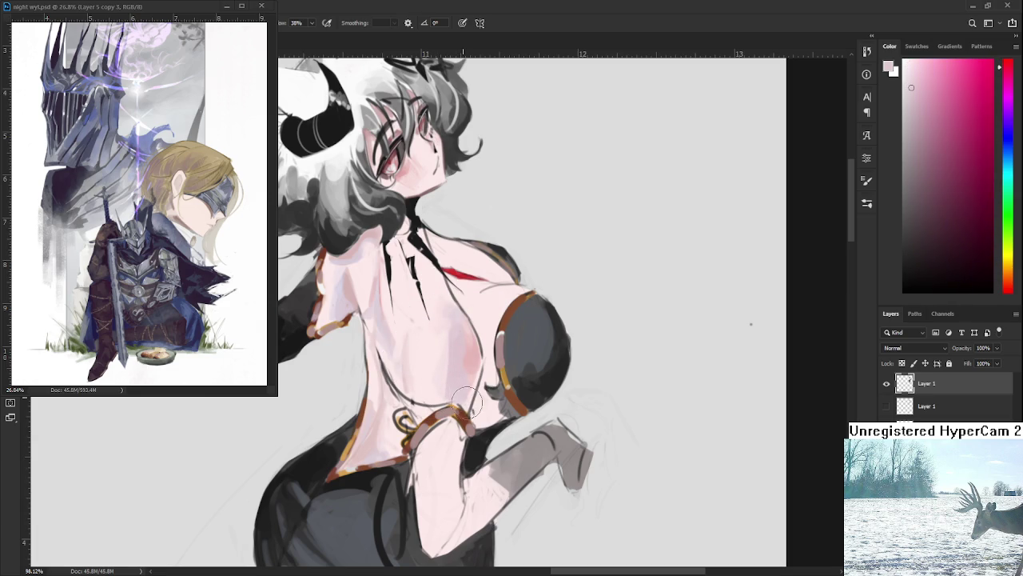
left_click(474, 385, "alt")
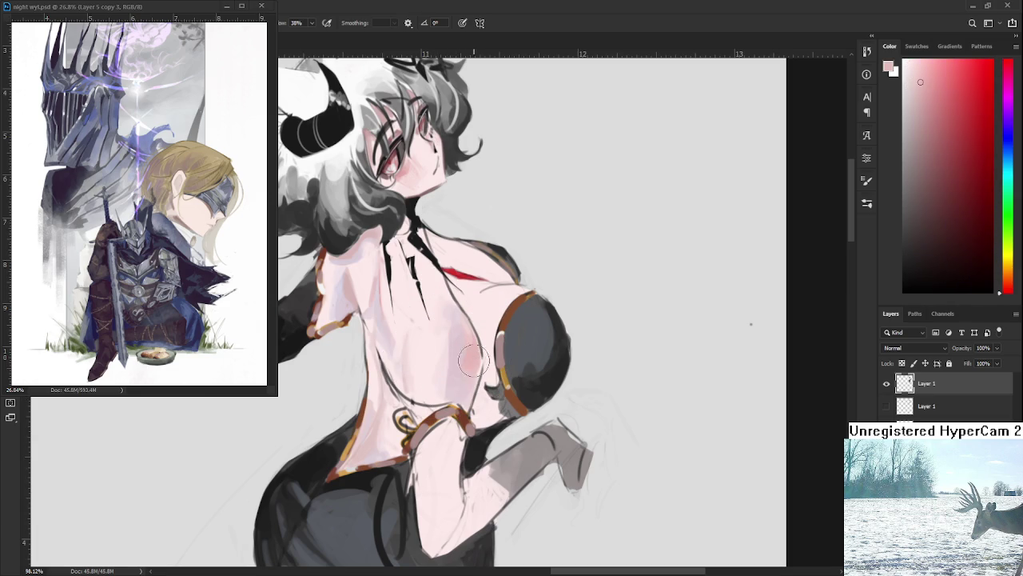
left_click_drag(479, 378, 486, 336)
left_click_drag(552, 320, 540, 310)
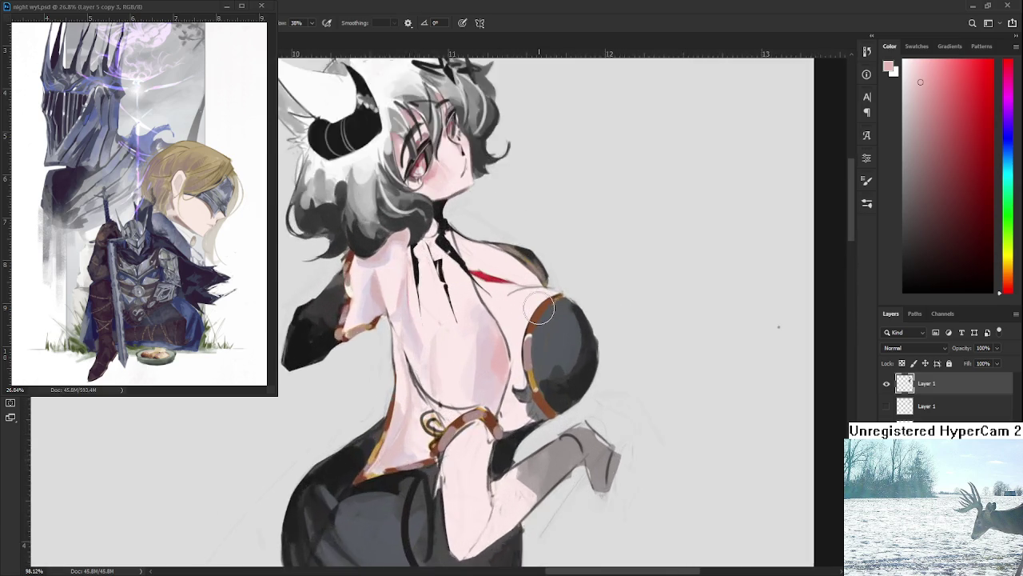
scroll(540, 310, "up", 2)
Sample a series of lighter and deeper pinks from the chest skin.
left_click(426, 365, "alt")
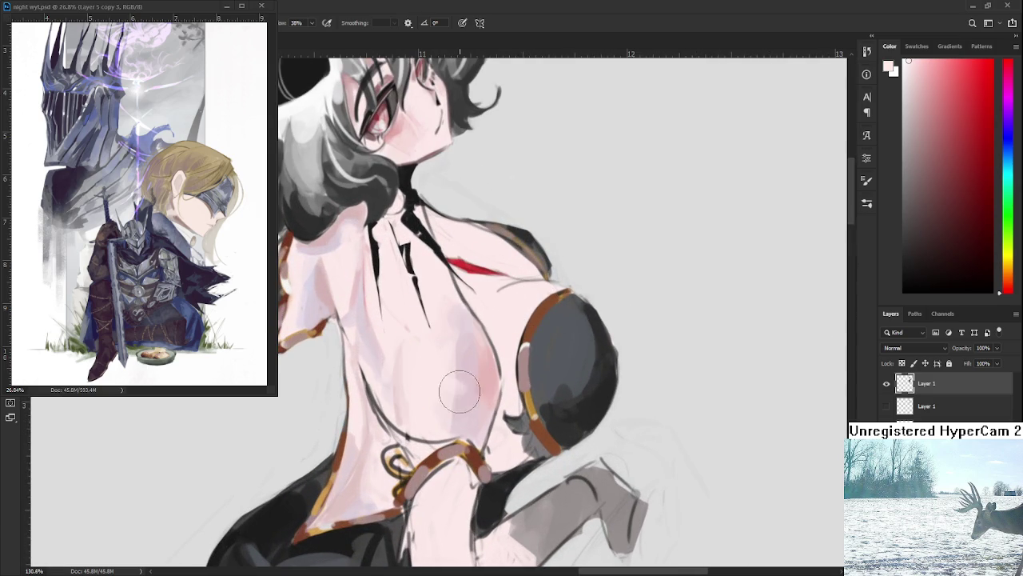
left_click(465, 393, "alt")
left_click(434, 359, "alt")
left_click(445, 323, "alt")
left_click(453, 339, "alt")
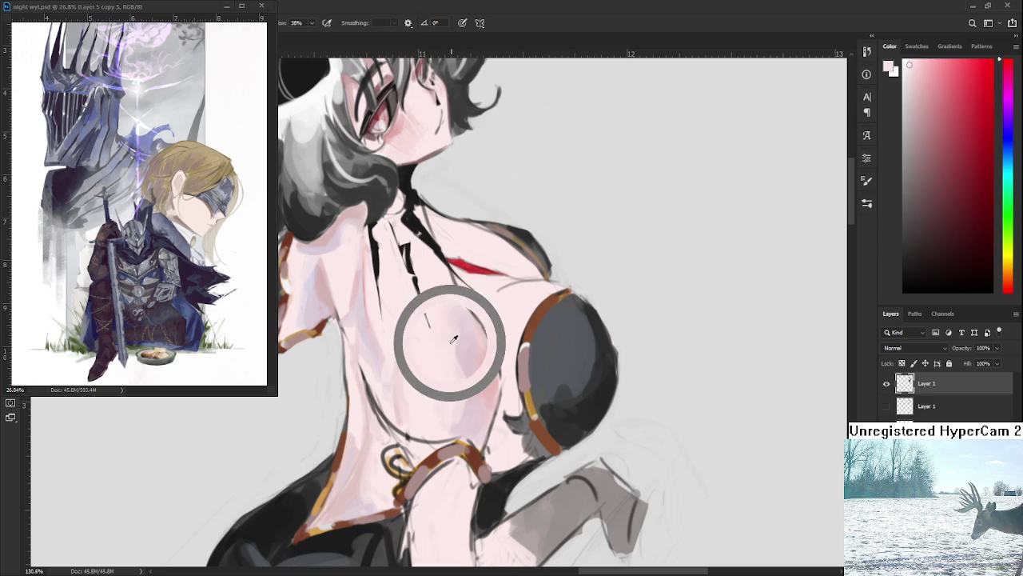
left_click(470, 352, "alt")
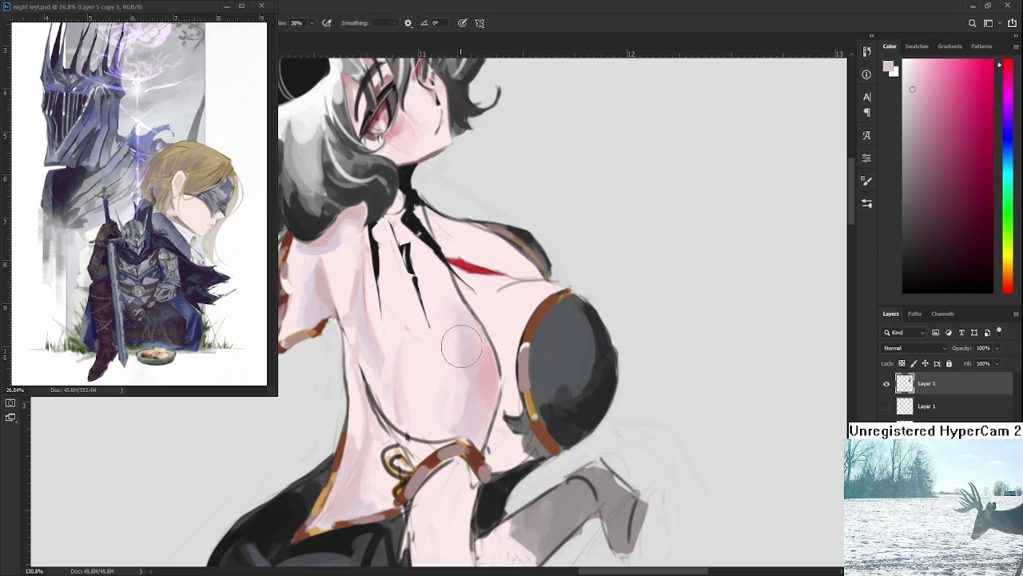
left_click(452, 309, "alt")
left_click(460, 330, "alt")
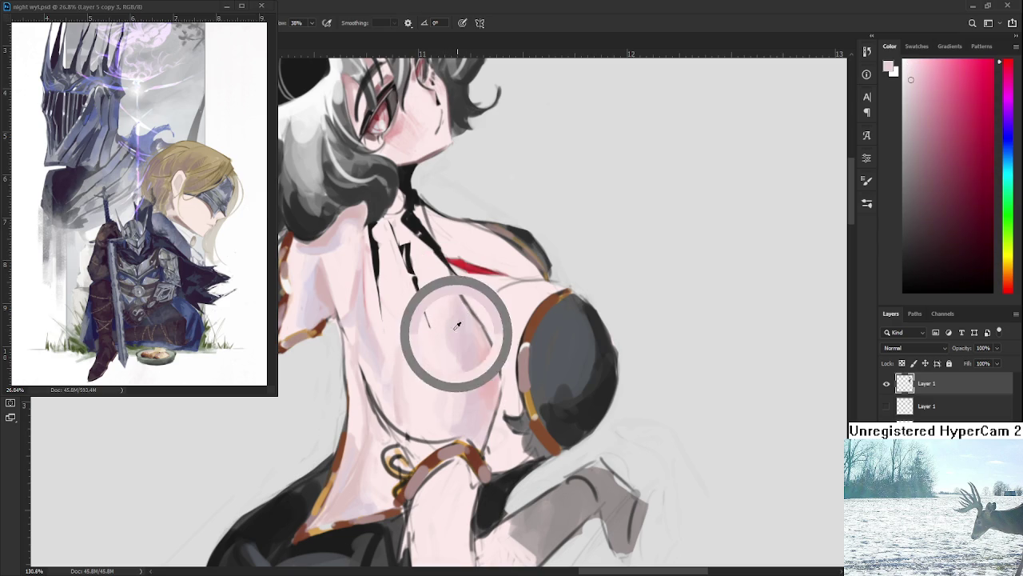
left_click(448, 320, "alt")
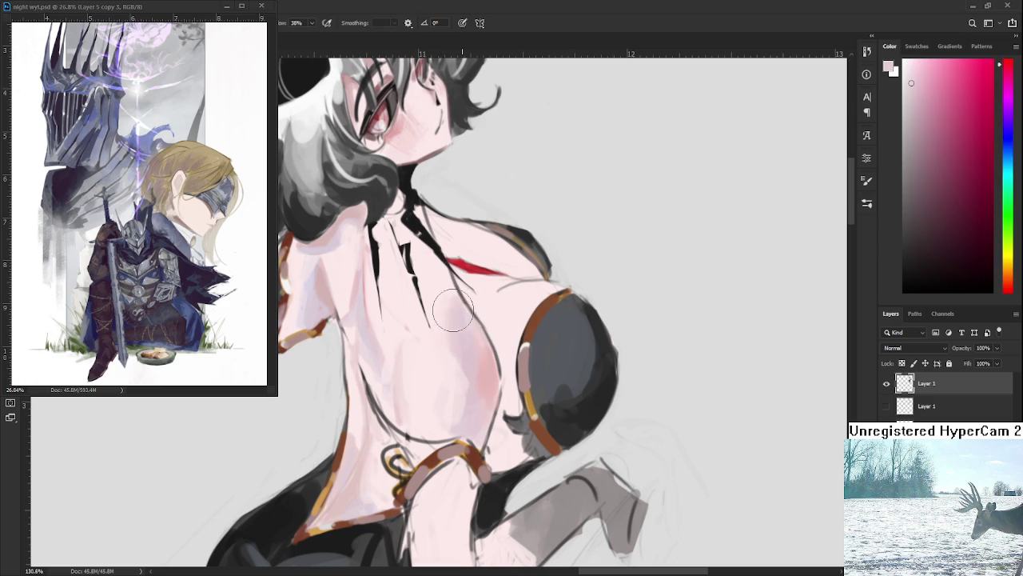
left_click(438, 352, "alt")
left_click(457, 357, "alt")
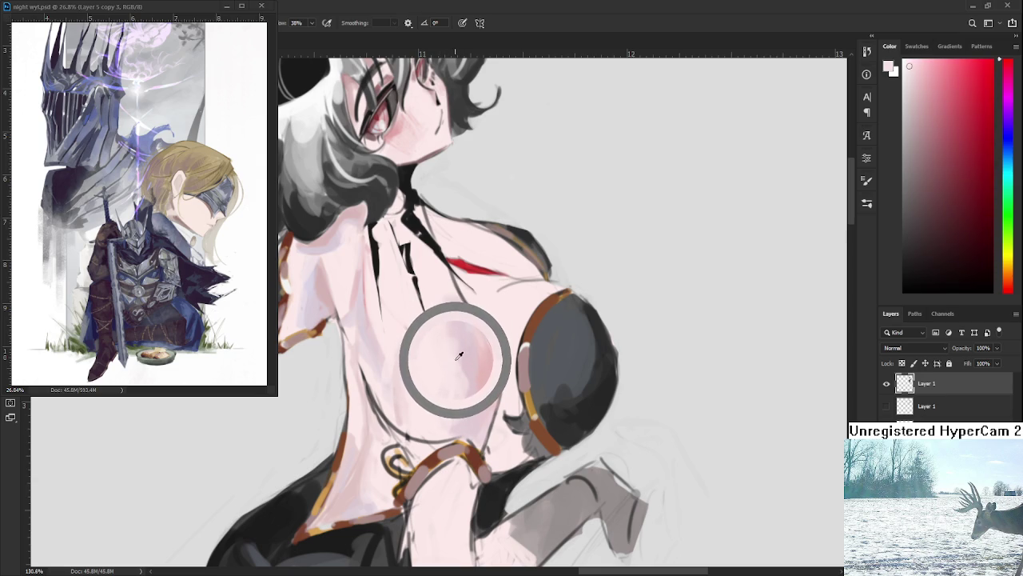
Lay soft darker-pink shading on the chest, resampling the skin pink between strokes.
left_click_drag(458, 355, 453, 350)
left_click(469, 357, "alt")
left_click(468, 359, "alt")
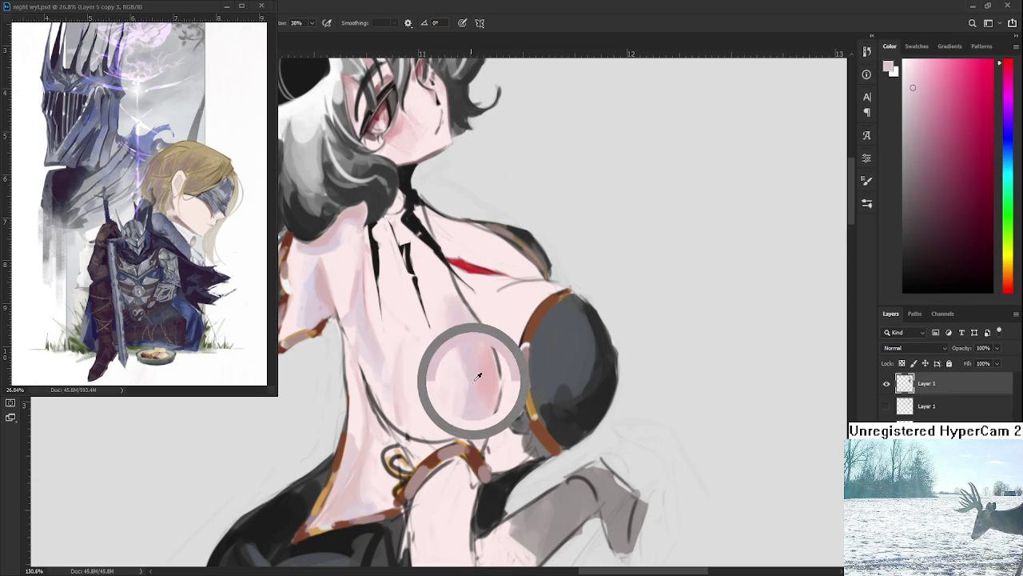
left_click(471, 406, "alt")
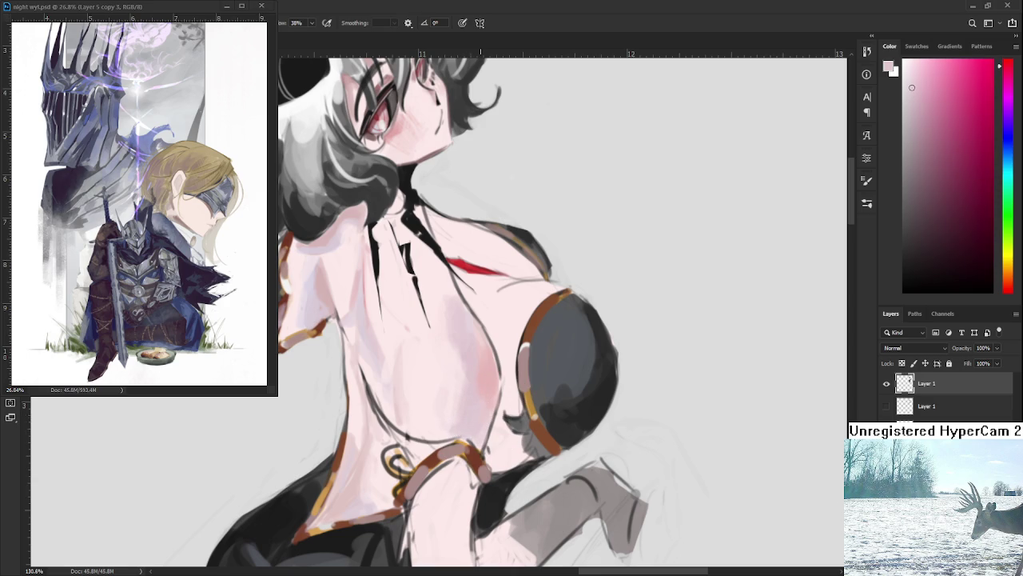
scroll(497, 376, "down", 5)
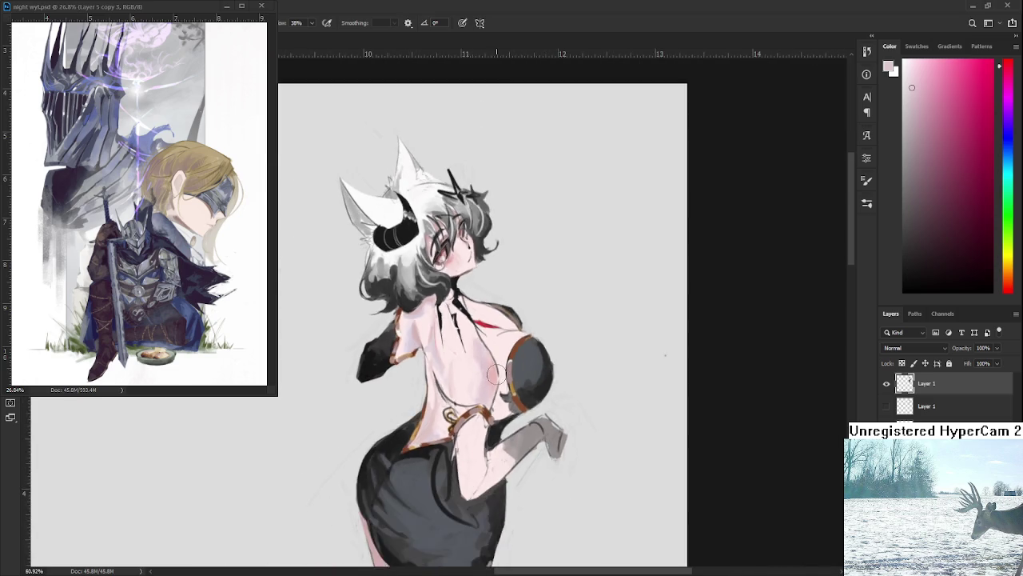
Zoom in and sample several skin tones from the girl's chest and back.
scroll(496, 374, "up", 3)
scroll(497, 374, "up", 1)
scroll(500, 360, "up", 1)
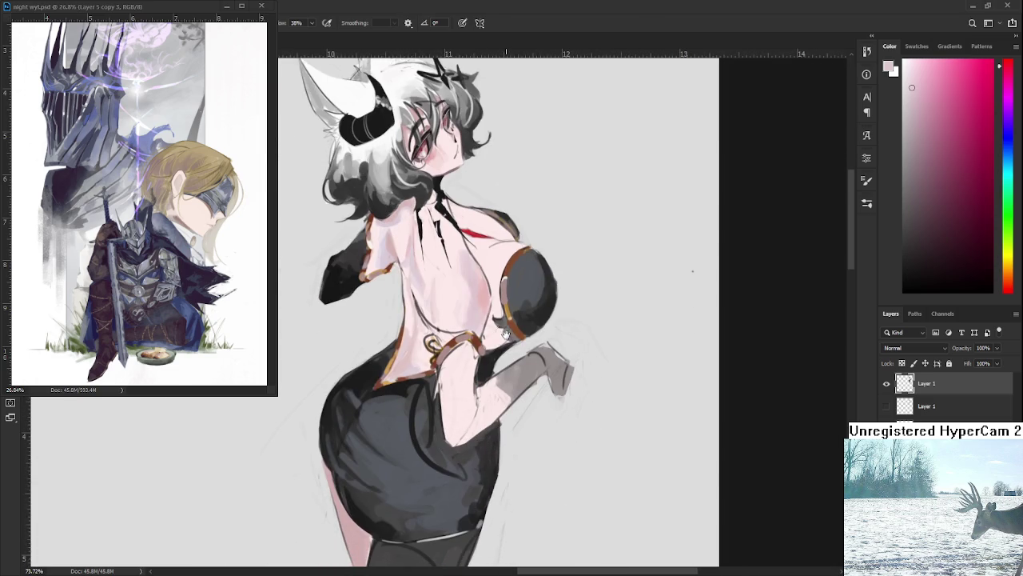
scroll(506, 335, "up", 1)
left_click(460, 289, "alt")
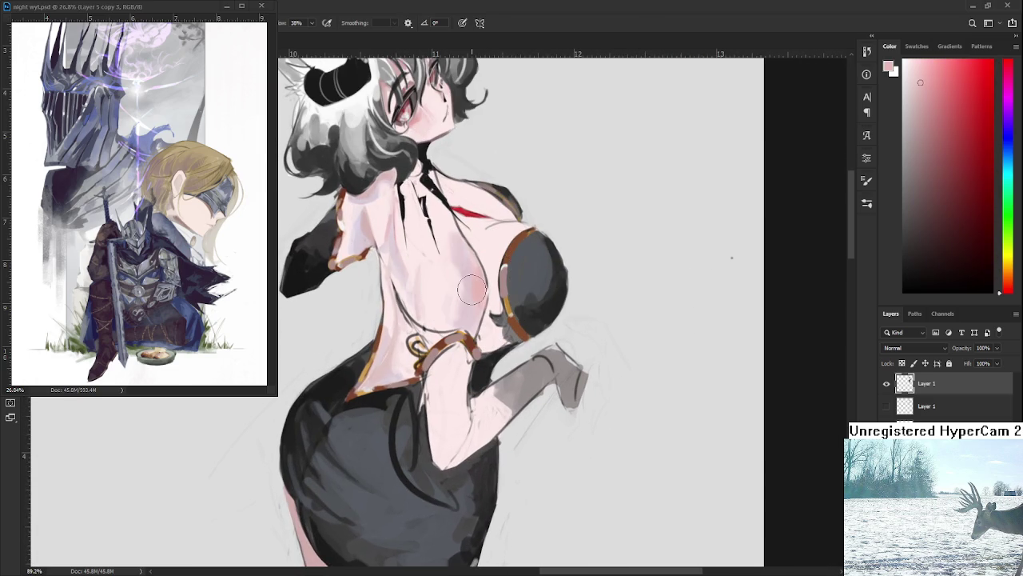
left_click(466, 271, "alt")
left_click(477, 286, "alt")
left_click(480, 292, "alt")
left_click(456, 267, "alt")
left_click(430, 228, "alt")
left_click(456, 254, "alt")
left_click(443, 288, "alt")
left_click(444, 272, "alt")
Pick up warmer pink tones across the girl's back.
left_click_drag(430, 251, 447, 315)
left_click(379, 316, "alt")
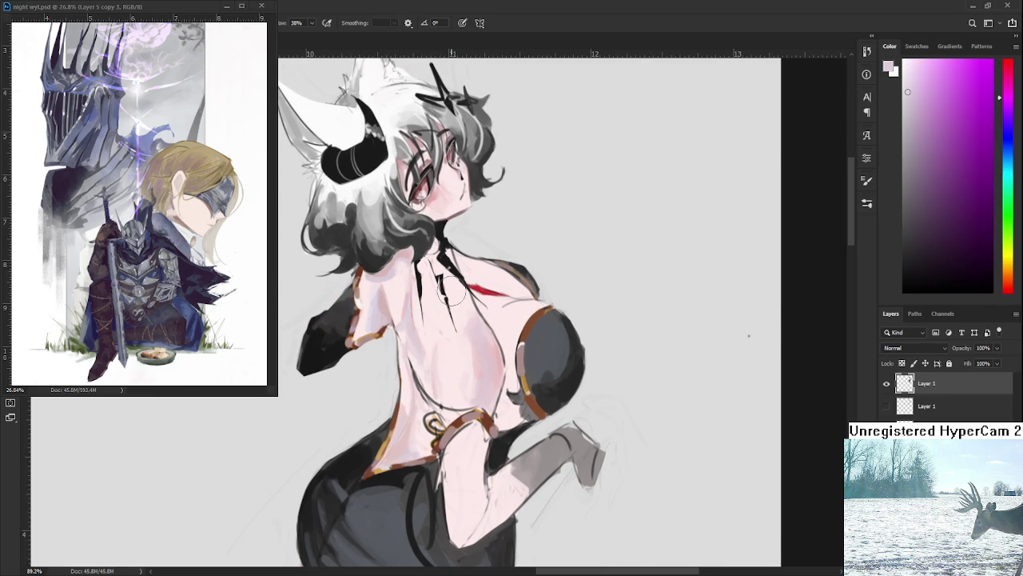
left_click(464, 358, "alt")
left_click(466, 335, "alt")
left_click(444, 334, "alt")
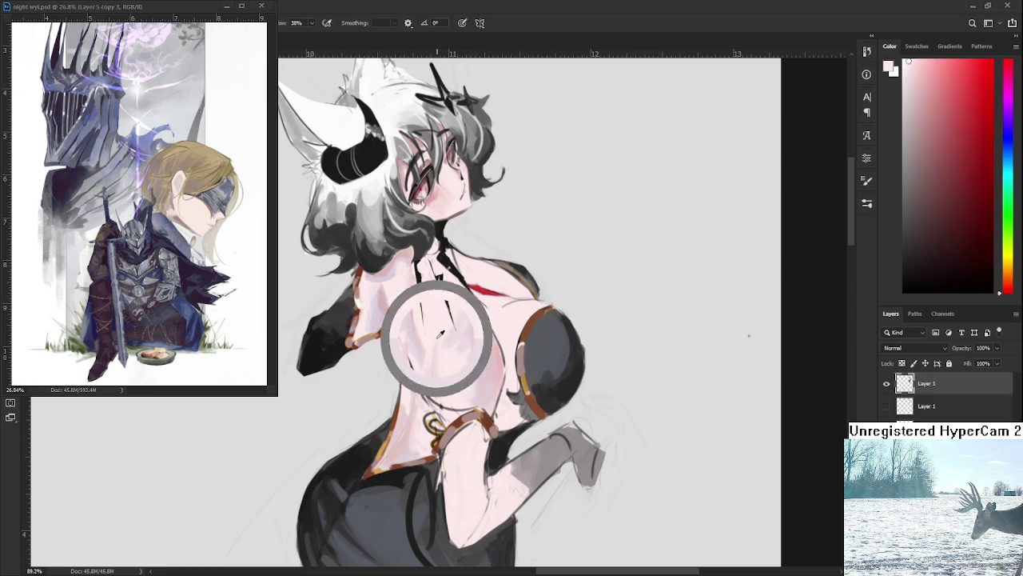
left_click(468, 335, "alt")
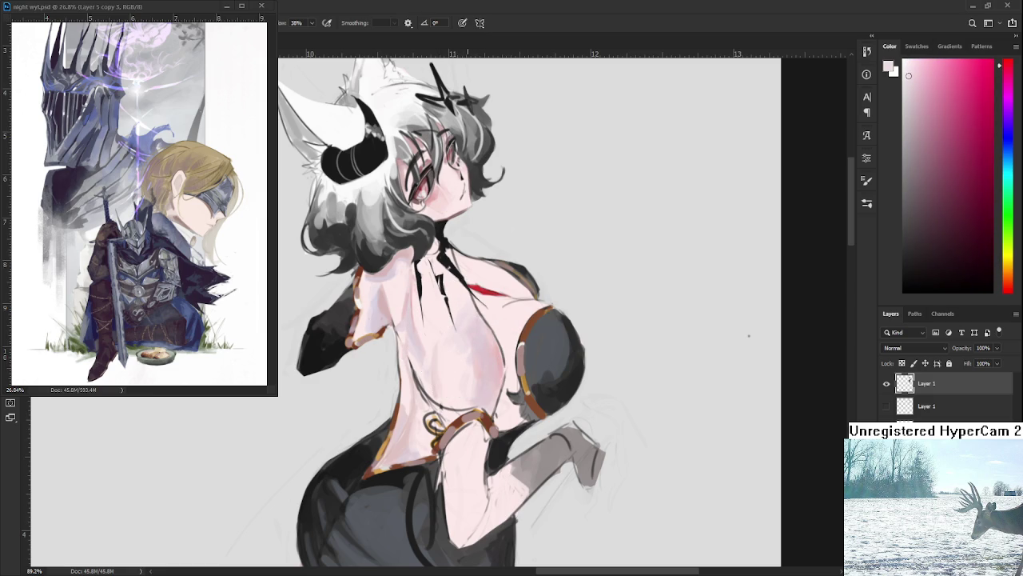
scroll(499, 350, "down", 4)
scroll(499, 350, "down", 2)
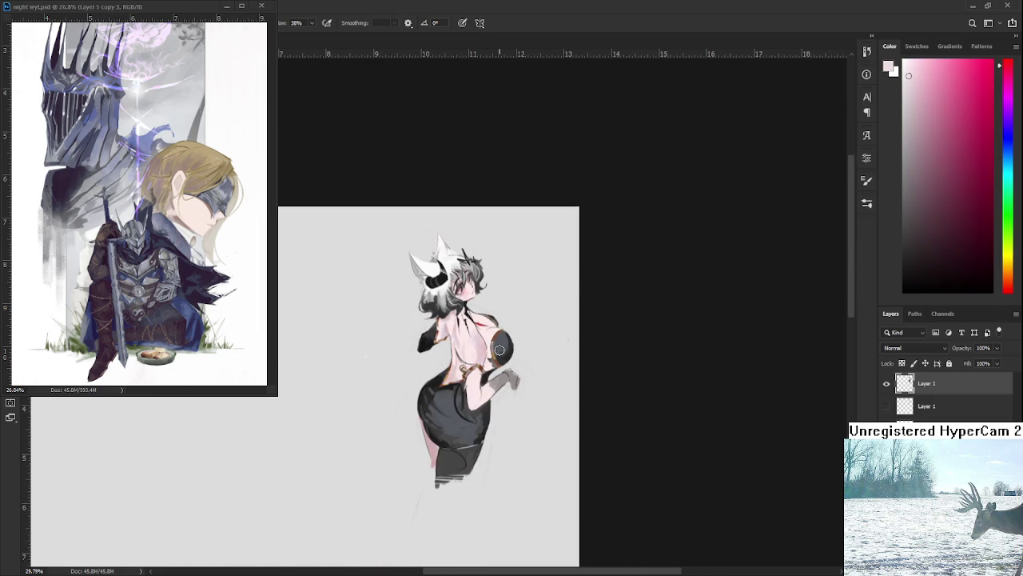
scroll(499, 349, "up", 1)
scroll(498, 349, "up", 1)
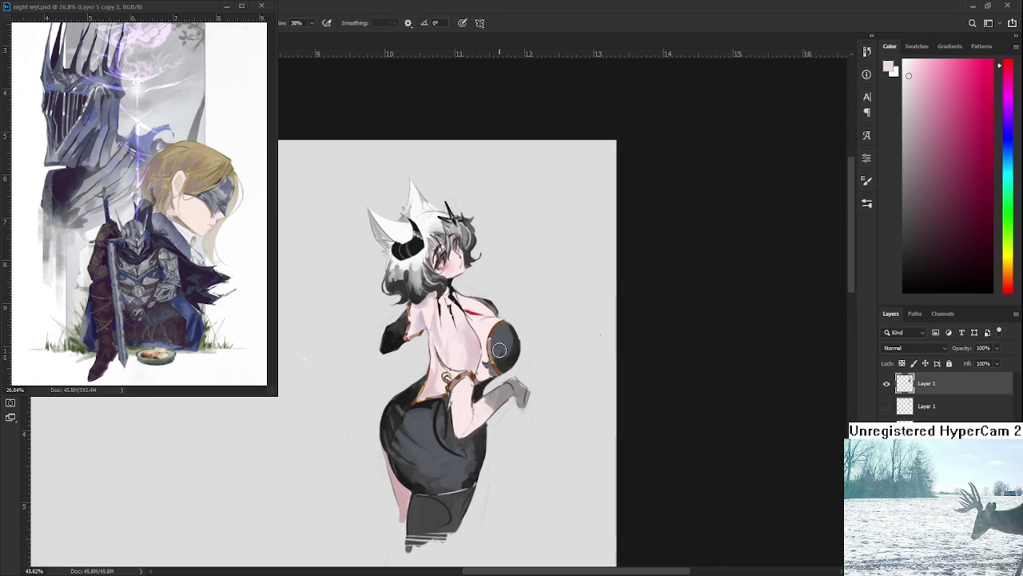
scroll(495, 347, "up", 1)
scroll(490, 345, "up", 1)
scroll(487, 344, "down", 3)
scroll(488, 344, "up", 2)
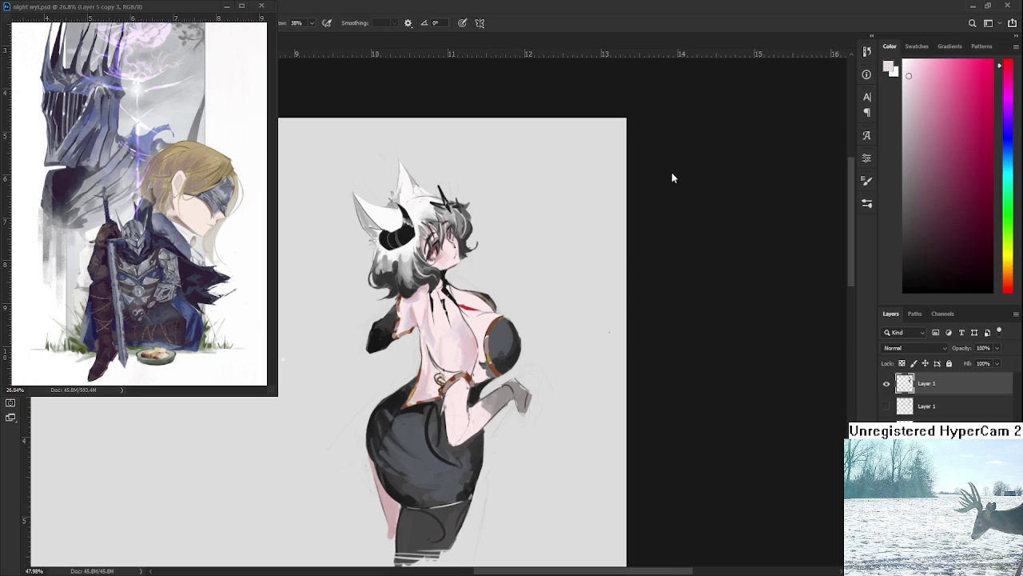
Cover the dark patch beside the raised leg with sampled pink skin tone.
scroll(515, 364, "up", 1)
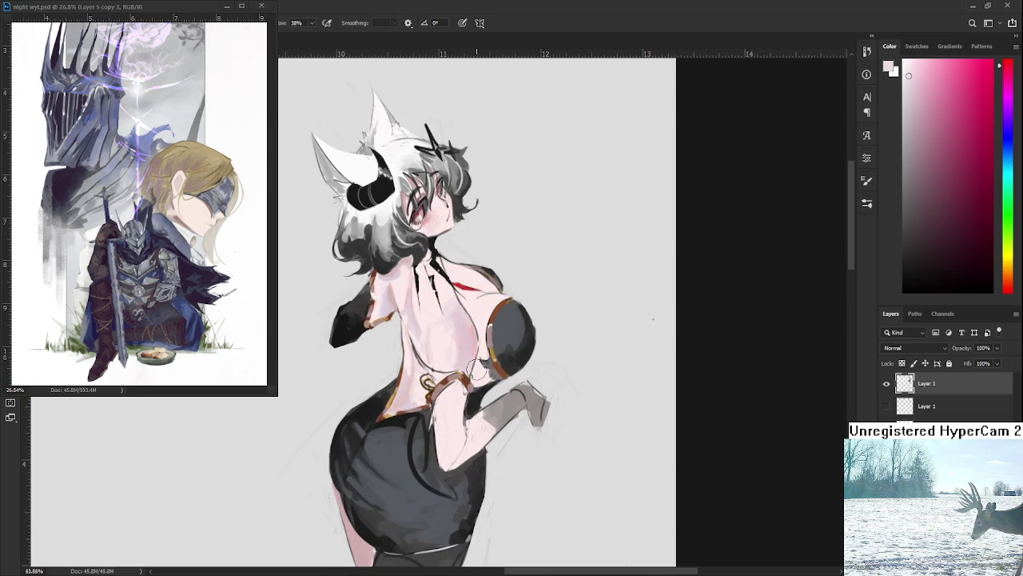
scroll(462, 404, "up", 1)
left_click_drag(462, 403, 480, 454)
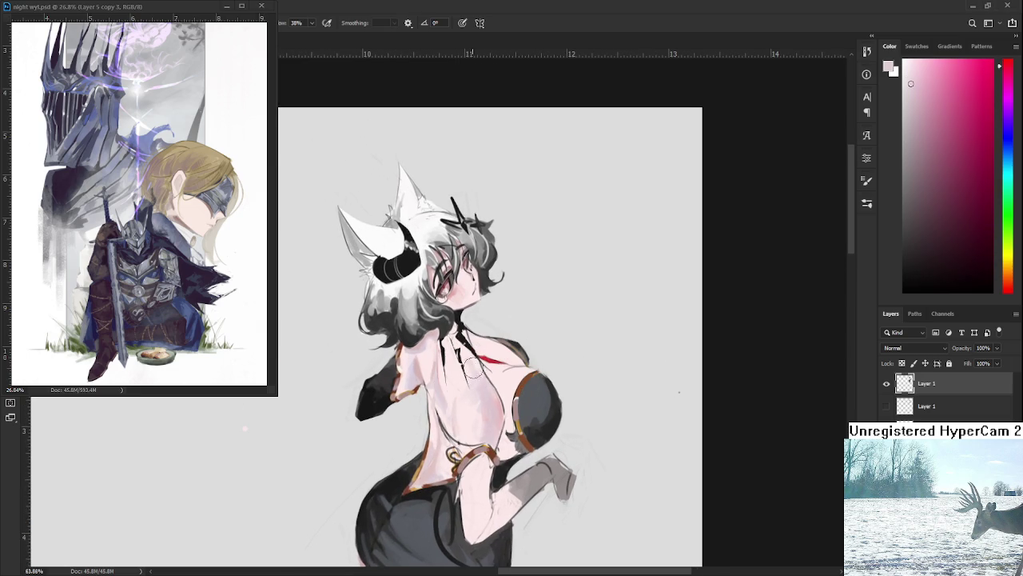
left_click_drag(489, 409, 472, 376)
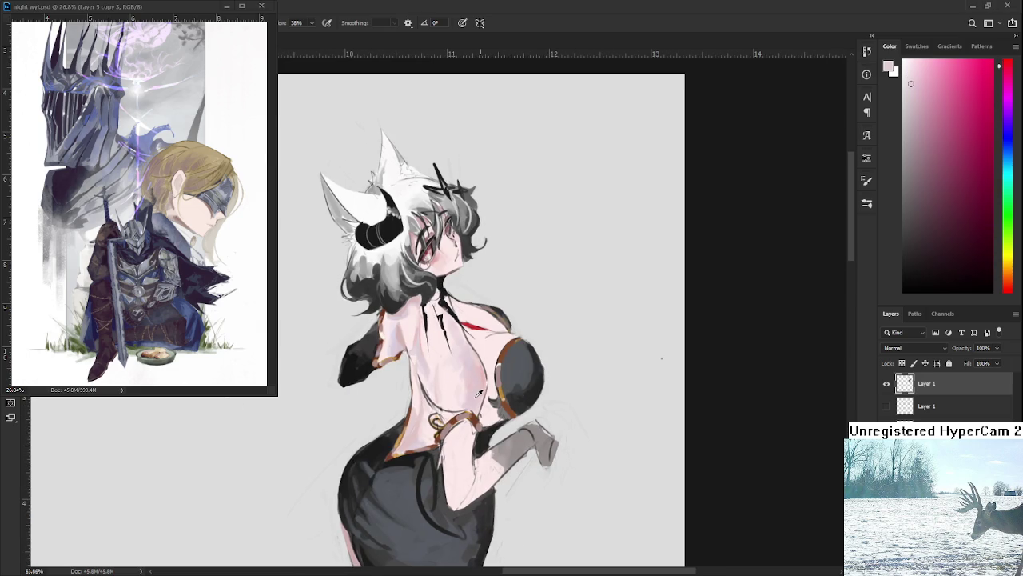
left_click_drag(469, 415, 471, 375)
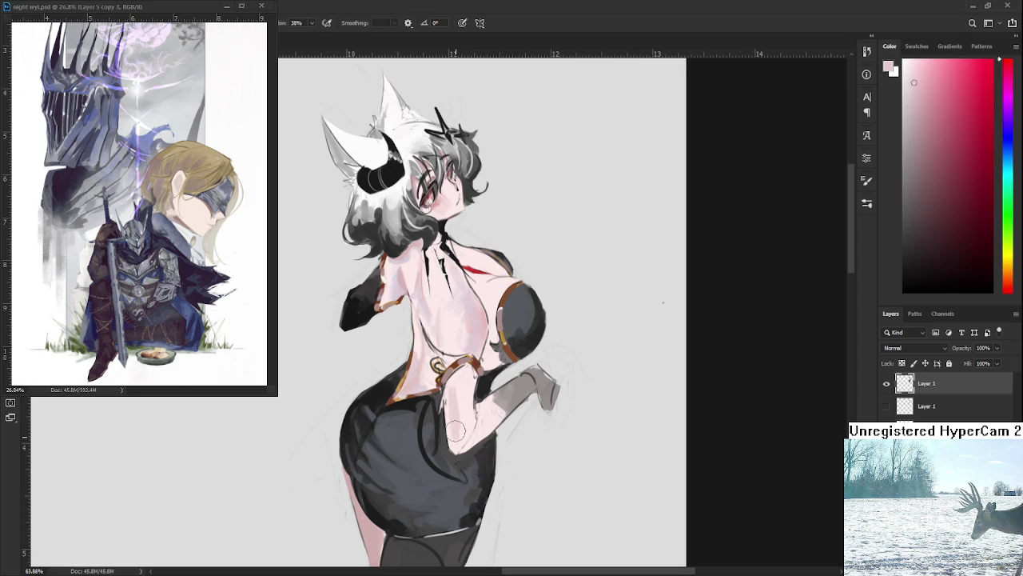
left_click(470, 414, "alt")
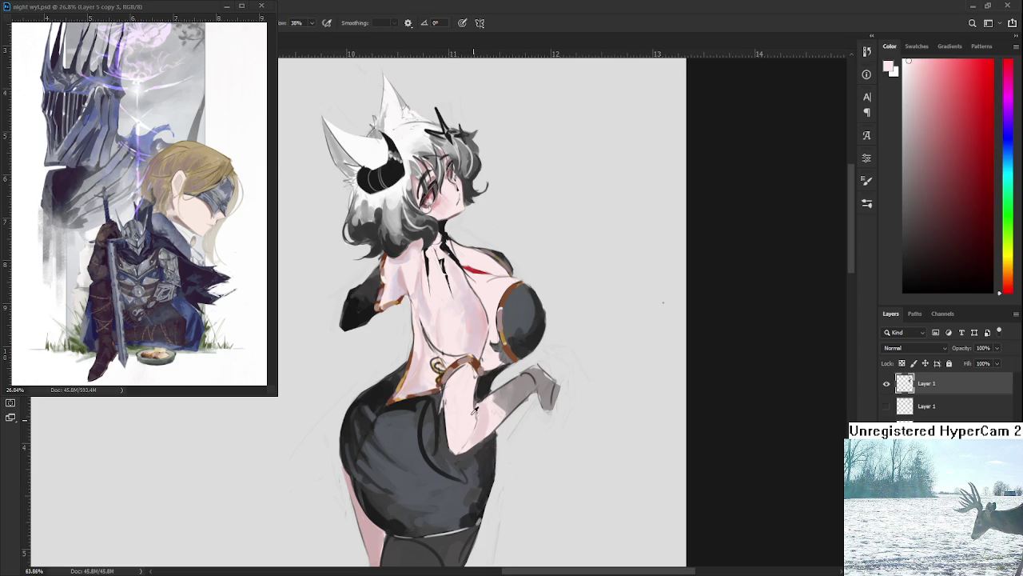
left_click(473, 410, "alt")
left_click(484, 413, "alt")
left_click(462, 445, "alt")
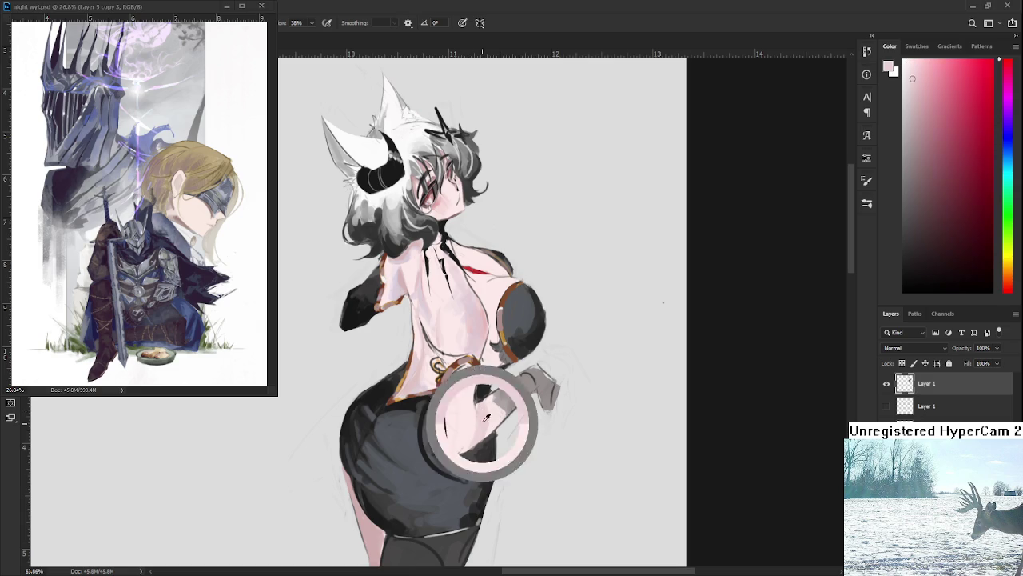
left_click(475, 415, "alt")
left_click_drag(462, 448, 474, 418)
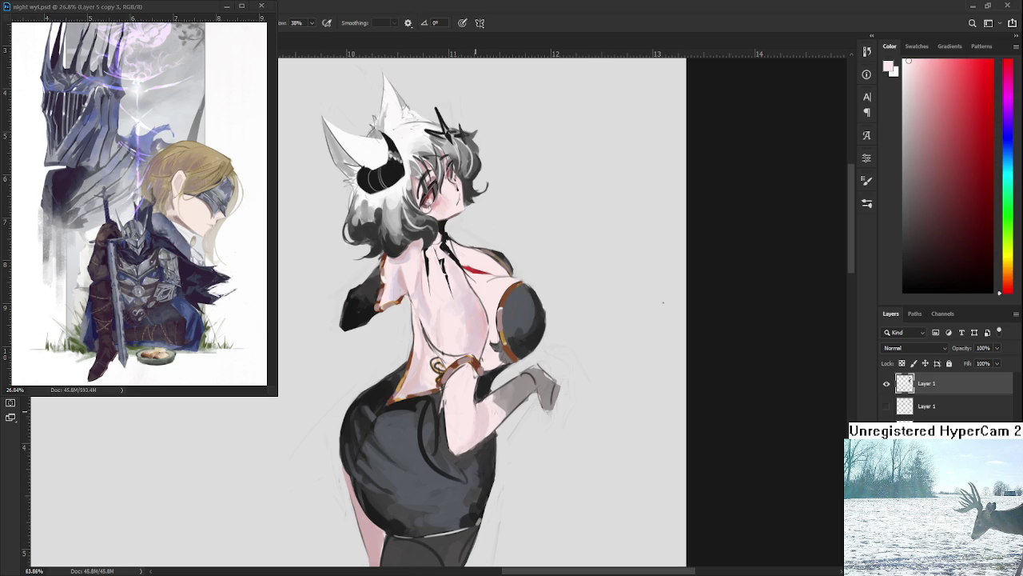
scroll(475, 413, "down", 3)
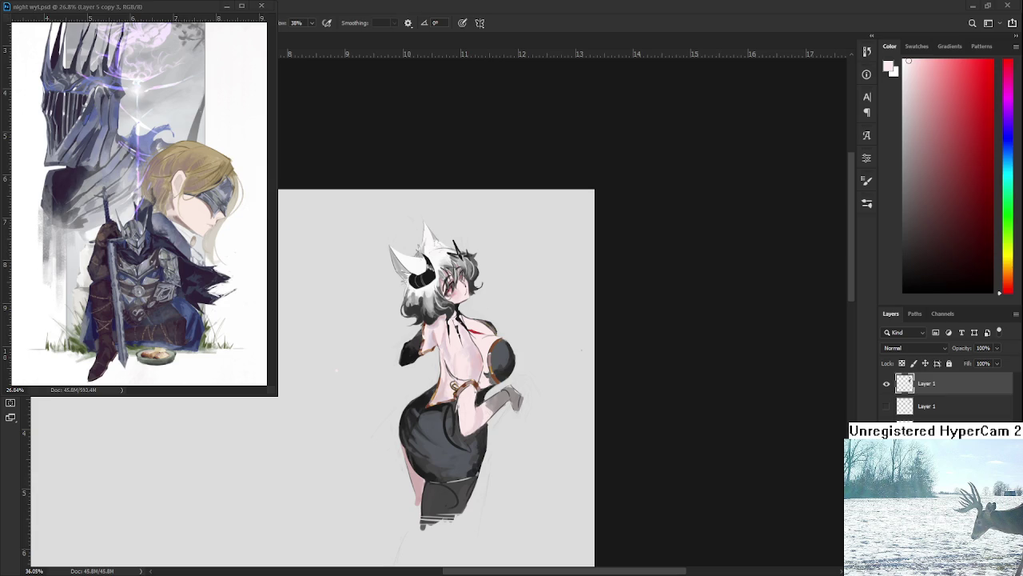
scroll(458, 448, "up", 3)
scroll(458, 447, "up", 3)
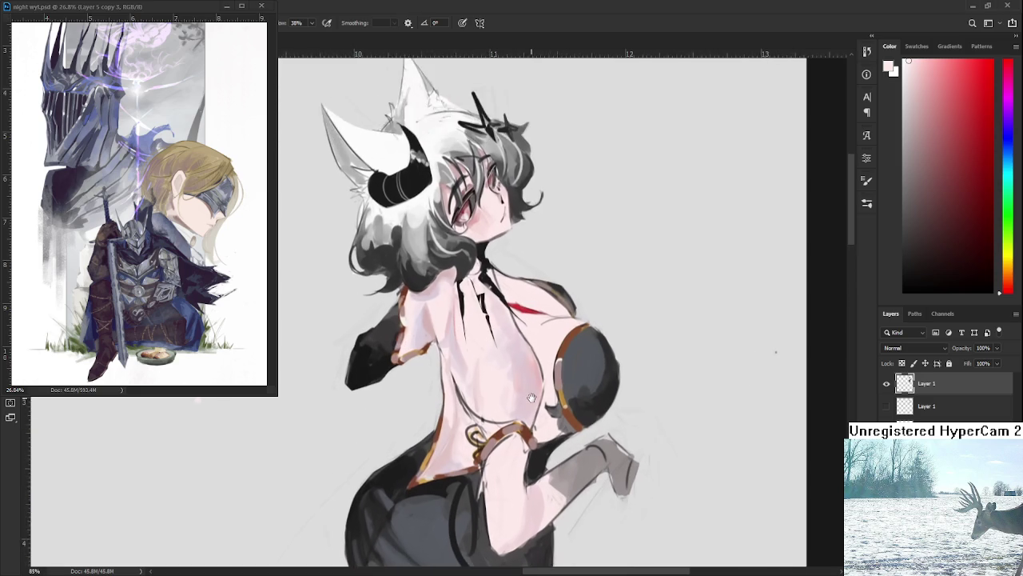
scroll(458, 448, "up", 3)
mouse_move(480, 399)
left_mouse_down()
mouse_move(458, 448)
mouse_move(614, 361)
left_mouse_up()
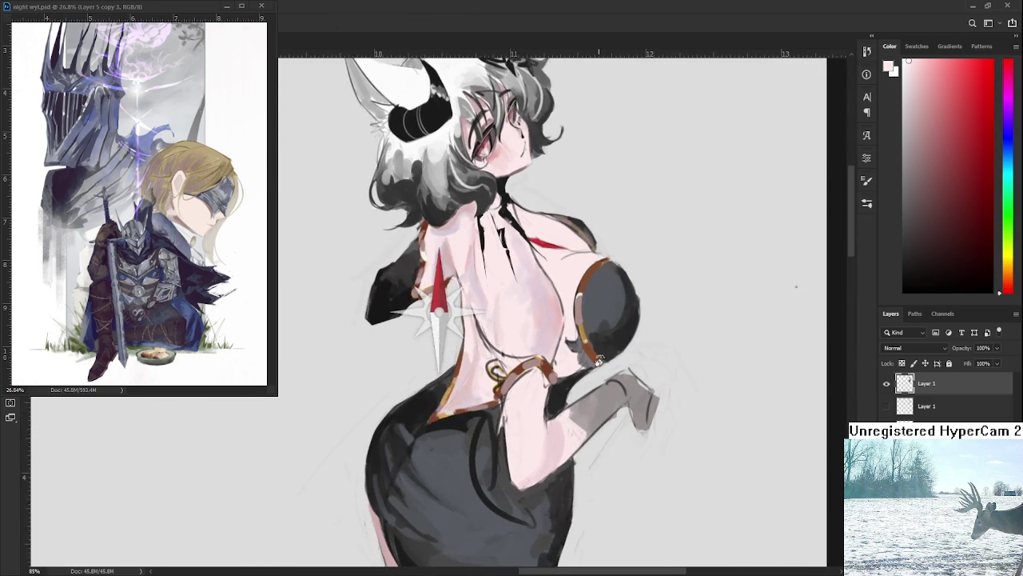
scroll(613, 362, "down", 3)
scroll(614, 361, "down", 2)
scroll(562, 377, "down", 2)
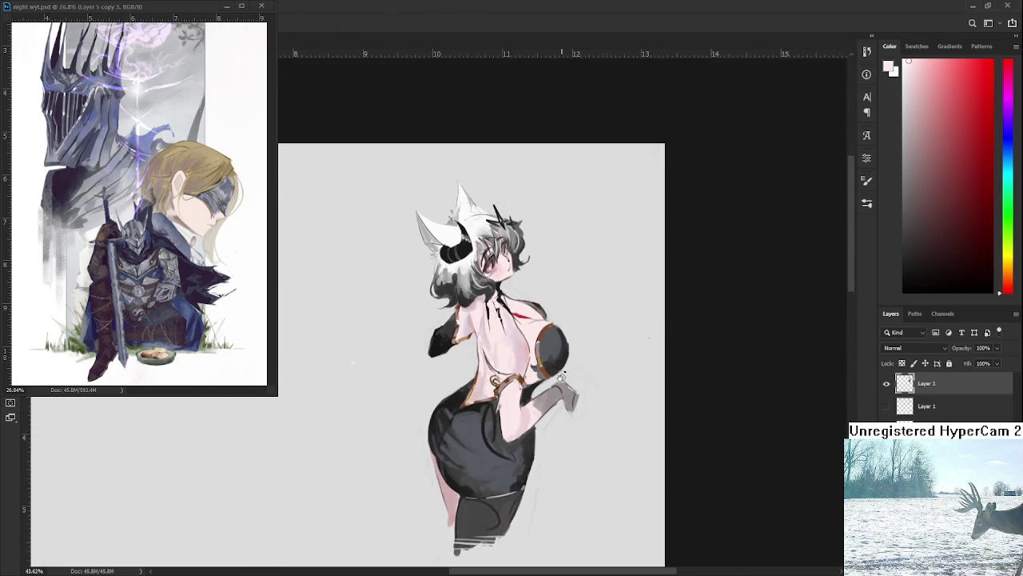
scroll(562, 377, "down", 1)
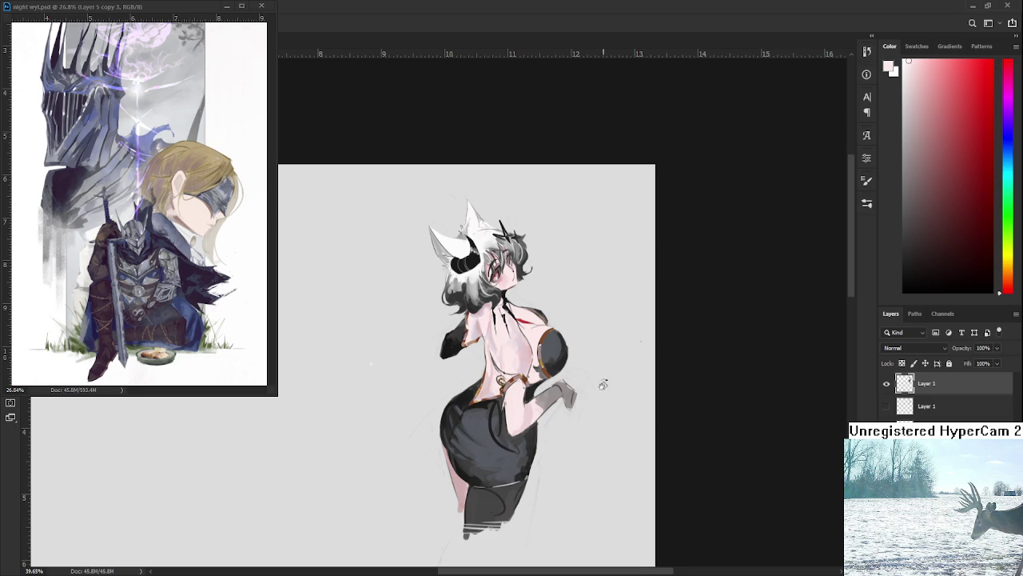
scroll(612, 387, "down", 1)
scroll(599, 384, "down", 2)
scroll(591, 381, "down", 1)
scroll(559, 376, "up", 1)
scroll(532, 422, "up", 1)
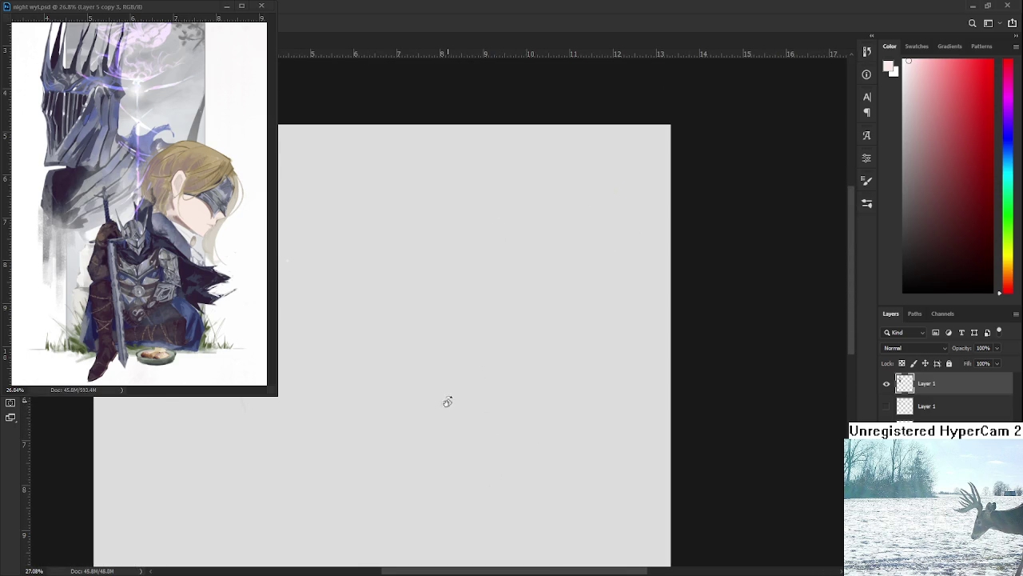
scroll(516, 404, "up", 1)
scroll(587, 424, "up", 1)
scroll(592, 383, "up", 1)
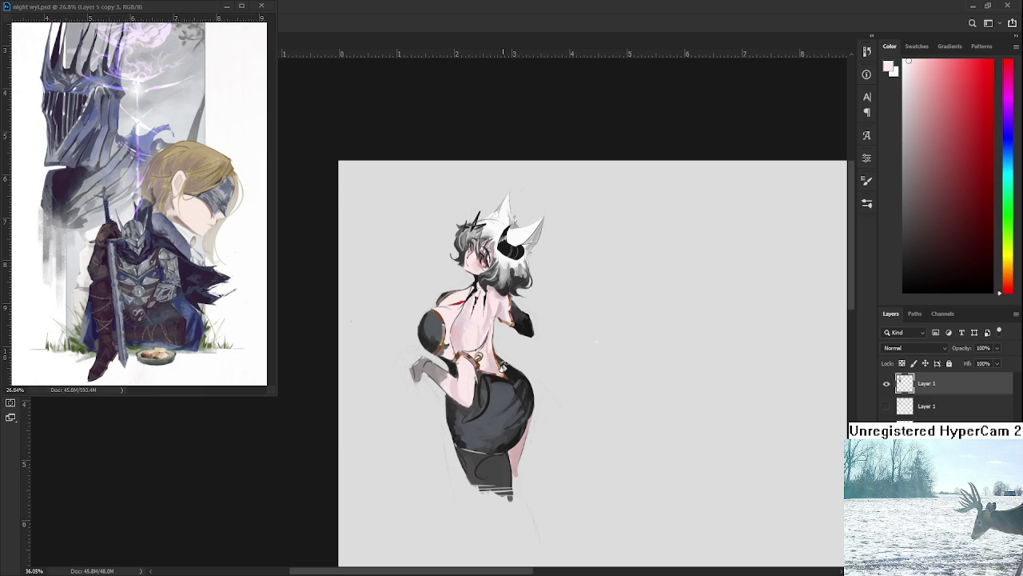
scroll(502, 366, "down", 1)
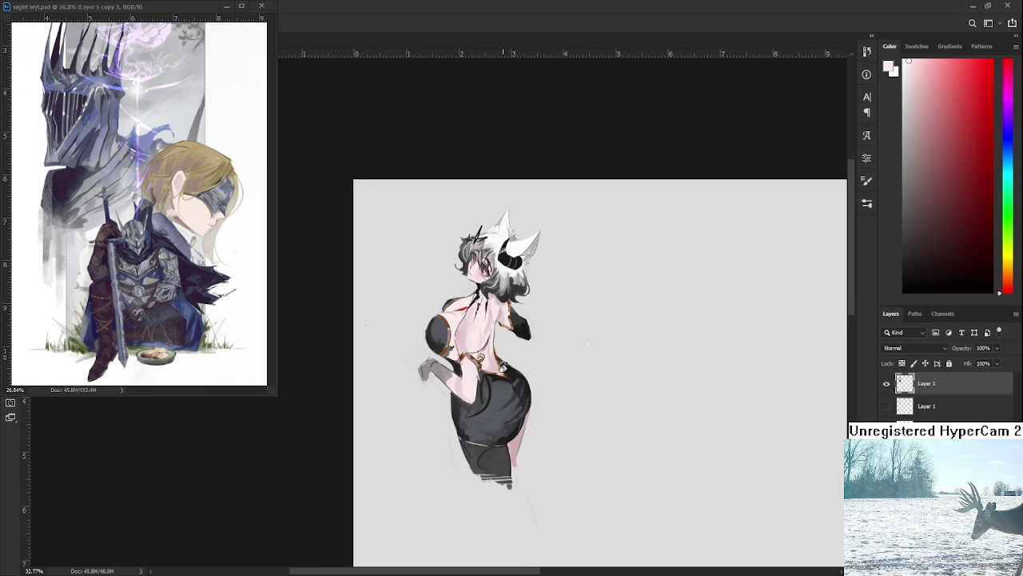
scroll(503, 365, "down", 1)
scroll(503, 366, "down", 1)
scroll(511, 397, "up", 1)
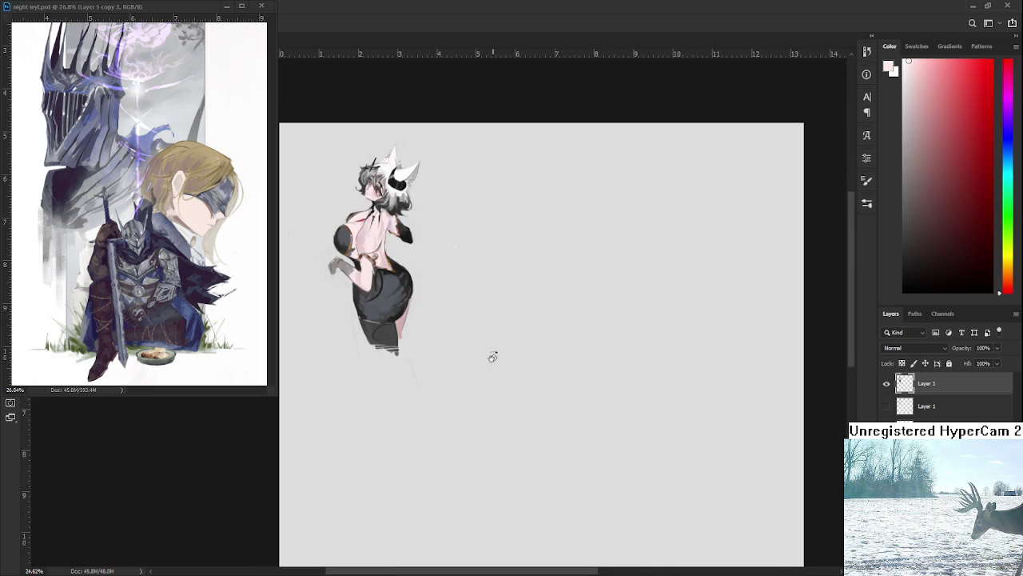
left_click_drag(491, 354, 565, 439)
scroll(564, 439, "left", 5)
scroll(653, 423, "up", 1)
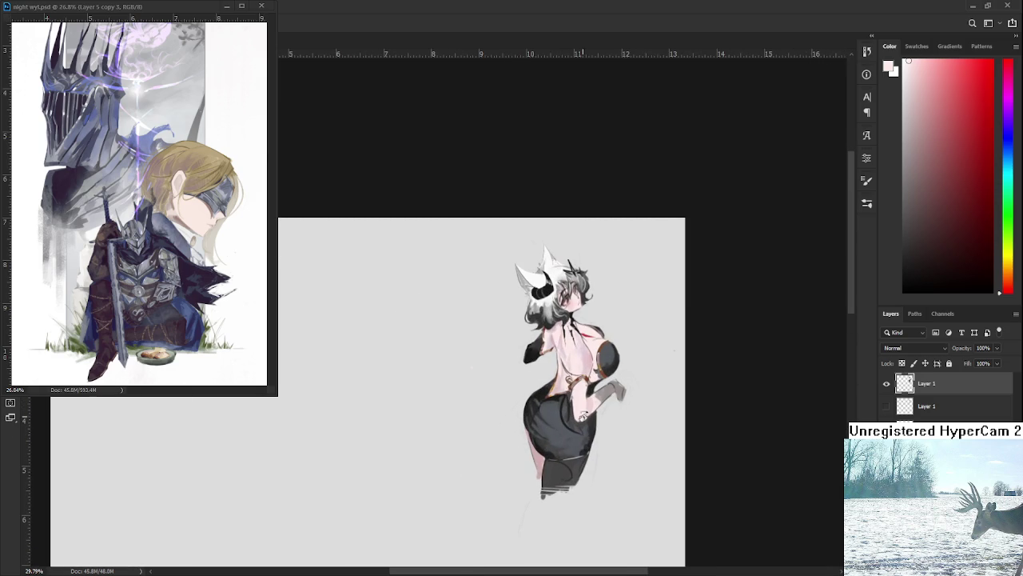
left_click(886, 406)
left_click(886, 384)
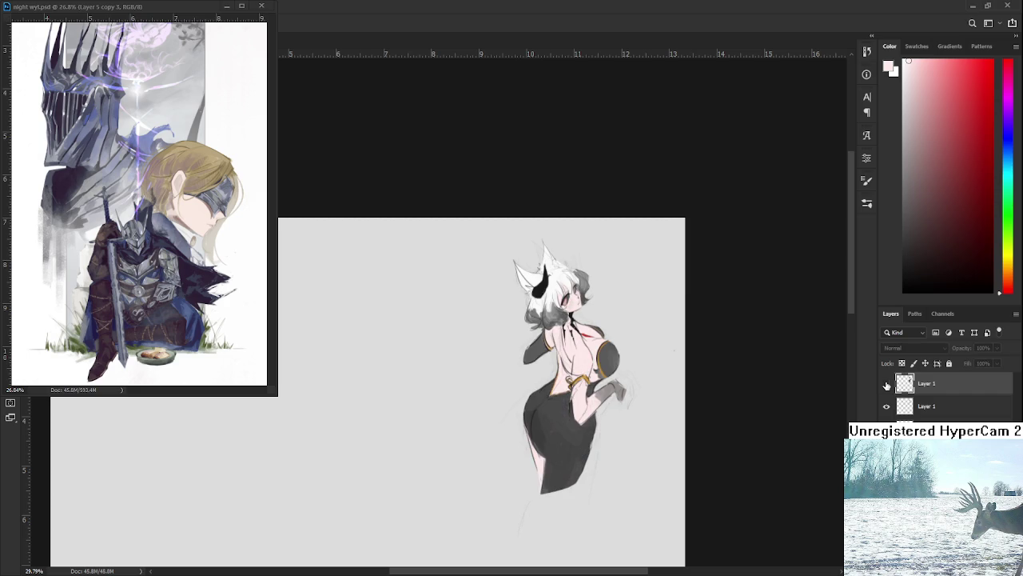
left_click(886, 384)
left_click(886, 383)
left_click(886, 384)
left_click(886, 384)
left_click(886, 384)
left_click(885, 384)
left_click(885, 383)
left_click(886, 384)
left_click(886, 384)
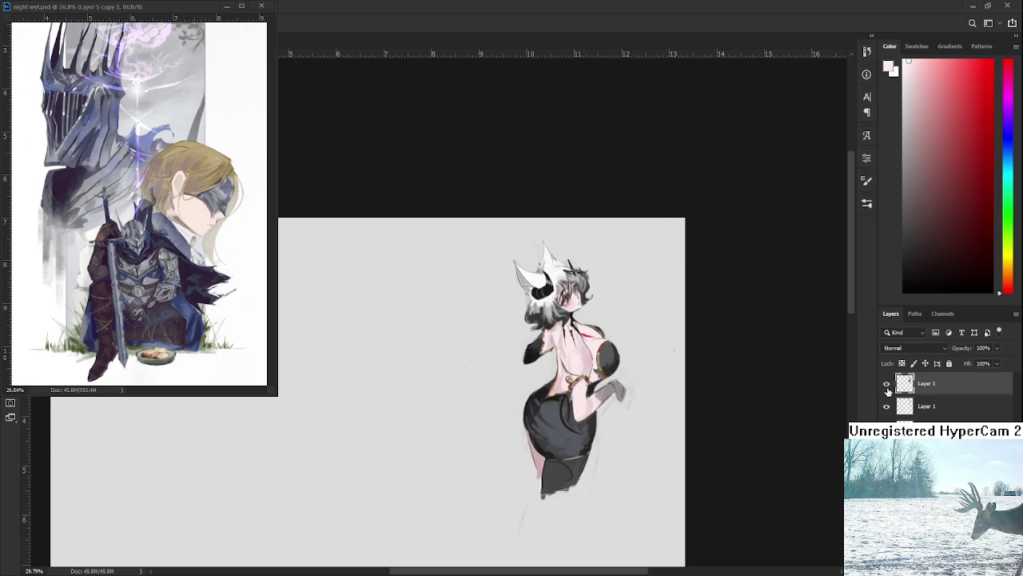
left_click(886, 406)
scroll(586, 363, "up", 5)
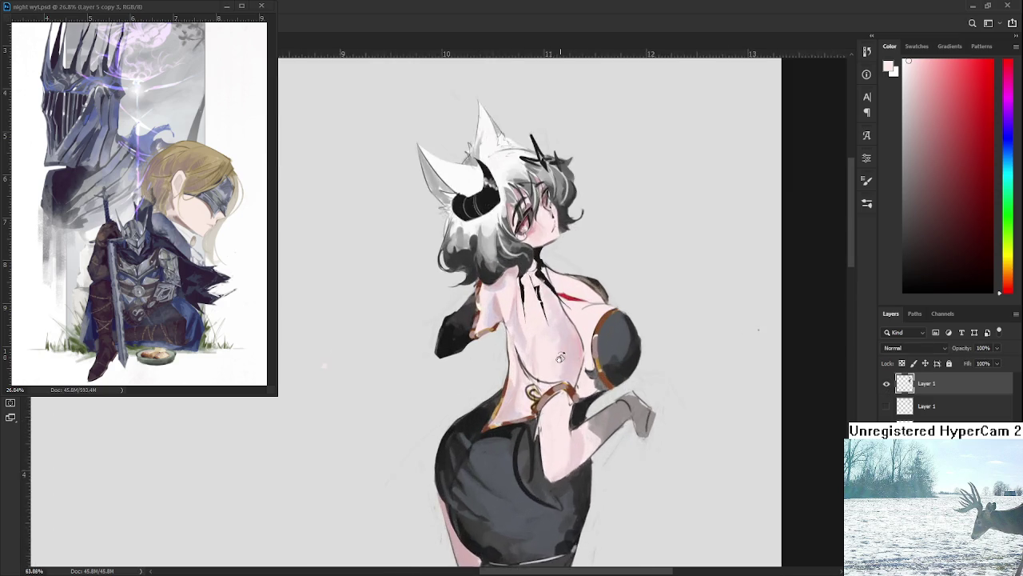
Sample light pink skin tones from the girl's back and shoulder.
left_click(532, 428, "alt")
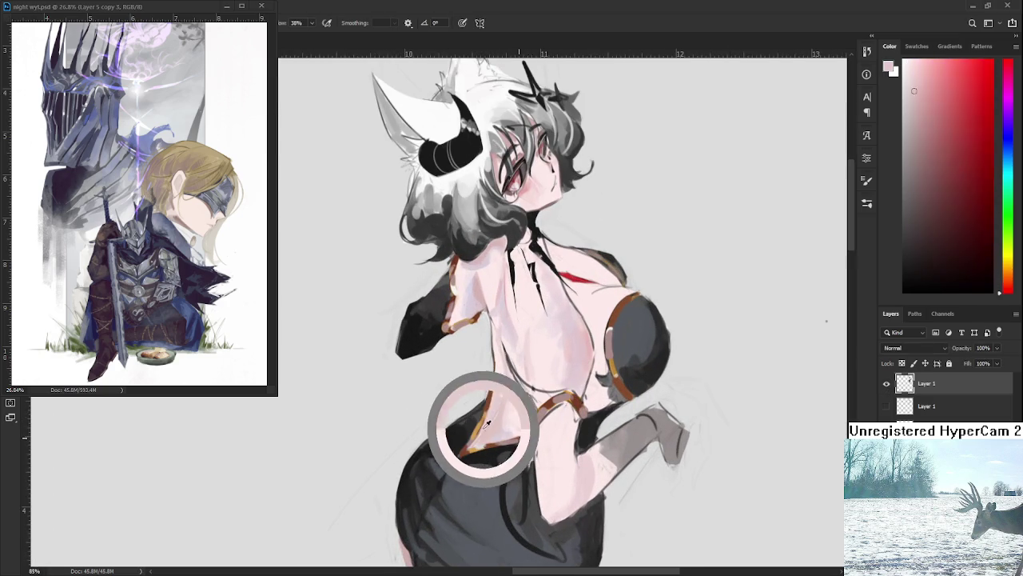
mouse_move(531, 428)
left_mouse_down()
mouse_move(496, 429)
mouse_move(457, 473)
left_mouse_up()
left_click(465, 347, "alt")
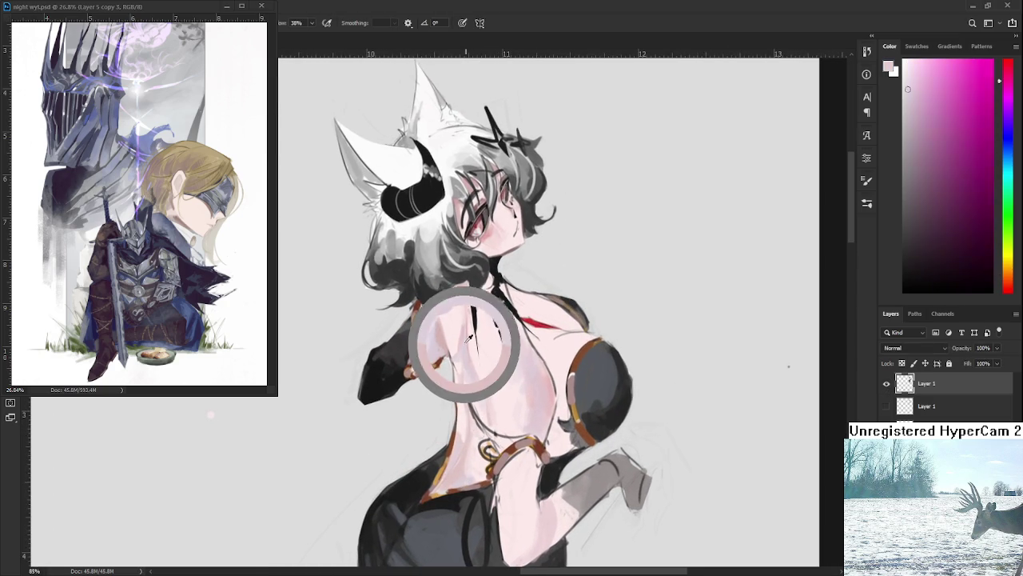
left_click_drag(499, 328, 532, 352)
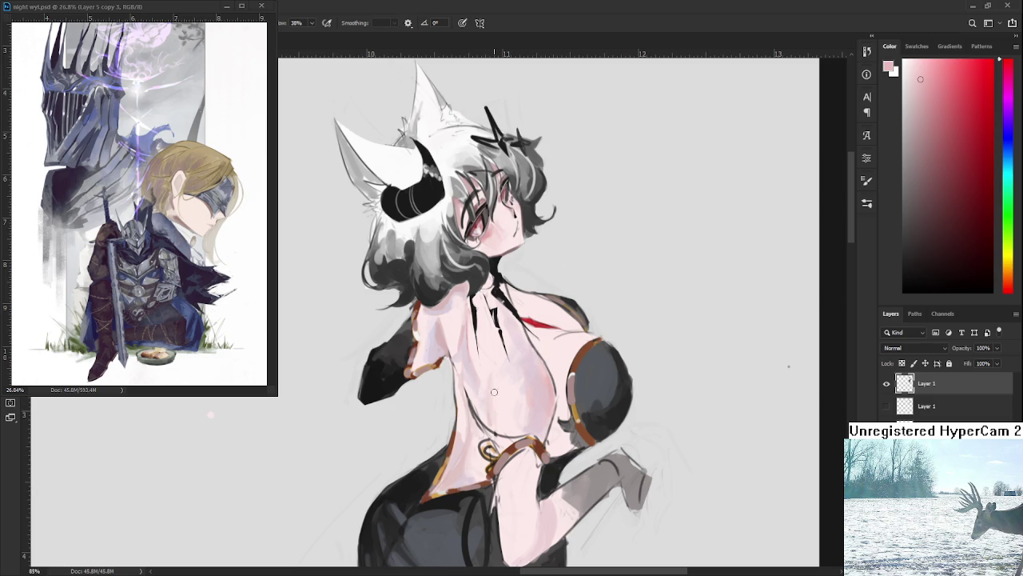
left_click(491, 423, "alt")
left_click(490, 424, "alt")
left_click(495, 436, "alt")
left_click_drag(529, 431, 548, 376)
left_click(460, 272, "alt")
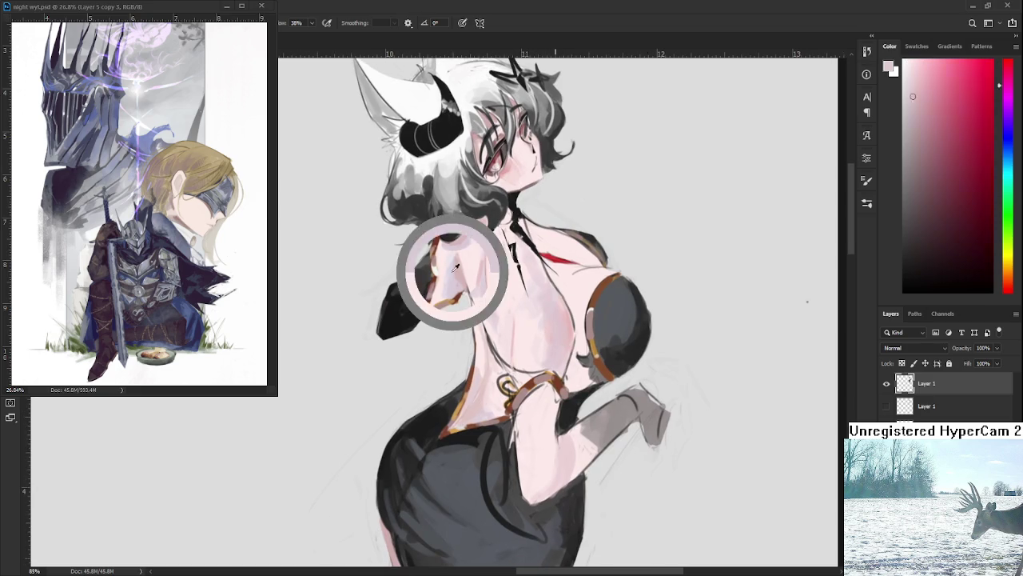
Pick the skirt's dark grey and paint it along the skirt edge at the hip.
mouse_move(561, 437)
left_mouse_down()
mouse_move(551, 377)
mouse_move(549, 424)
left_mouse_up()
left_click(542, 400, "alt")
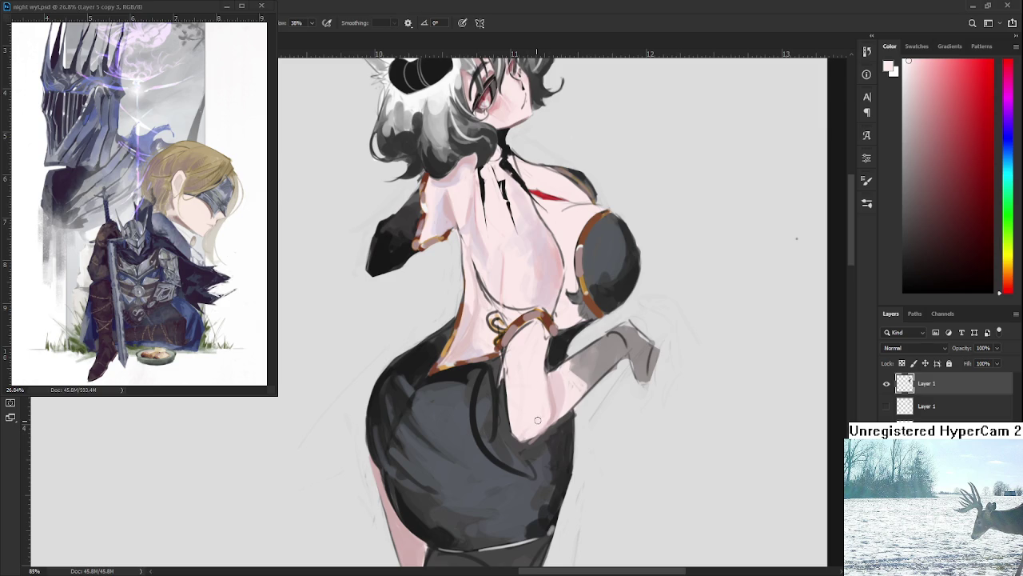
left_click(533, 420, "alt")
left_click(527, 438, "alt")
left_click_drag(548, 431, 554, 419)
scroll(548, 404, "down", 3)
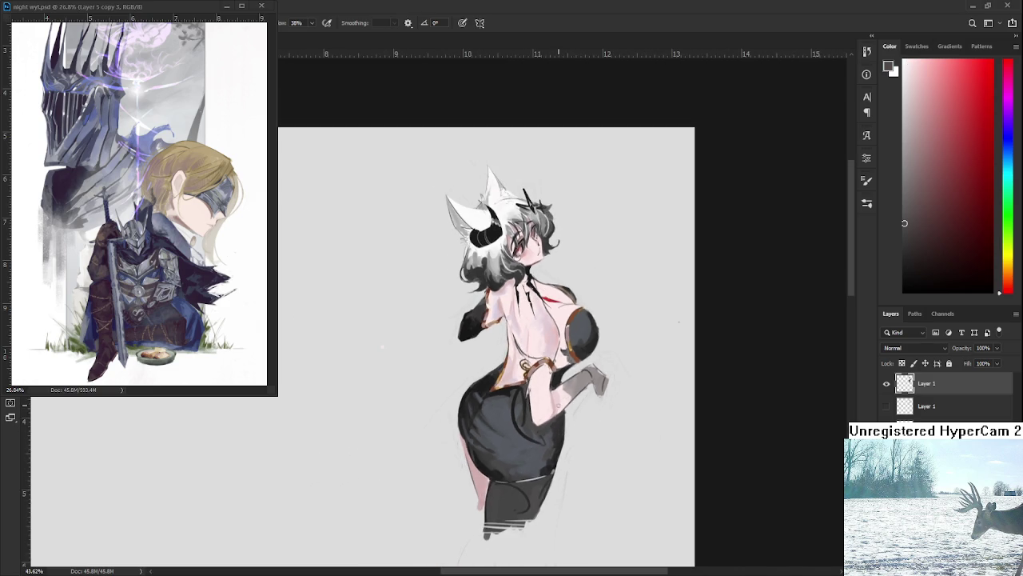
Sample a near-white skin tone and brighten the back with a light stroke.
scroll(577, 310, "up", 1)
scroll(512, 282, "up", 1)
scroll(512, 288, "up", 1)
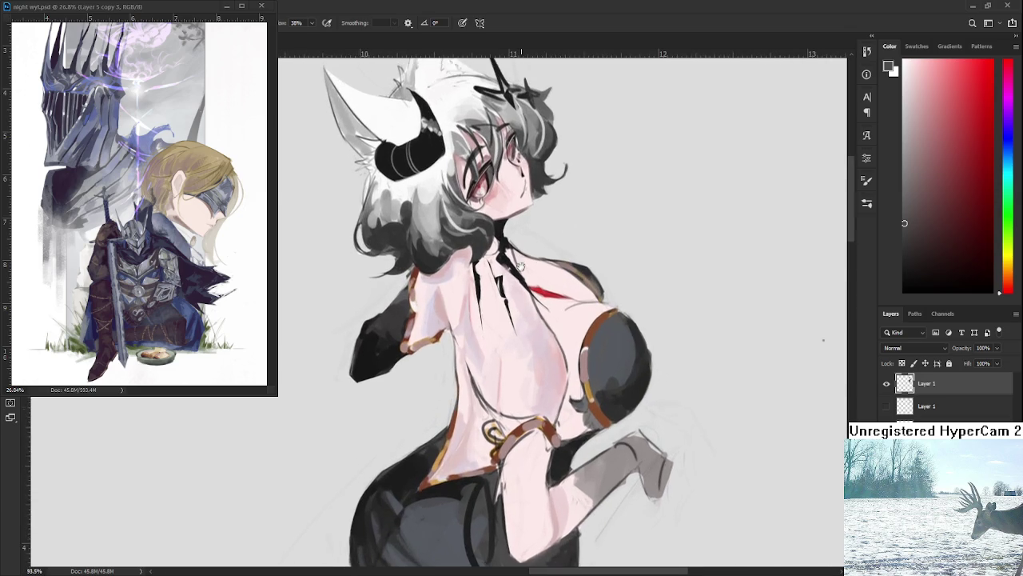
scroll(514, 296, "up", 1)
left_click(515, 297, "alt")
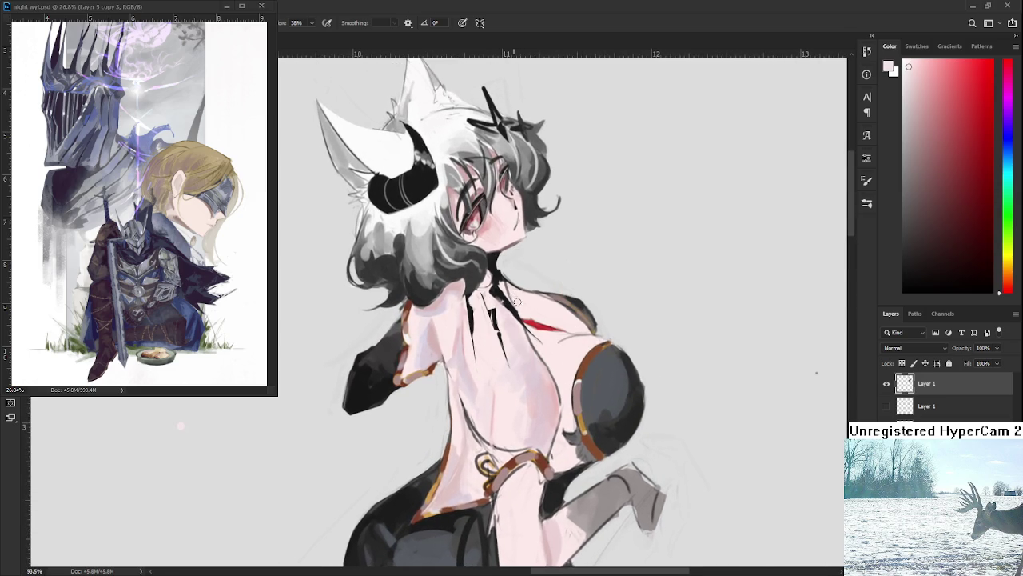
left_click_drag(531, 322, 524, 313)
left_click(550, 357, "alt")
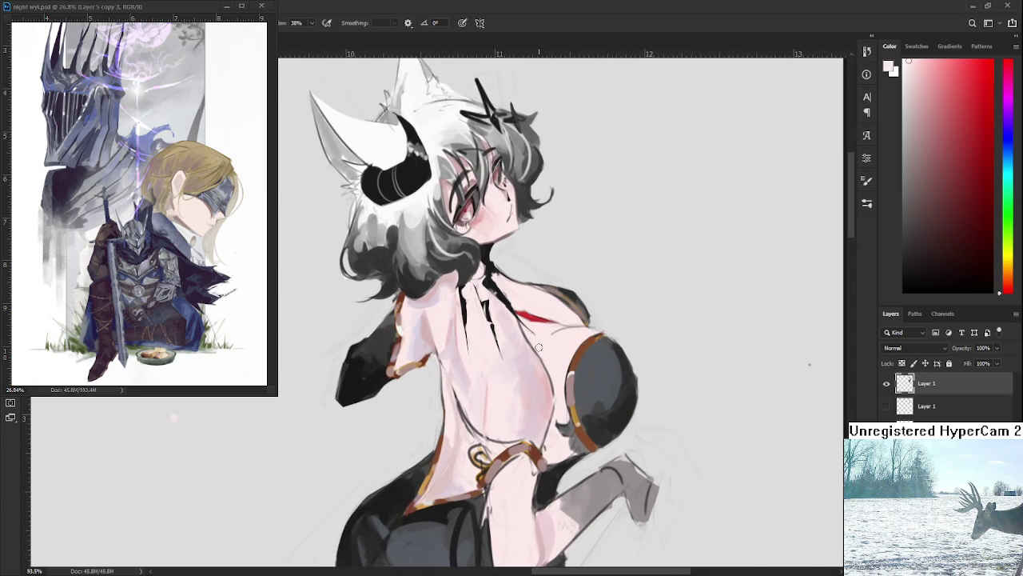
mouse_move(529, 339)
left_mouse_down()
mouse_move(552, 385)
mouse_move(532, 427)
left_mouse_up()
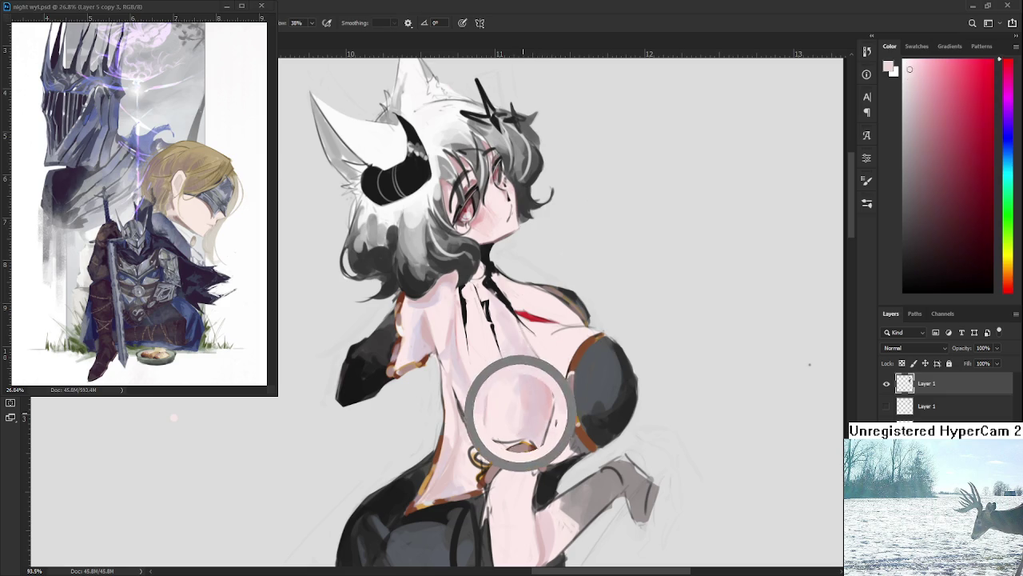
Try a dark red, then settle on a lighter pink sampled from the back.
left_click(950, 217)
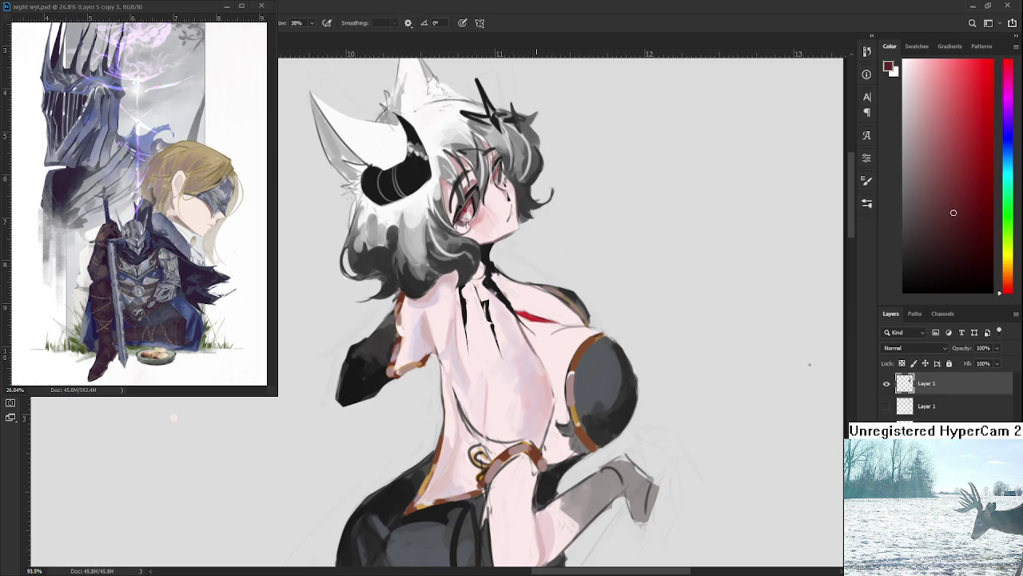
left_click(536, 369, "alt")
left_click(551, 394, "alt")
left_click_drag(552, 393, 545, 357)
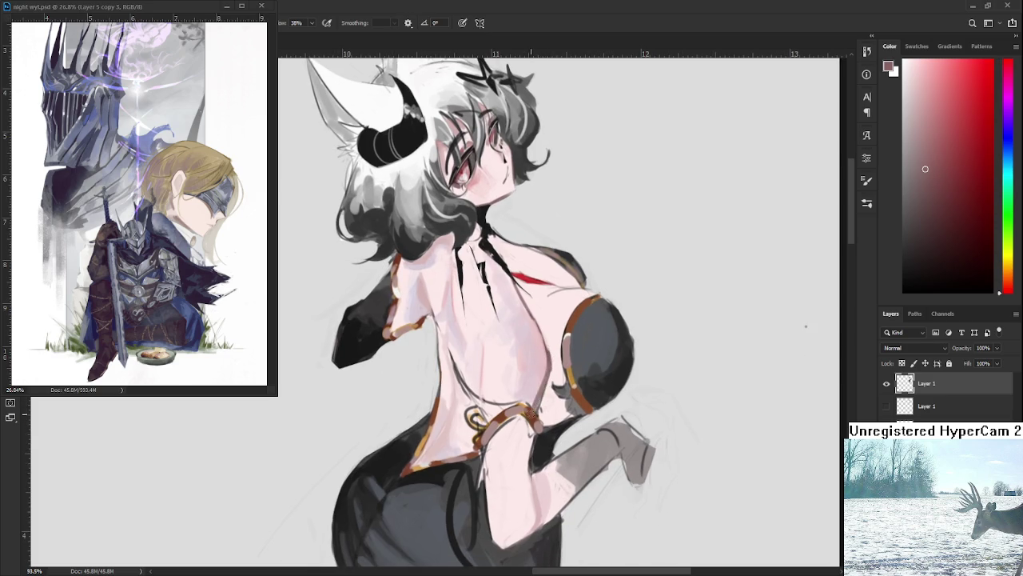
left_click(546, 399, "alt")
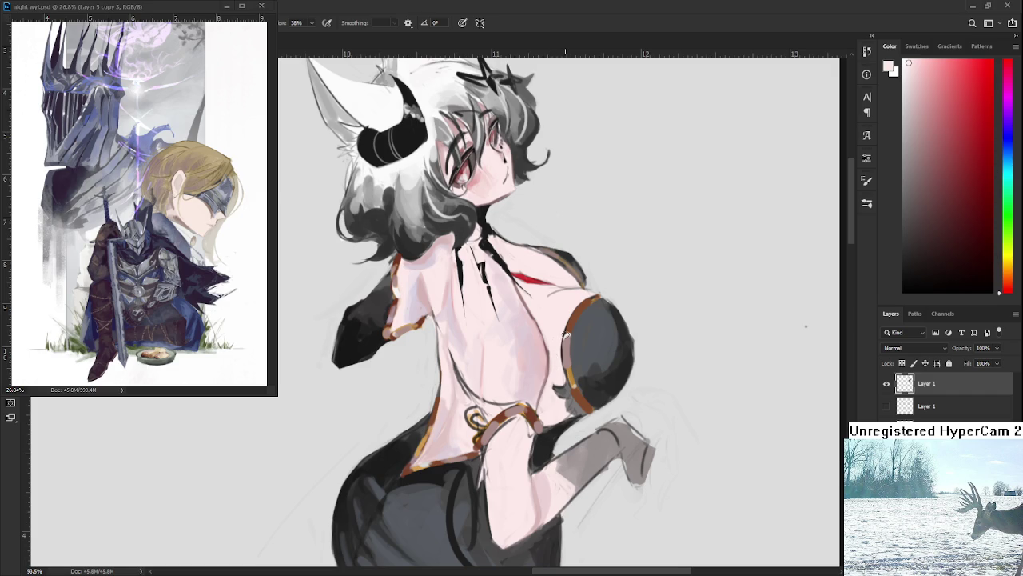
scroll(566, 334, "down", 2, "alt")
scroll(566, 335, "down", 2, "alt")
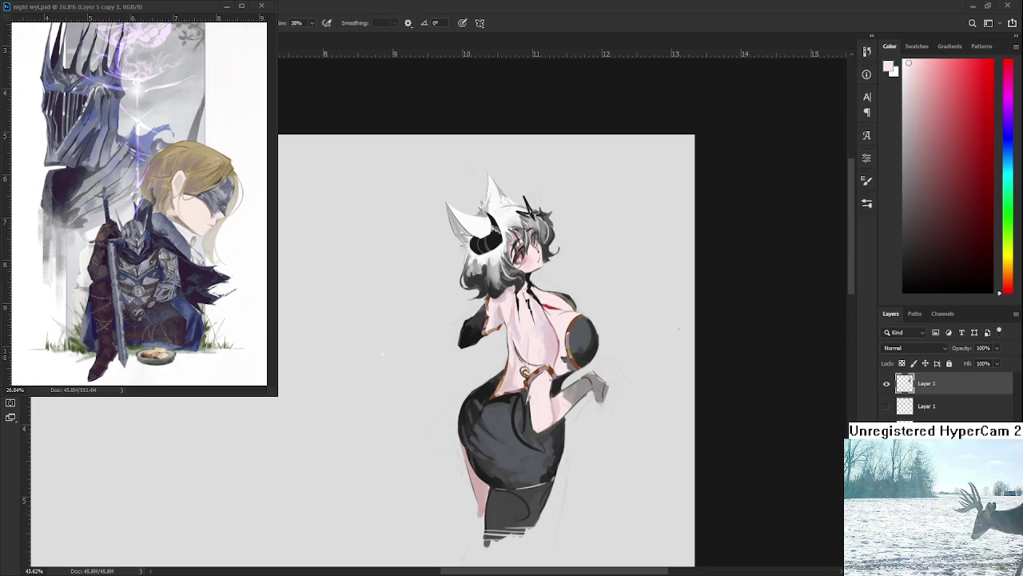
scroll(515, 298, "up", 3)
scroll(514, 298, "up", 3)
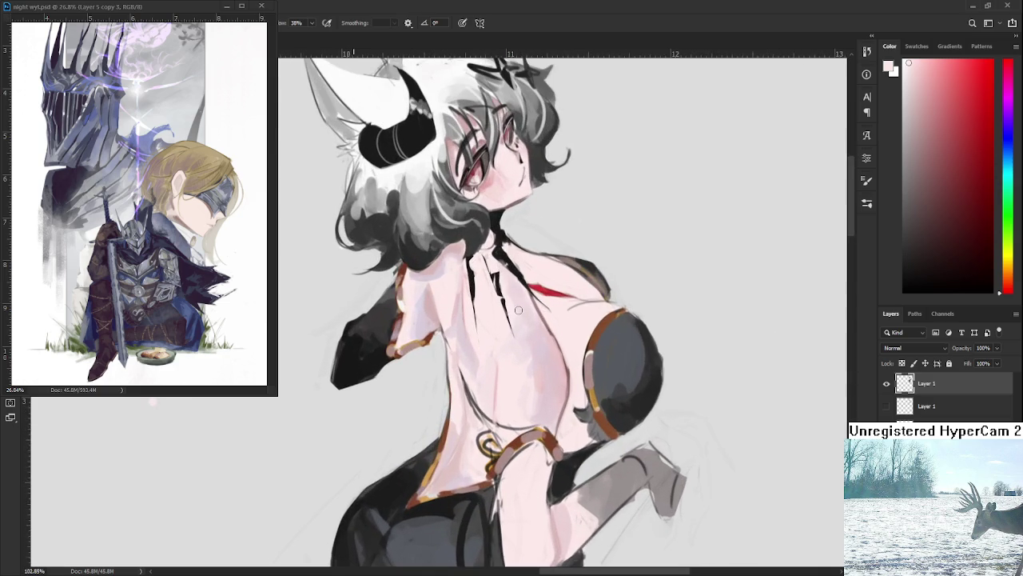
Sample greyish-pink skin and paint over the dark outline on the arm's left edge.
left_click_drag(562, 405, 539, 304)
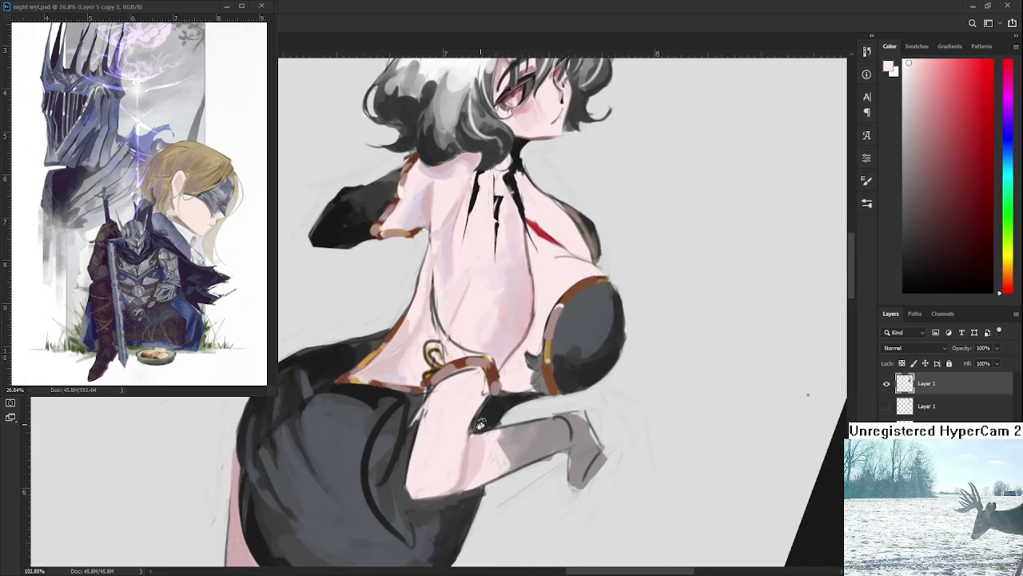
left_click(589, 286, "alt")
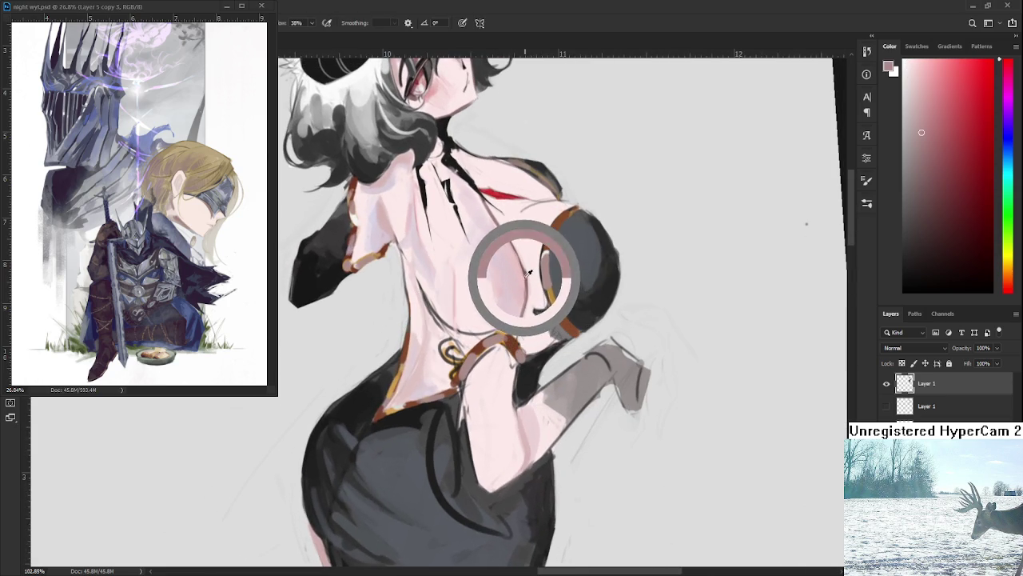
left_click_drag(517, 323, 543, 320)
left_click_drag(489, 403, 504, 484)
left_click_drag(494, 404, 506, 478)
left_click(508, 444, "alt")
left_click_drag(494, 404, 510, 480)
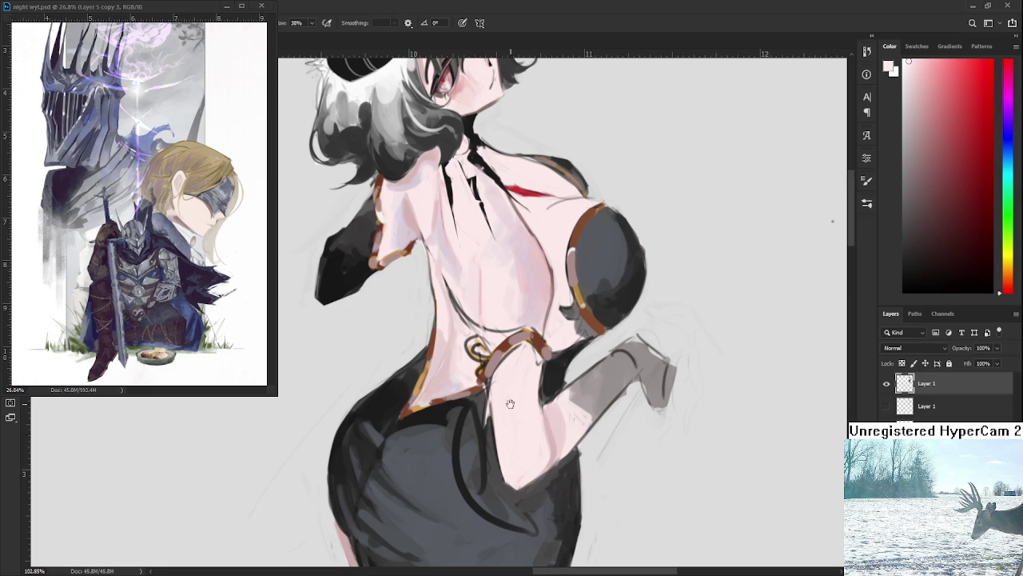
Tilt the canvas and add further pink skin strokes along the arm.
left_click_drag(508, 413, 522, 430)
left_click(522, 432, "alt")
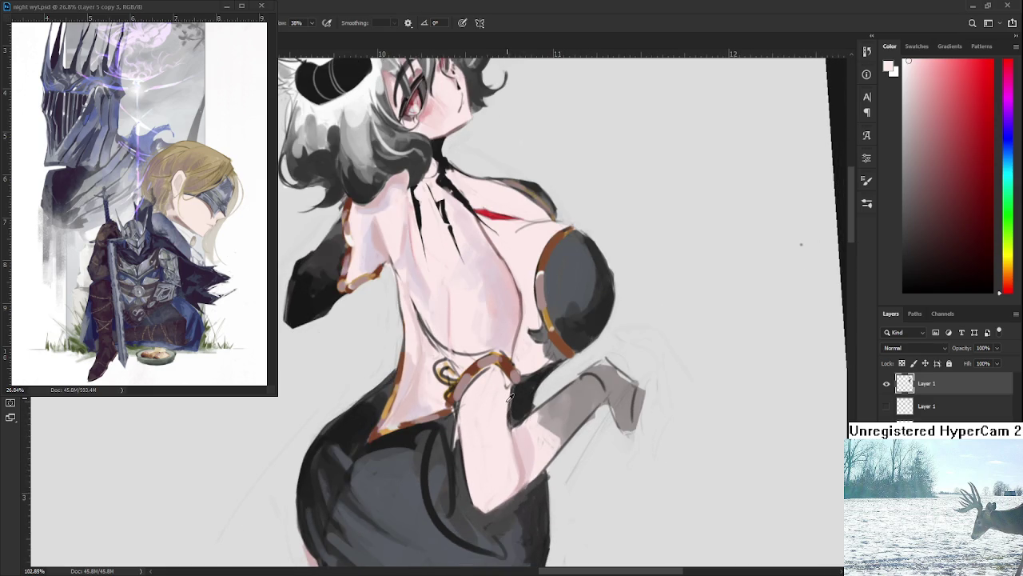
left_click_drag(507, 404, 510, 461)
left_click_drag(499, 374, 497, 342)
left_click(497, 342, "alt")
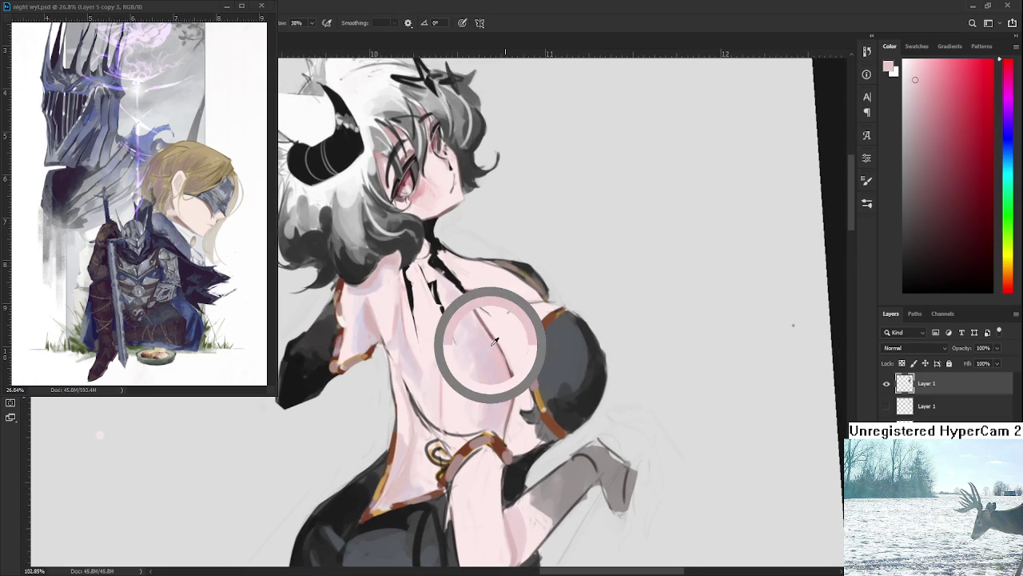
left_click_drag(486, 503, 496, 383)
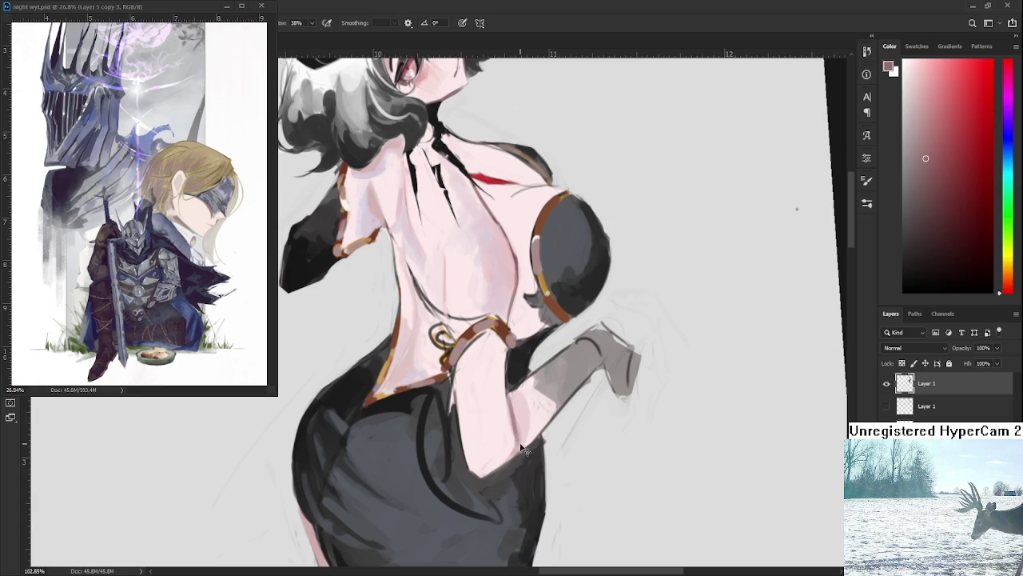
mouse_move(517, 452)
left_mouse_down()
mouse_move(527, 403)
mouse_move(519, 408)
left_mouse_up()
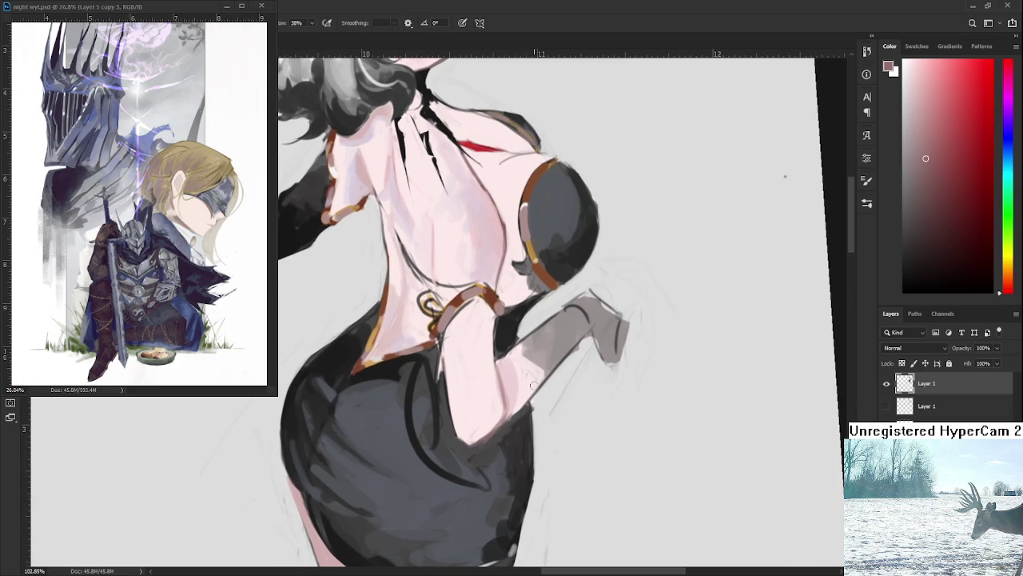
key("e")
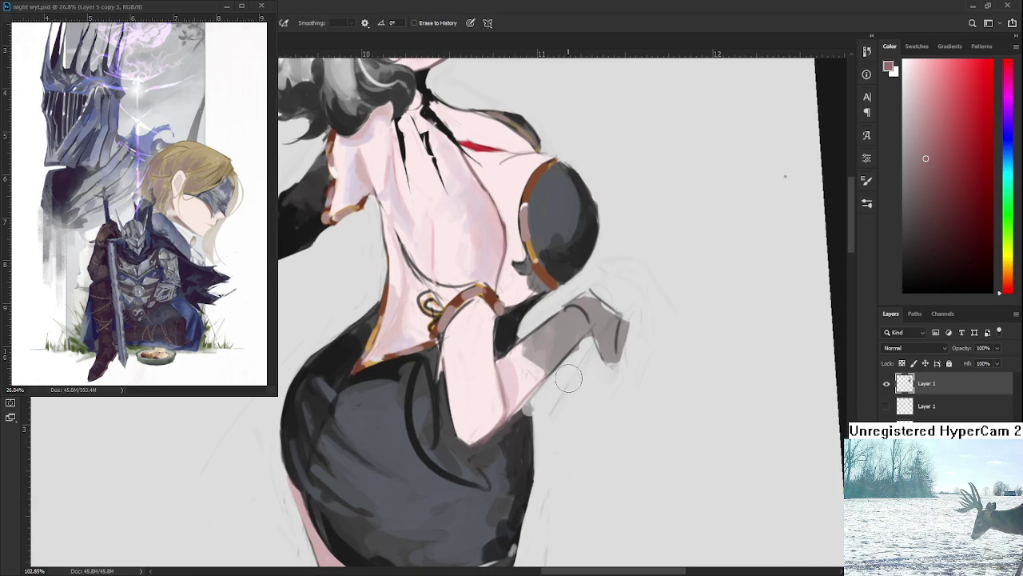
scroll(553, 396, "down", 2)
scroll(554, 375, "down", 2)
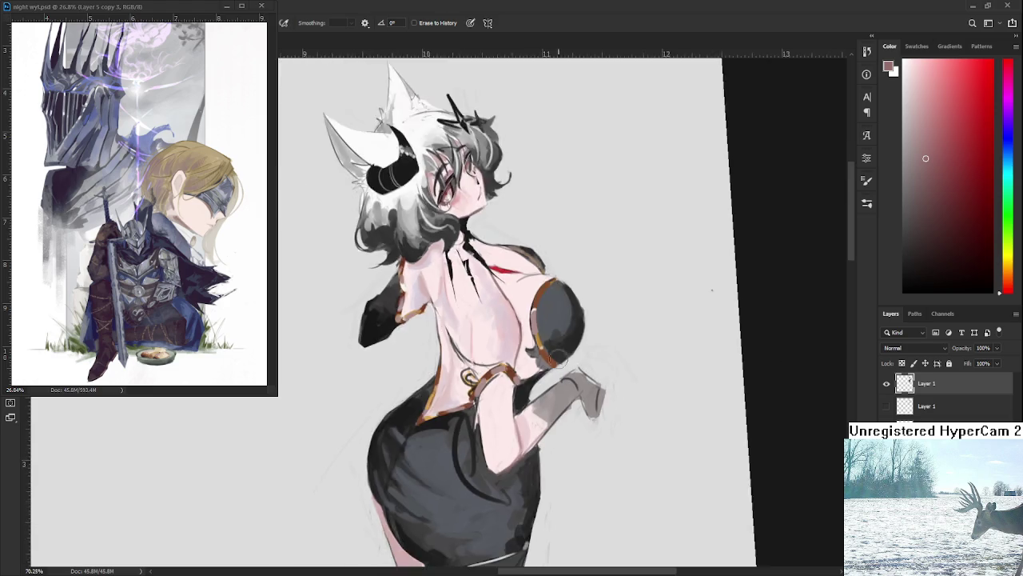
scroll(557, 356, "down", 2)
scroll(557, 355, "down", 2)
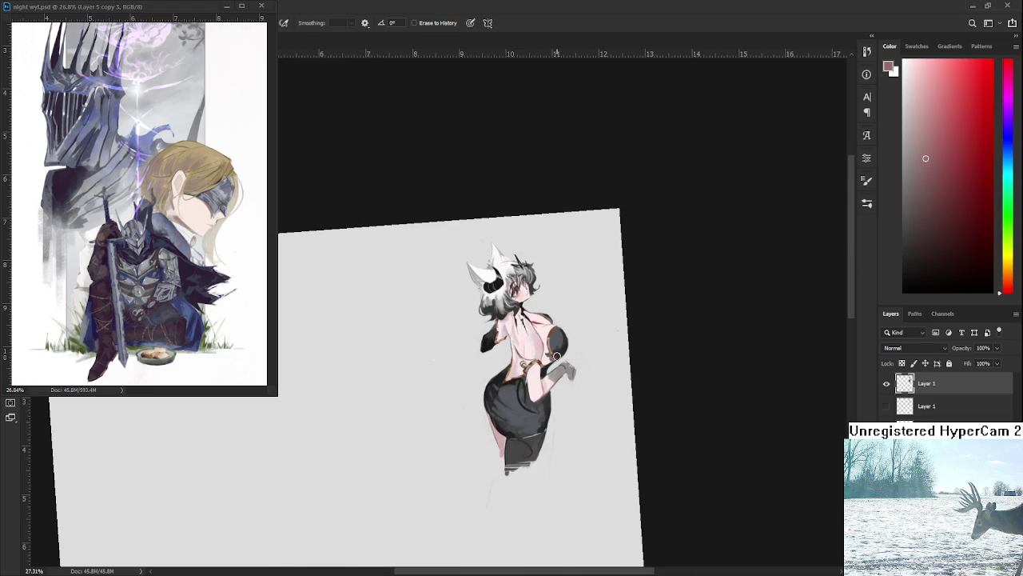
Level the canvas rotation, fit it on screen, and zoom into the upper body.
key("r")
left_click_drag(594, 371, 594, 393)
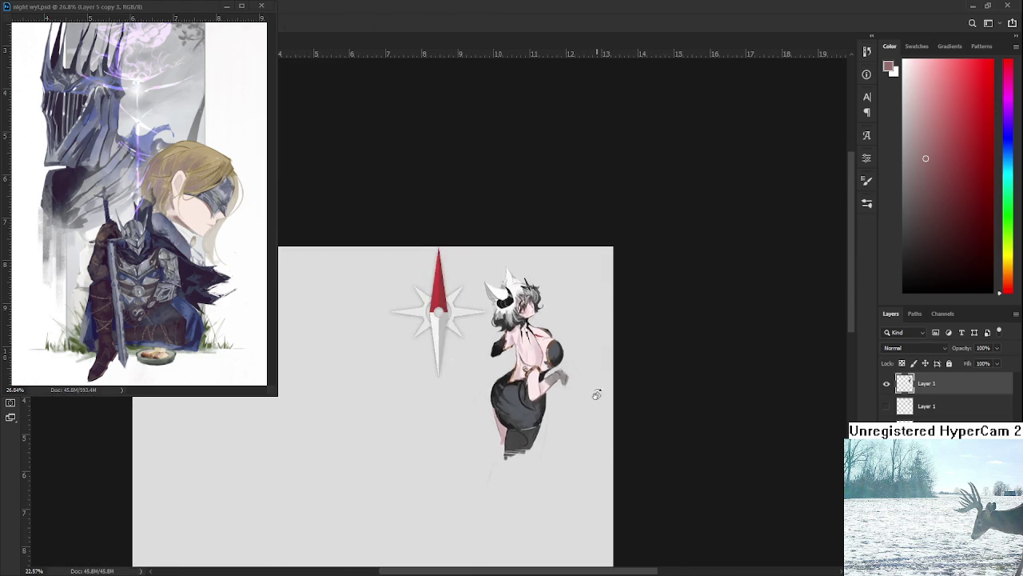
key("ctrl+0")
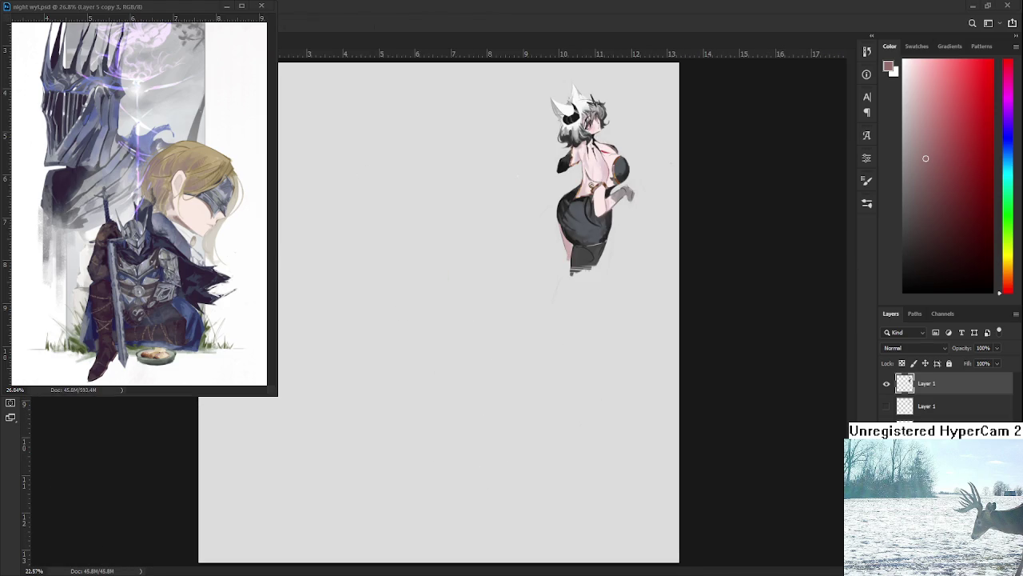
scroll(614, 215, "up", 1)
scroll(591, 232, "up", 1)
scroll(576, 243, "up", 1)
scroll(556, 258, "up", 1)
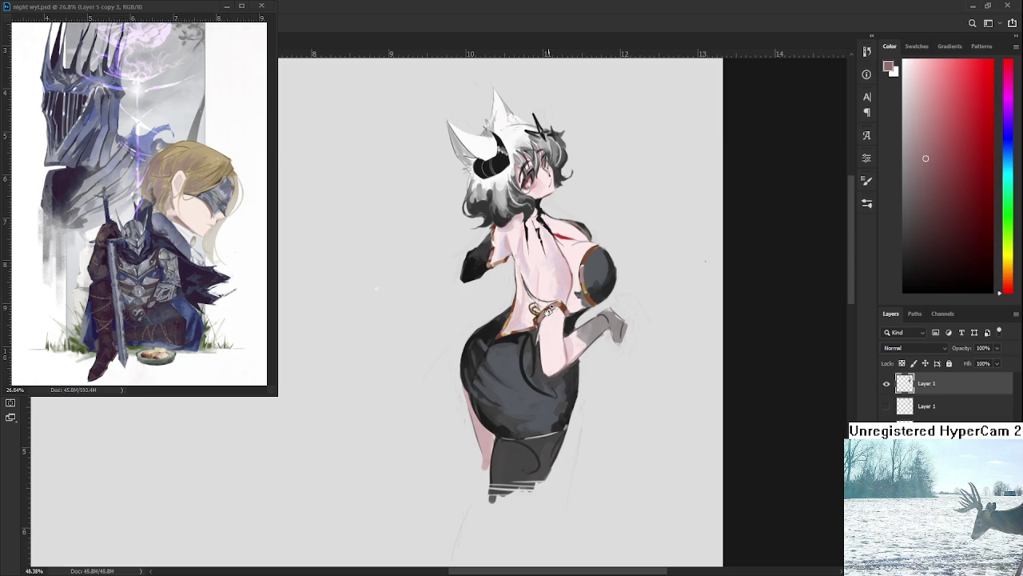
mouse_move(548, 309)
left_mouse_down()
mouse_move(575, 319)
mouse_move(547, 304)
mouse_move(559, 386)
left_mouse_up()
Sample a range of pinks from the figure to compare skin tones.
left_click(543, 393, "alt")
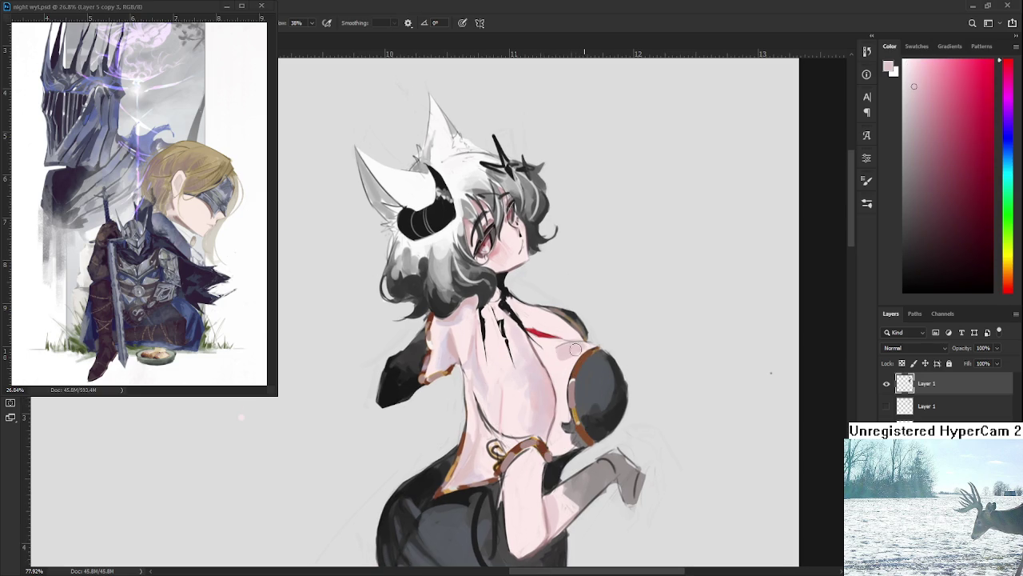
left_click(564, 358, "alt")
left_click(581, 352, "alt")
left_click(559, 358, "alt")
left_click(572, 335, "alt")
left_click(565, 335, "alt")
left_click(567, 329, "alt")
left_click(554, 325, "alt")
left_click(574, 338, "alt")
left_click(462, 349, "alt")
left_click_drag(462, 350, 452, 349)
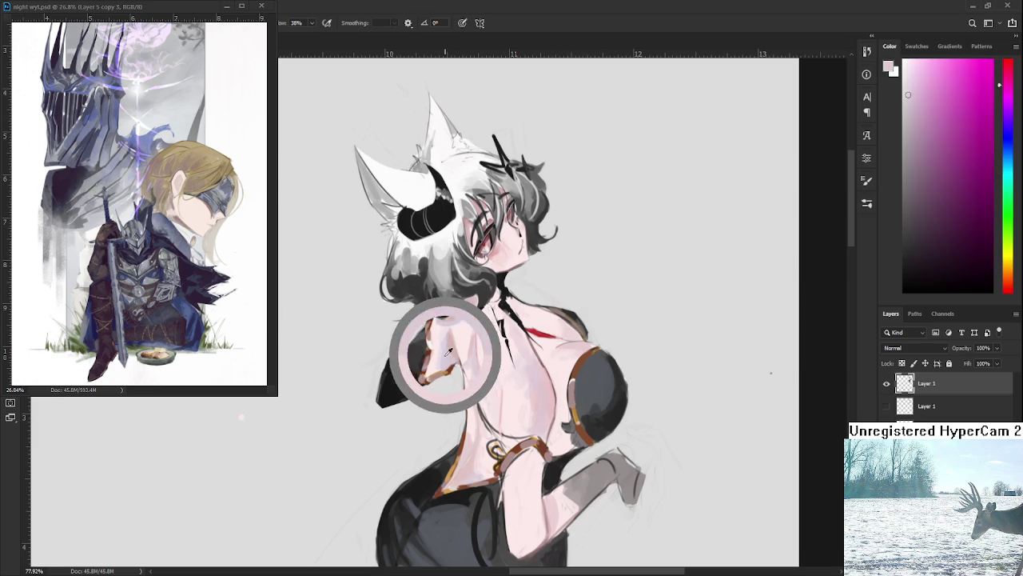
Settle on a pale pink skin tone sampled from the chest and back.
left_click(574, 346, "alt")
left_click(564, 360, "alt")
left_click(568, 360, "alt")
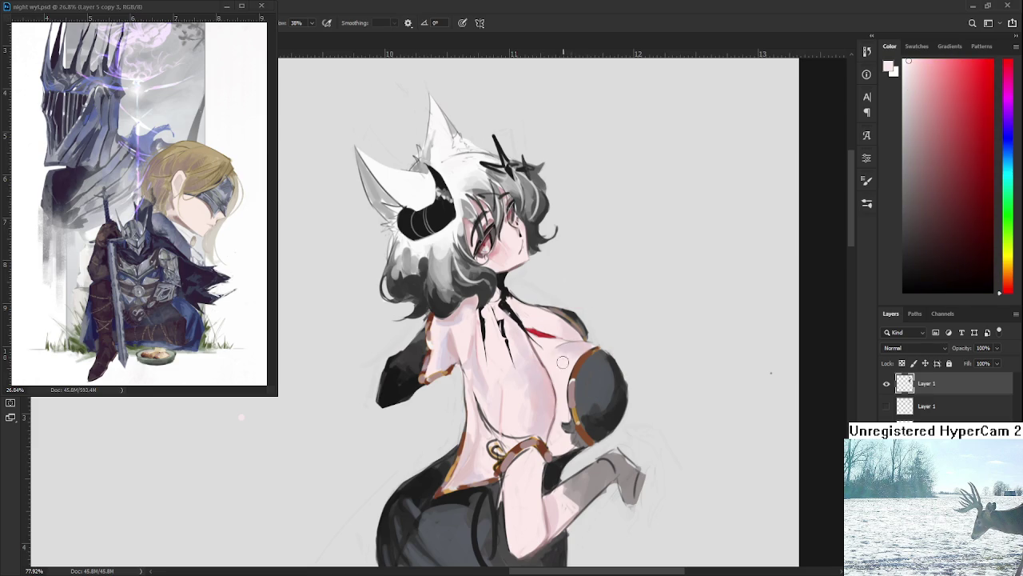
left_click(570, 350, "alt")
left_click(561, 362, "alt")
left_click(571, 363, "alt")
left_click(452, 357, "alt")
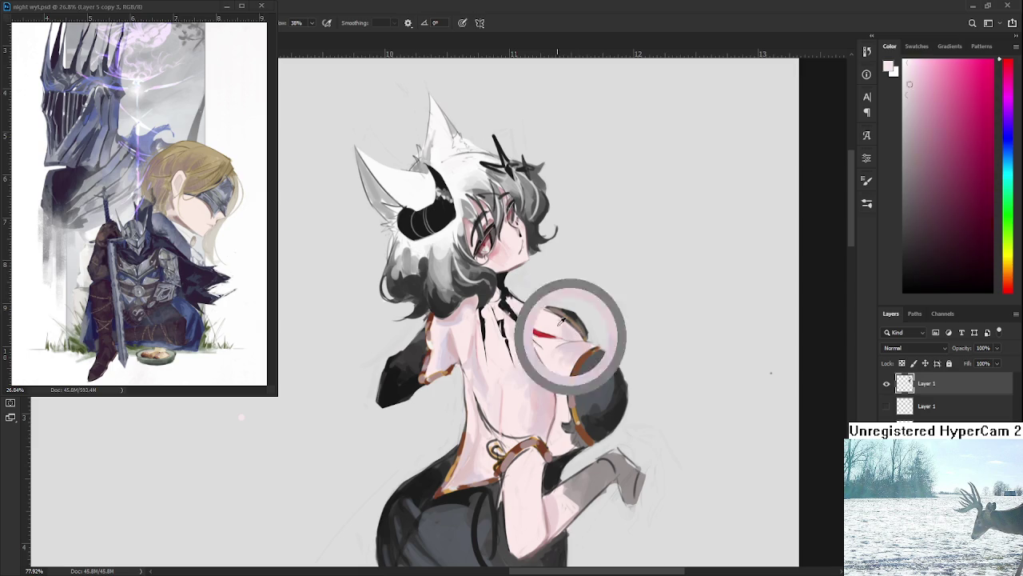
Tilt the canvas and fill out the red slash mark below the neck.
key("r")
left_click_drag(576, 332, 498, 422)
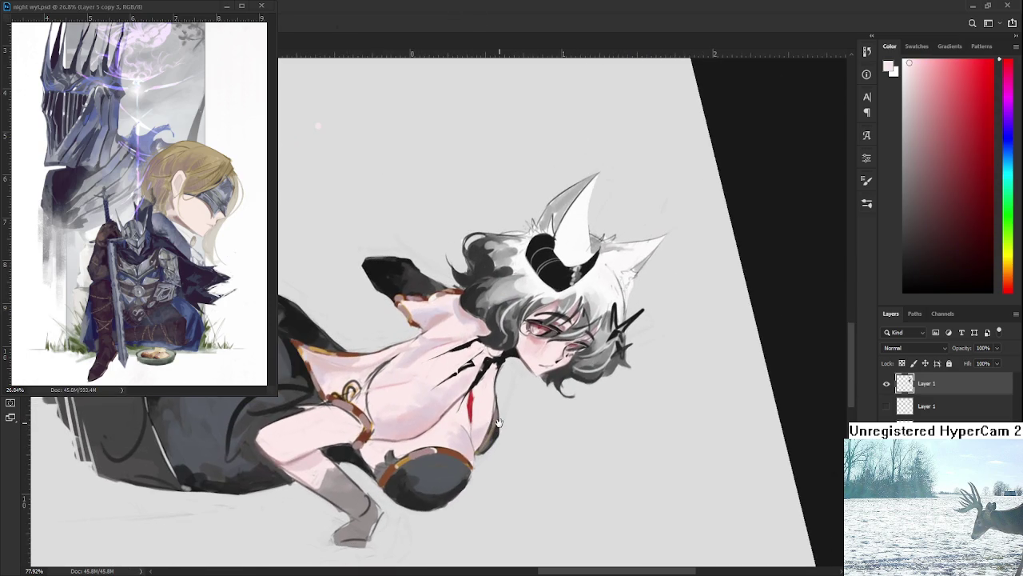
scroll(464, 416, "up", 3)
left_click(434, 388, "alt")
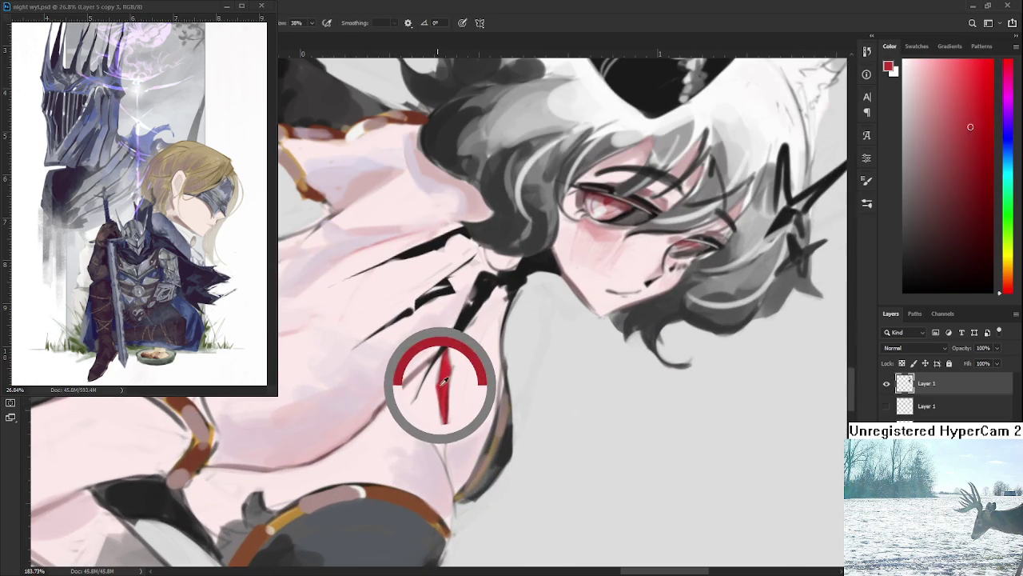
left_click_drag(445, 386, 457, 365)
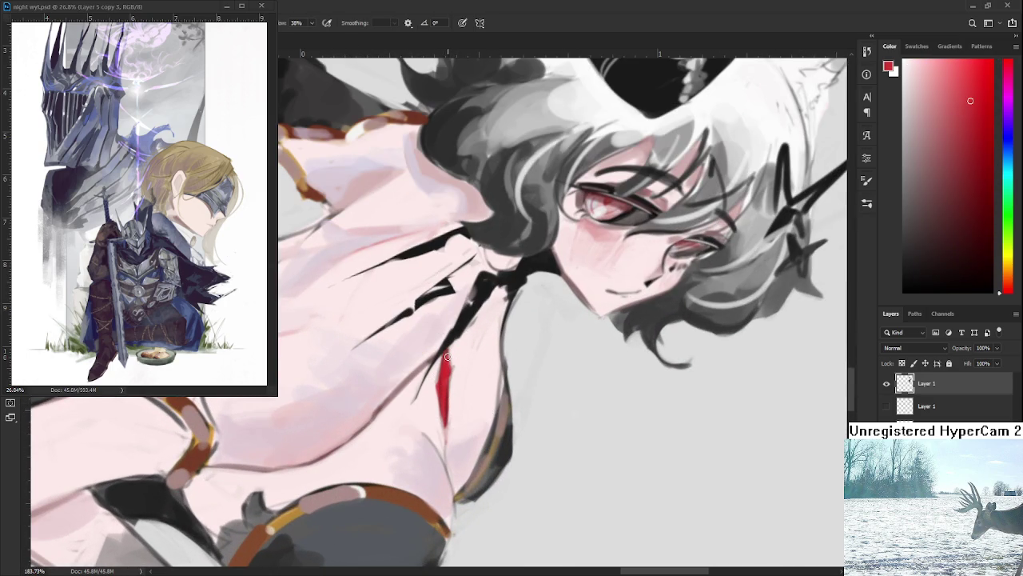
left_click(432, 397, "alt")
left_click(442, 400, "alt")
left_click_drag(445, 438, 447, 414)
Shade the chest mark with a darker maroon red and turn the view upright.
left_click(449, 416, "alt")
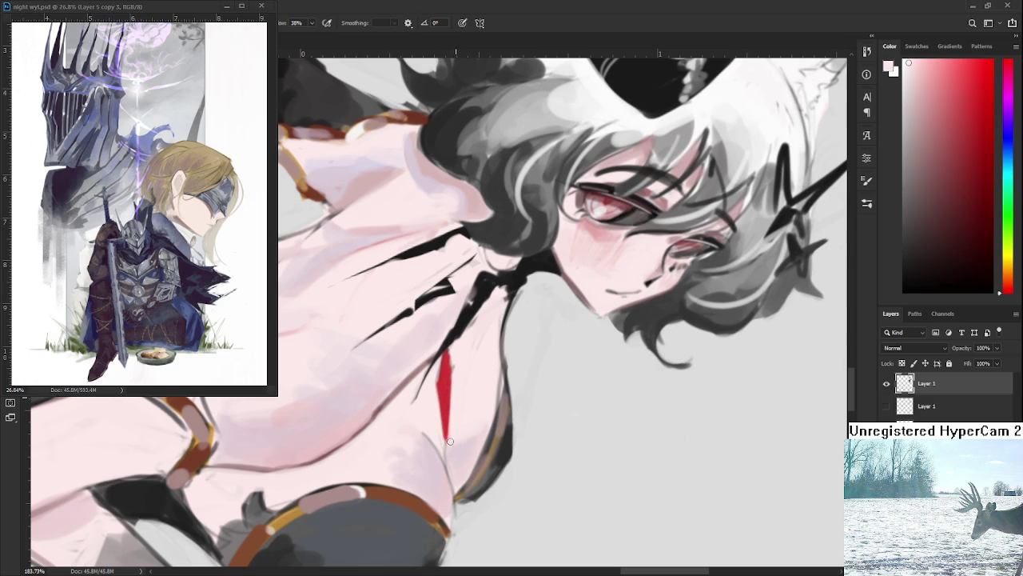
left_click(446, 390, "alt")
left_click(448, 409, "alt")
left_click(439, 385, "alt")
left_click_drag(448, 379, 462, 381)
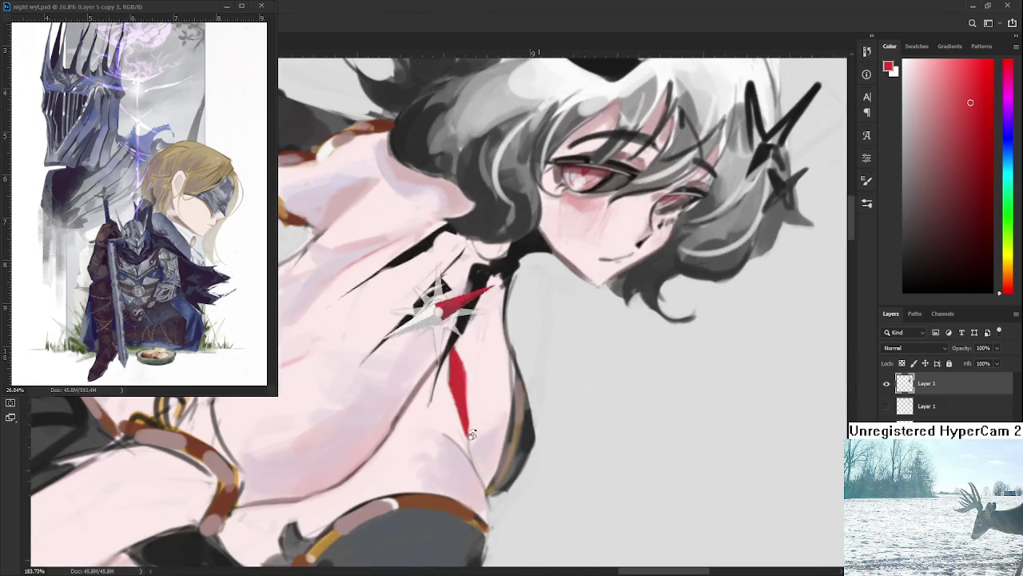
left_click_drag(961, 153, 980, 221)
left_click_drag(456, 363, 463, 424)
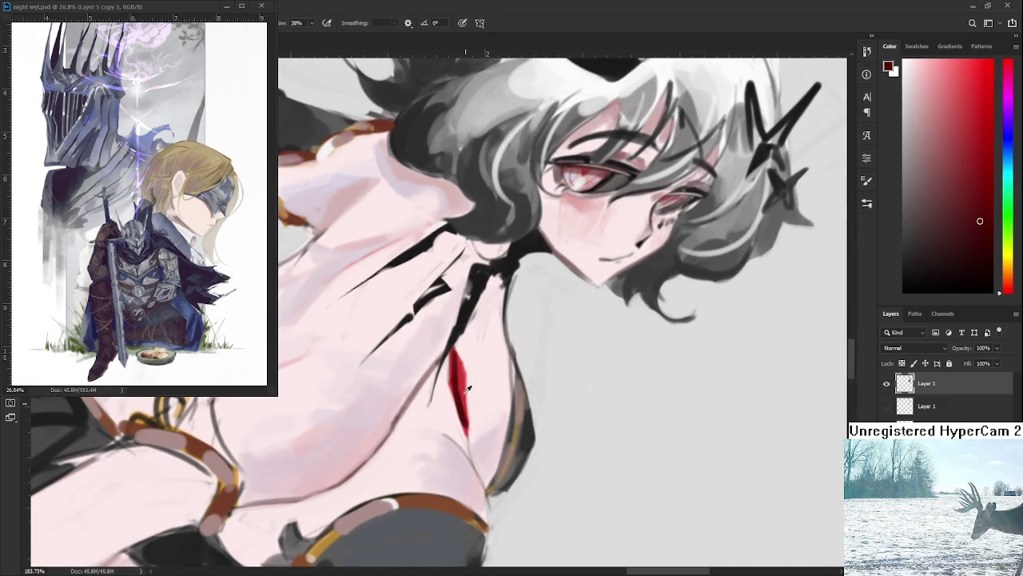
left_click(457, 390, "alt")
left_click_drag(464, 380, 615, 416)
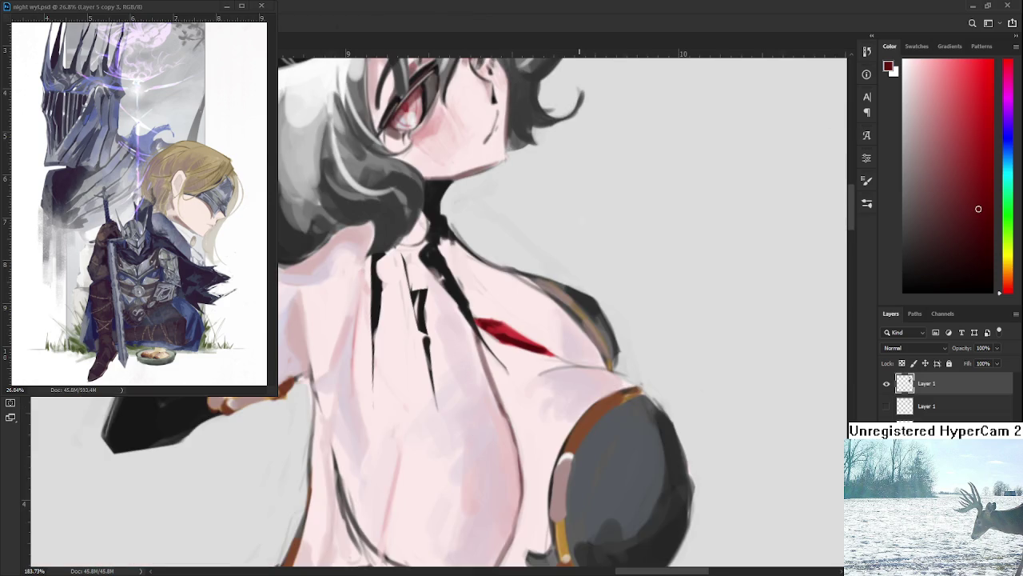
scroll(580, 346, "down", 5)
left_click_drag(579, 345, 612, 454)
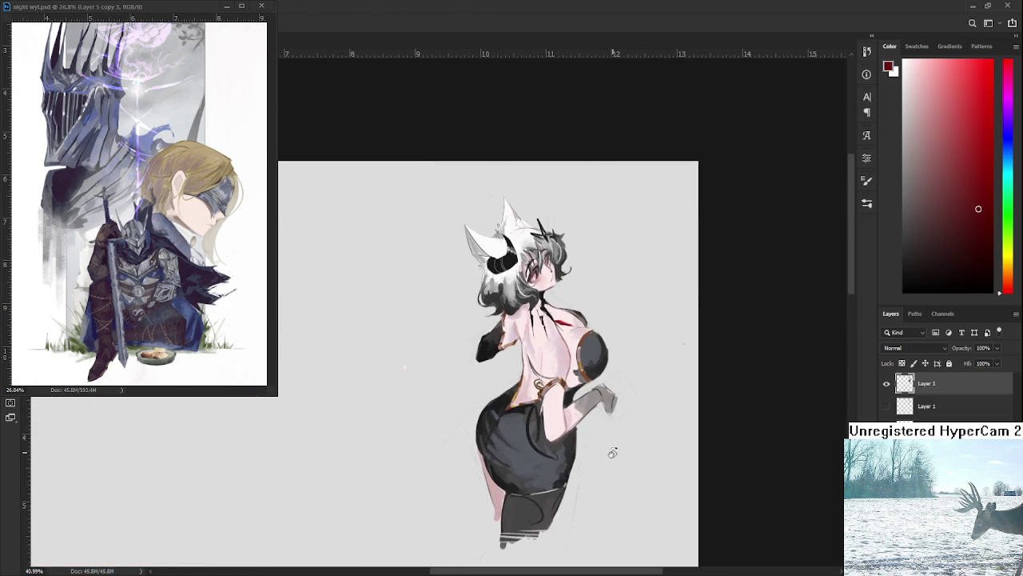
Zoom in on the figure and sample a light pink skin tone.
scroll(559, 383, "up", 1)
scroll(551, 384, "up", 2)
scroll(543, 383, "up", 2)
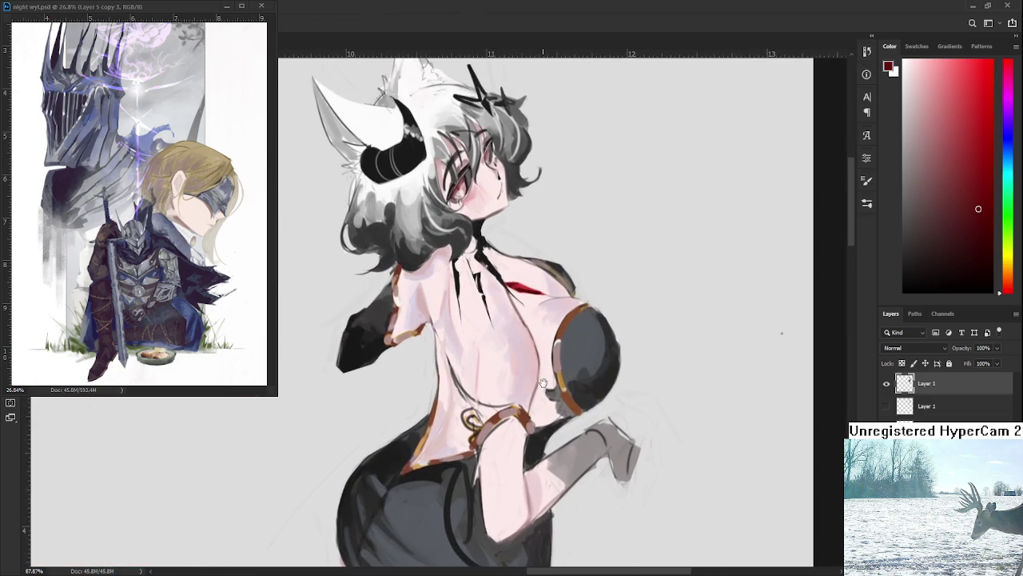
scroll(543, 383, "up", 1)
scroll(536, 380, "up", 1)
left_click_drag(527, 364, 527, 342)
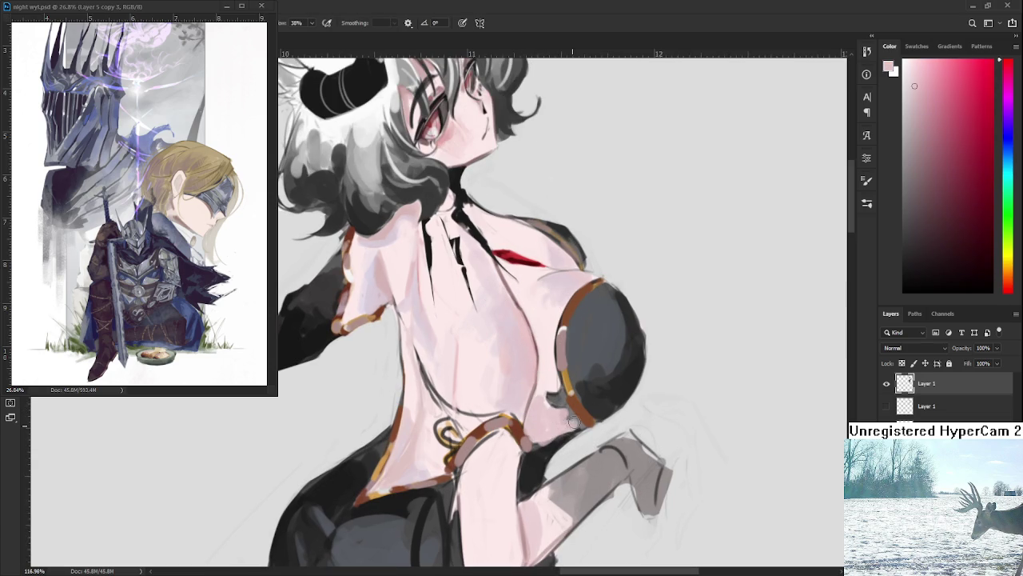
Sample several pinks from the back and side, then greys from the side and dress.
left_click(389, 297, "alt")
left_click(570, 422, "alt")
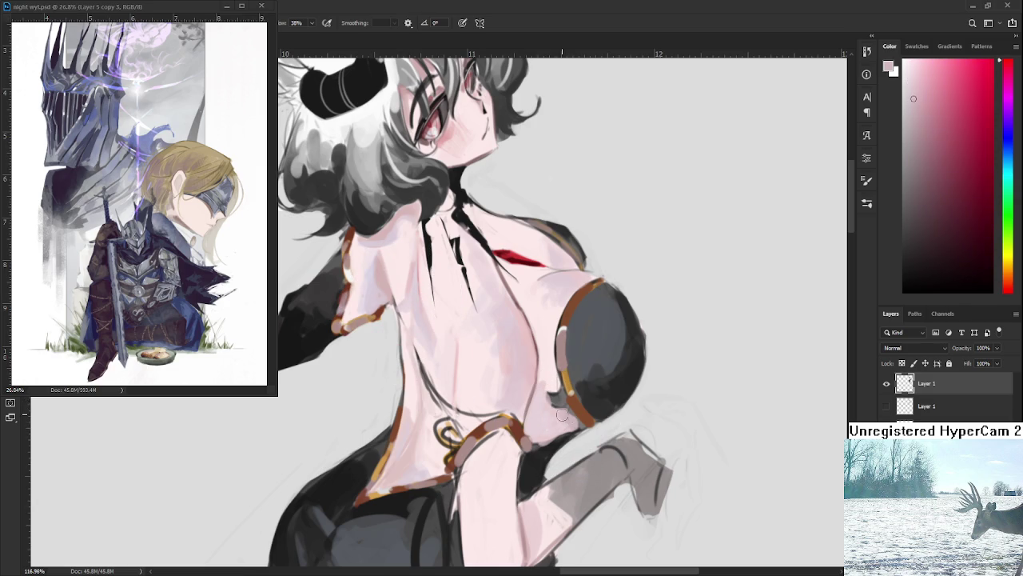
left_click(549, 384, "alt")
left_click(558, 382, "alt")
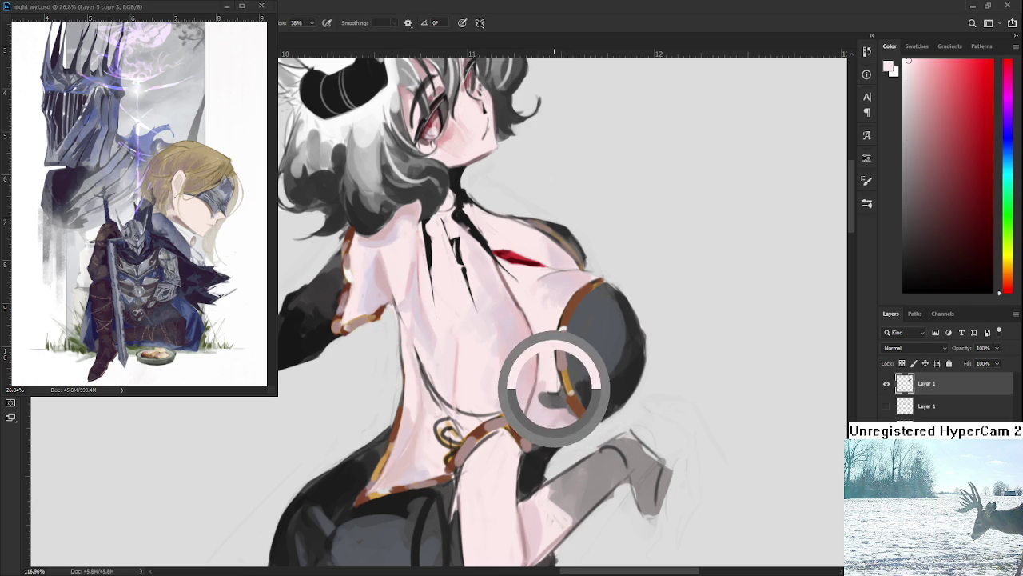
left_click(548, 384, "alt")
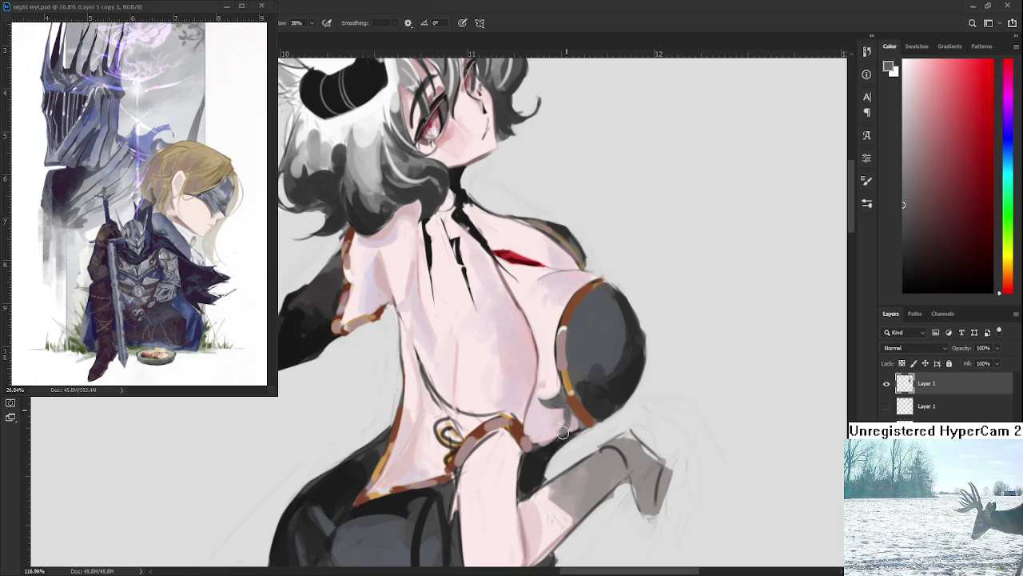
left_click(570, 416, "alt")
left_click(576, 422, "alt")
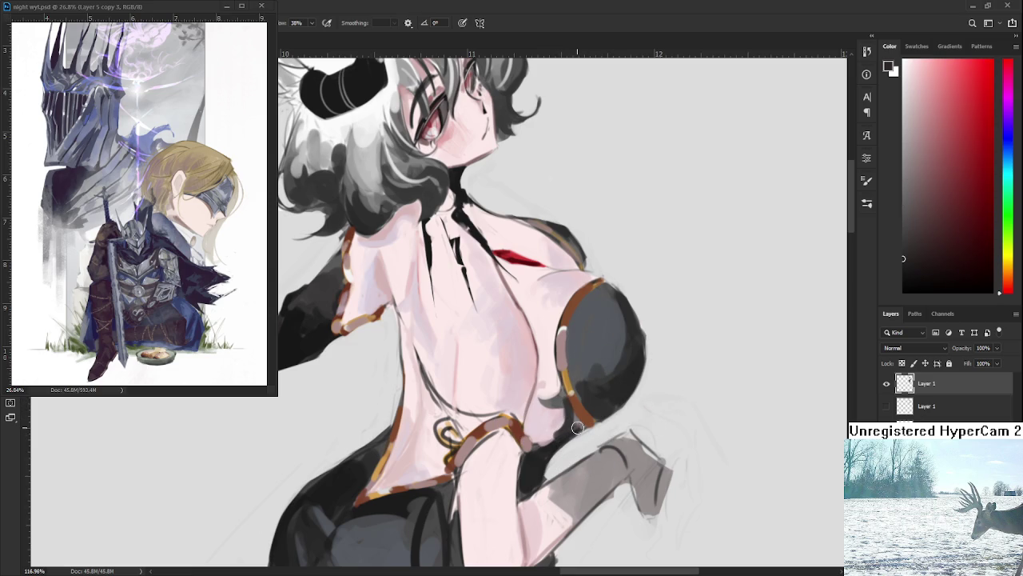
Check the figure at different zoom levels and sample white from near the horn.
scroll(583, 412, "up", 1)
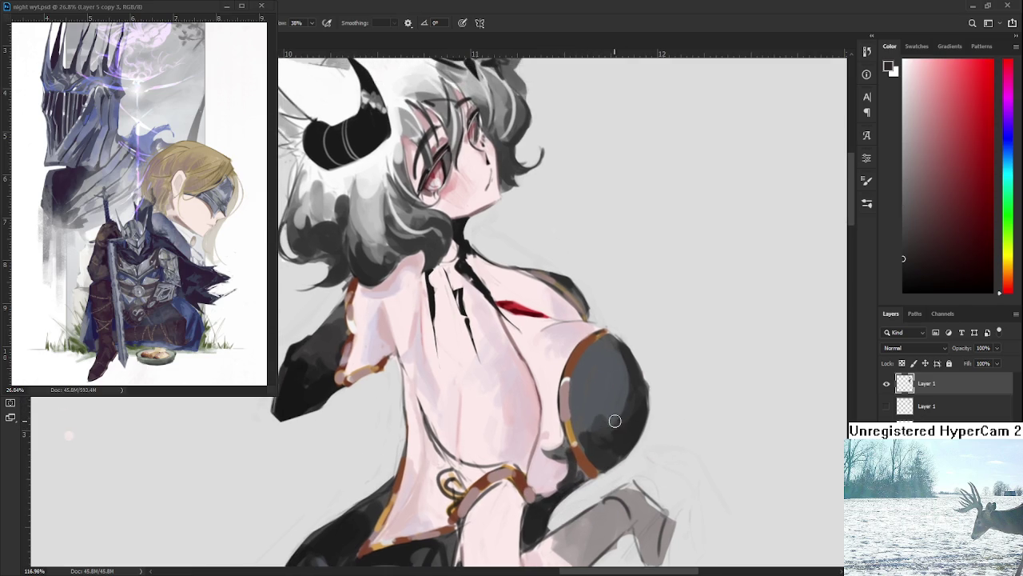
scroll(615, 421, "down", 5)
scroll(599, 345, "down", 1)
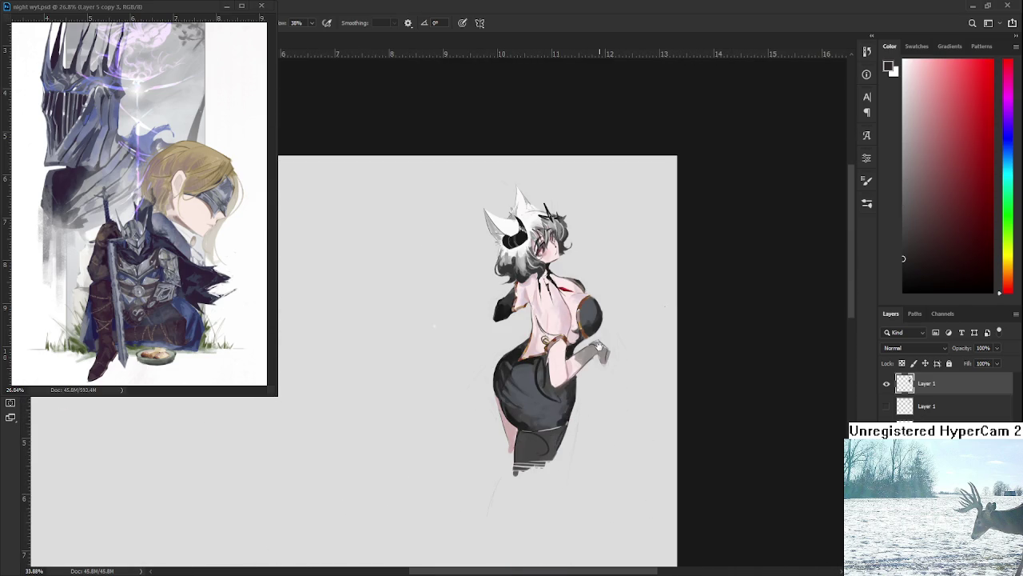
scroll(591, 331, "up", 2)
scroll(591, 331, "up", 1)
left_click(489, 105, "alt")
scroll(577, 348, "down", 1)
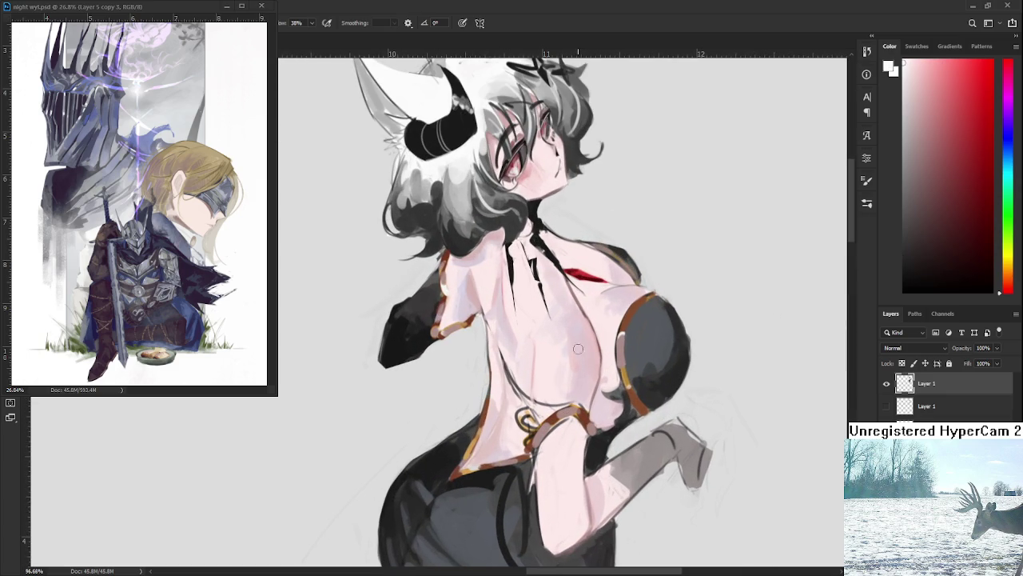
Resample the light pink skin tone on the back several times.
left_click(580, 349, "alt")
left_click(592, 364, "alt")
left_click(588, 356, "alt")
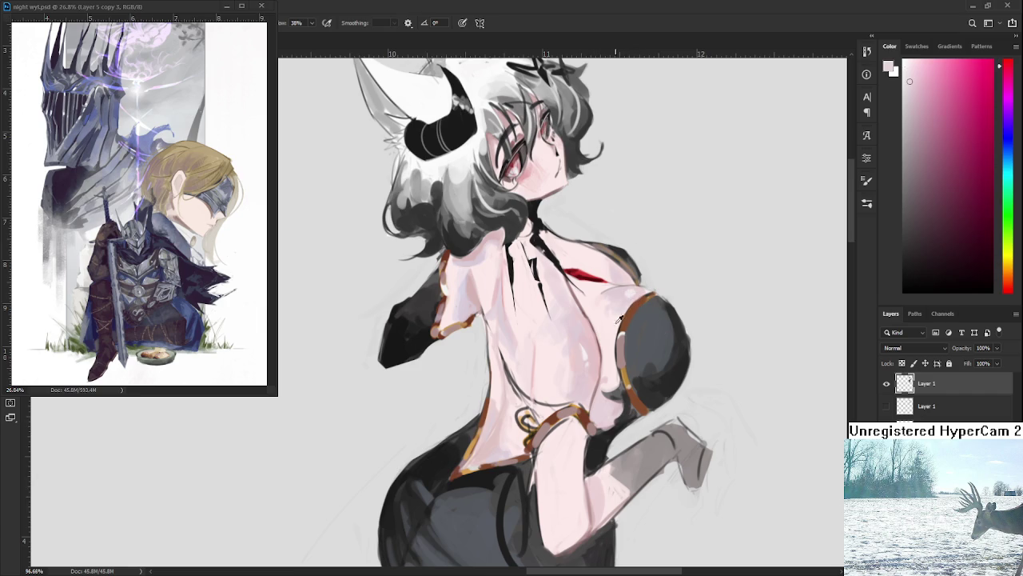
left_click(587, 348, "alt")
scroll(587, 341, "up", 2)
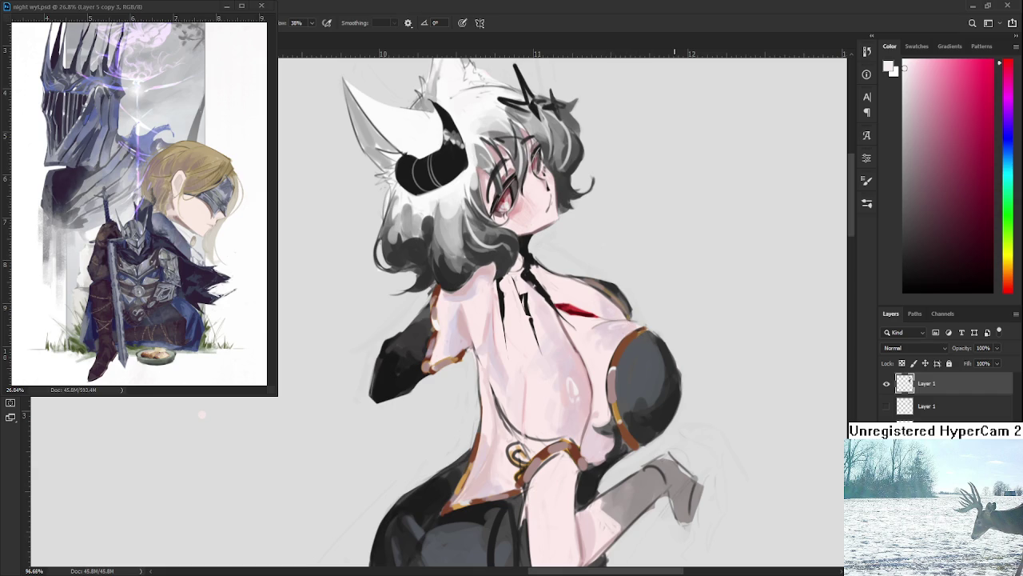
scroll(674, 272, "down", 4)
scroll(673, 272, "down", 1)
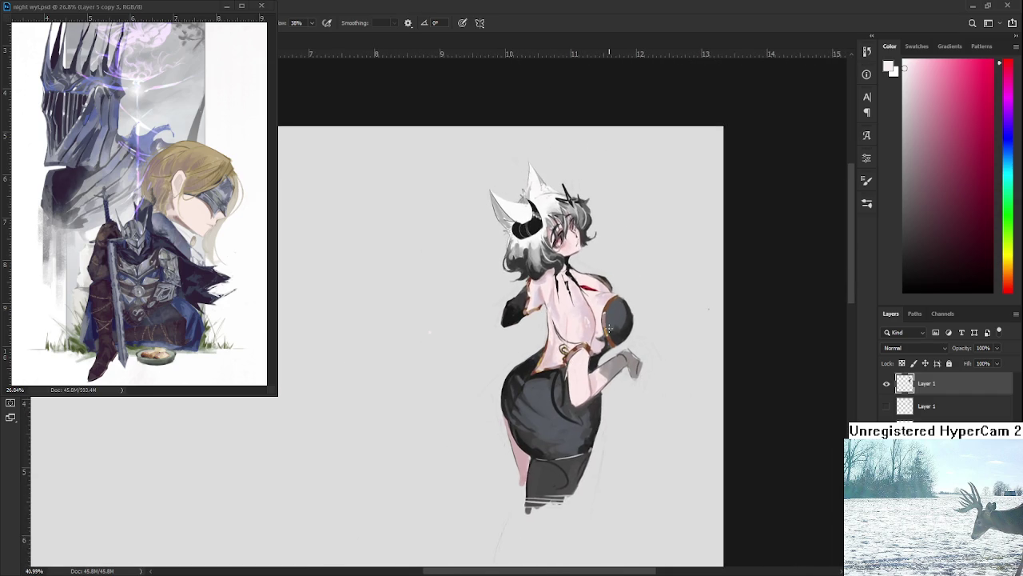
scroll(586, 320, "up", 2)
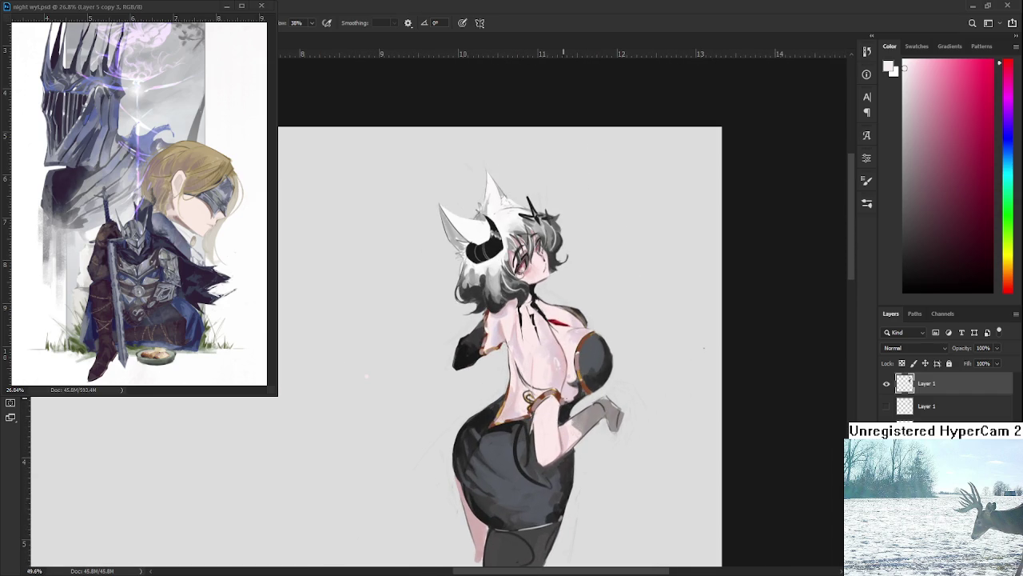
Sample pink from the back and light skin from the arm, then the glove's dark grey.
left_click(562, 375, "alt")
left_click(547, 450, "alt")
left_click(549, 444, "alt")
scroll(555, 412, "down", 1)
scroll(556, 413, "down", 1)
scroll(556, 413, "up", 1)
scroll(556, 412, "up", 2)
left_click_drag(556, 413, 526, 382)
left_click(539, 416, "alt")
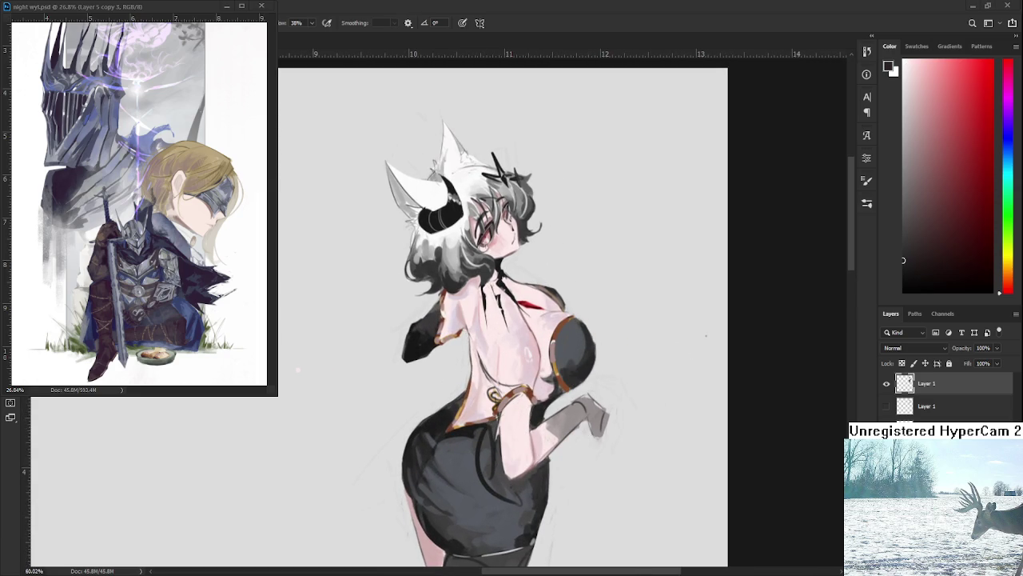
Paint dark grey strokes on the gloved arm and blend light strokes over the forearm.
scroll(687, 372, "up", 2)
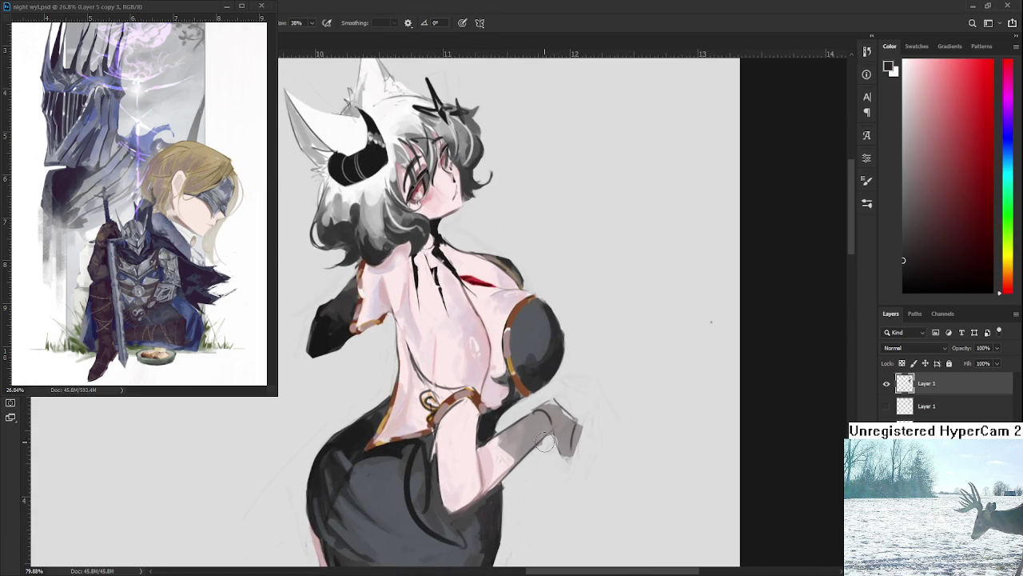
left_click_drag(508, 424, 548, 438)
left_click(500, 455, "alt")
mouse_move(494, 465)
left_mouse_down()
mouse_move(528, 452)
mouse_move(513, 433)
left_mouse_up()
left_click(520, 442, "alt")
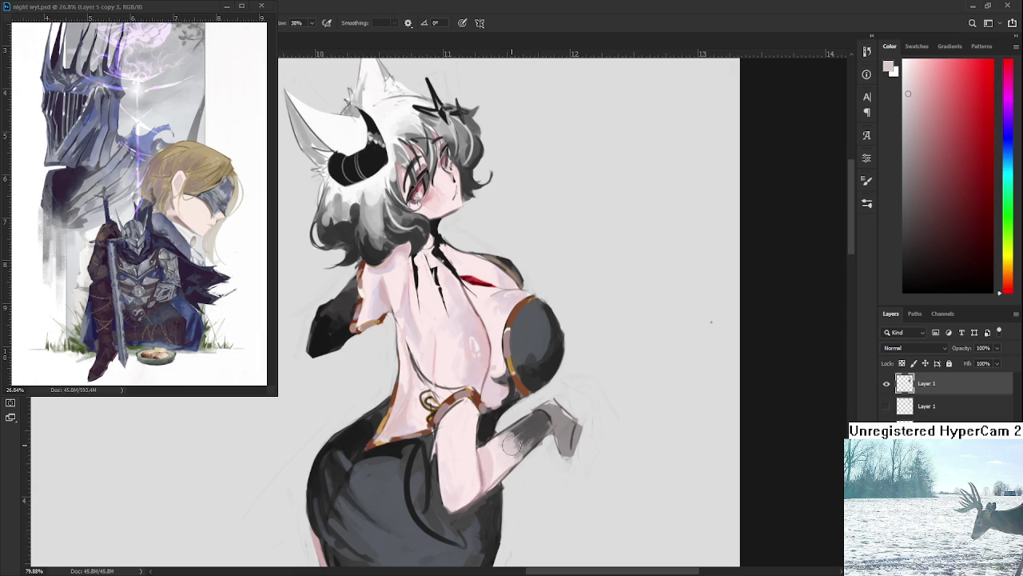
mouse_move(506, 472)
left_mouse_down()
mouse_move(511, 429)
mouse_move(534, 438)
mouse_move(531, 452)
mouse_move(519, 430)
mouse_move(543, 430)
mouse_move(561, 406)
mouse_move(589, 418)
left_mouse_up()
Resample greys and forearm tones, then add dark grey strokes to the gloved hand.
left_click(527, 427, "alt")
left_click(510, 439, "alt")
left_click(505, 439, "alt")
left_click(531, 438, "alt")
left_click(559, 423, "alt")
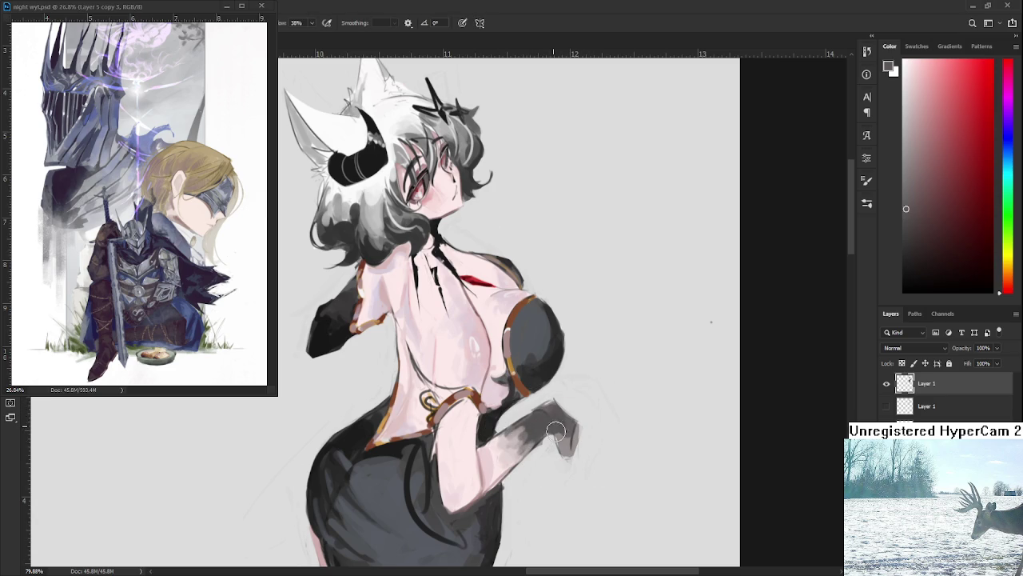
left_click_drag(556, 424, 566, 448)
Darken the glove's fingertips into a pointed tip.
key("e")
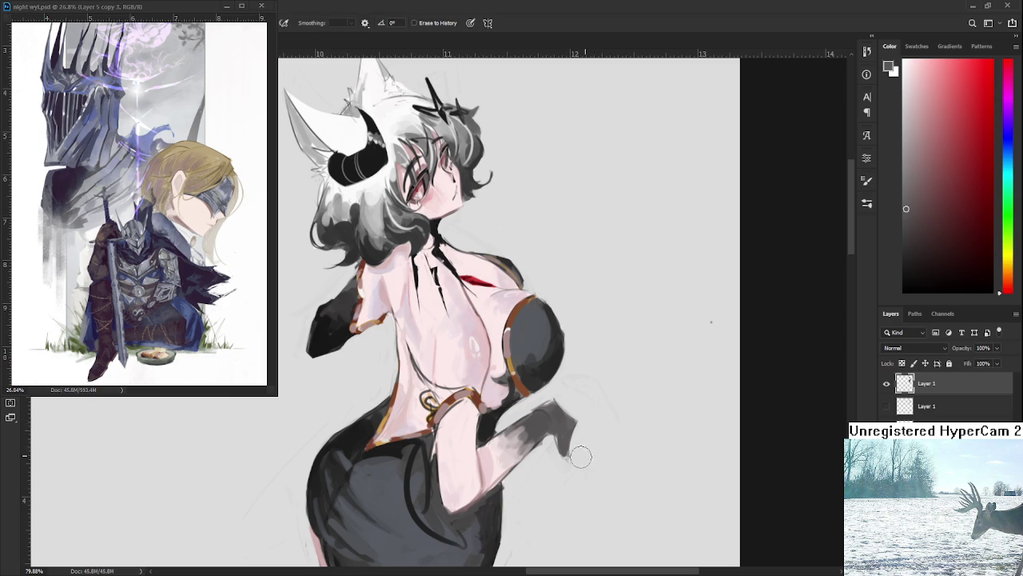
key("b")
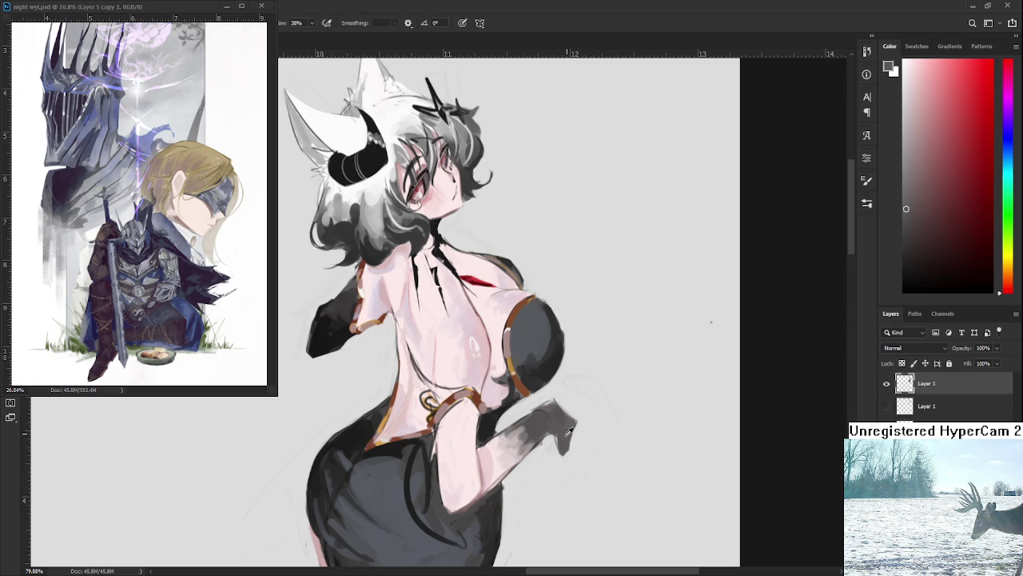
left_click_drag(569, 430, 561, 434)
key("e")
key("b")
key("e")
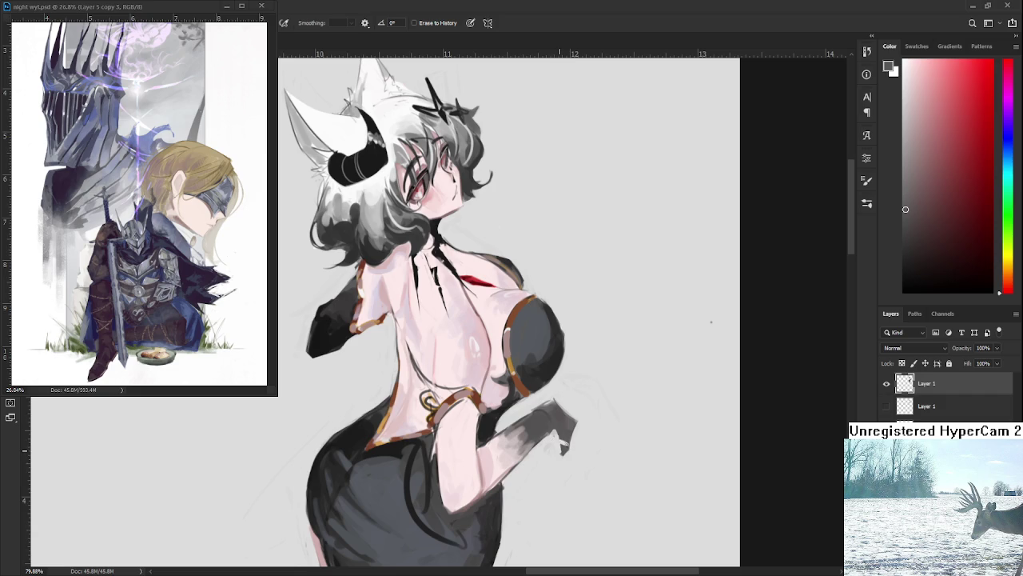
key("b")
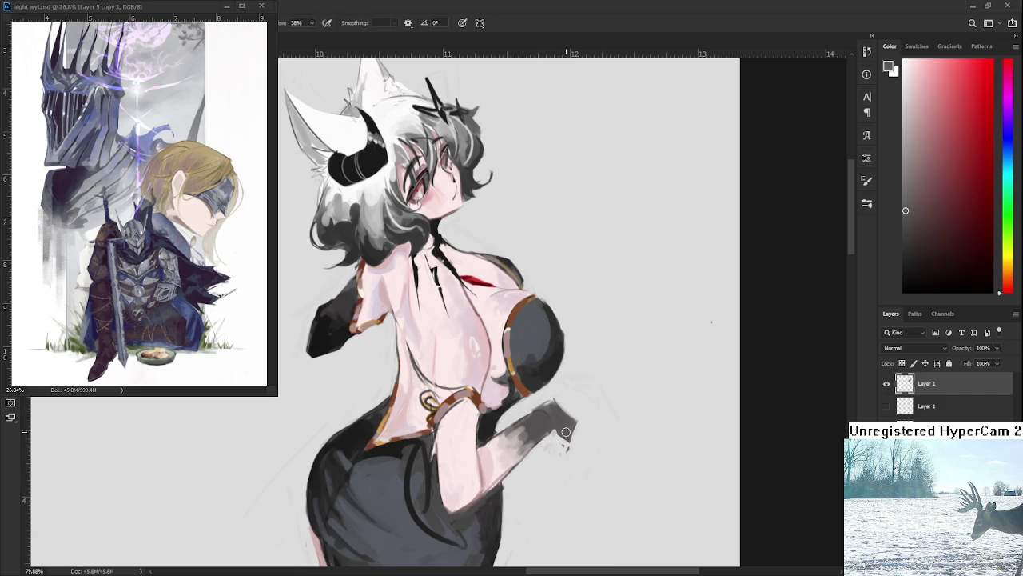
left_click_drag(565, 434, 564, 445)
Clean up the gloved hand by alternating Eraser and Brush, then zoom out to view the canvas.
key("e")
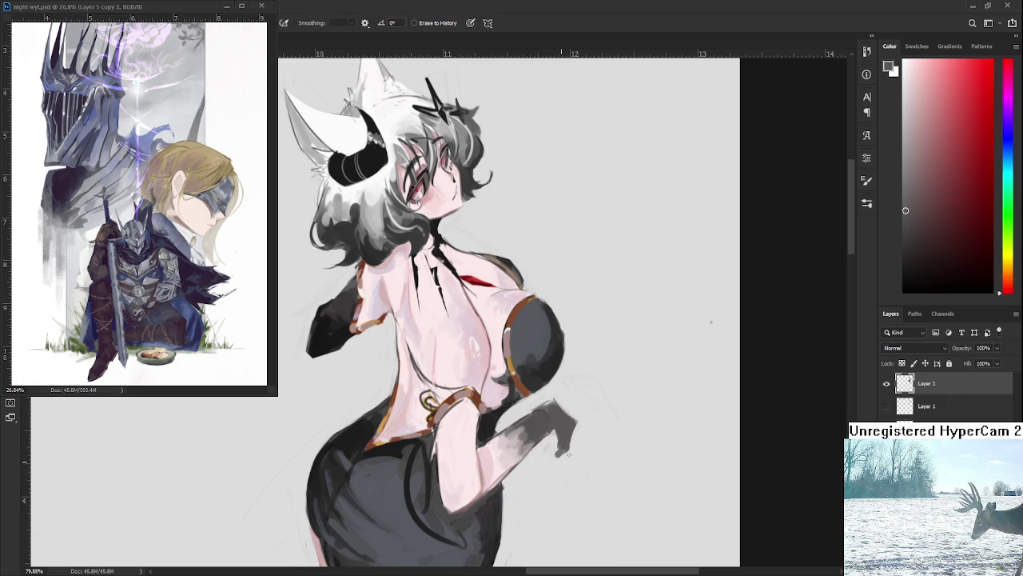
key("b")
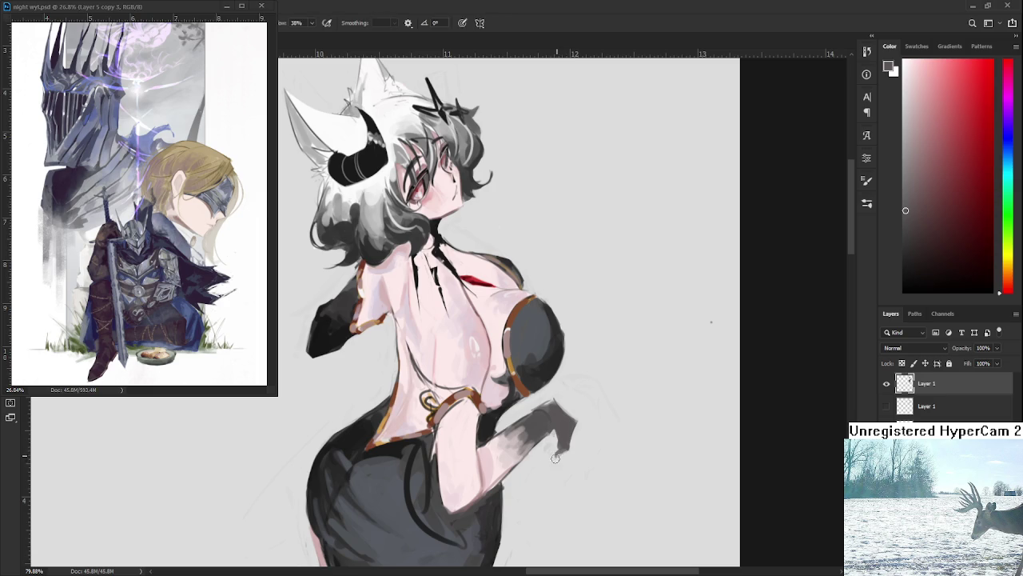
key("e")
key("b")
key("e")
key("b")
key("e")
key("b")
key("e")
key("b")
key("e")
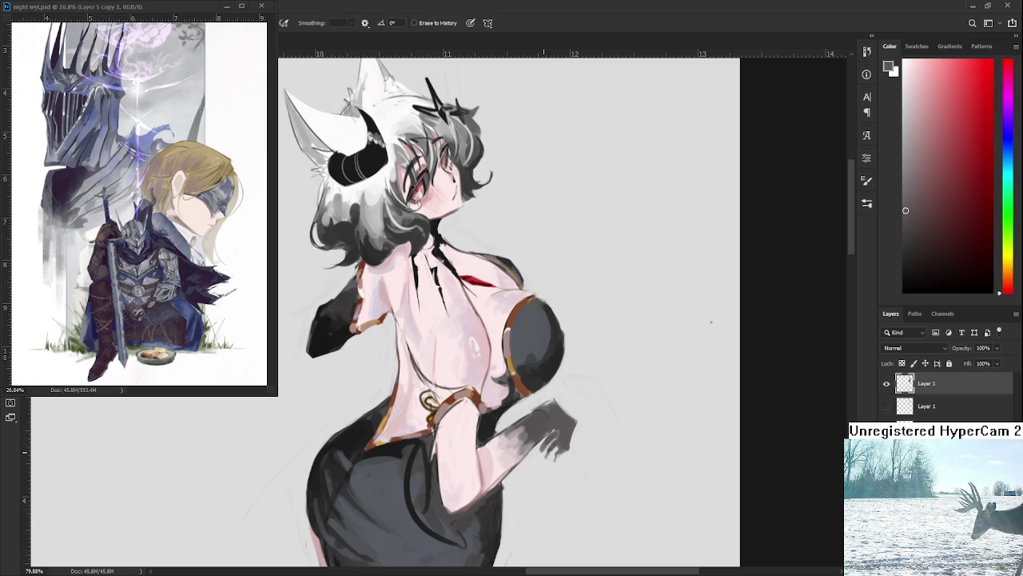
key("b")
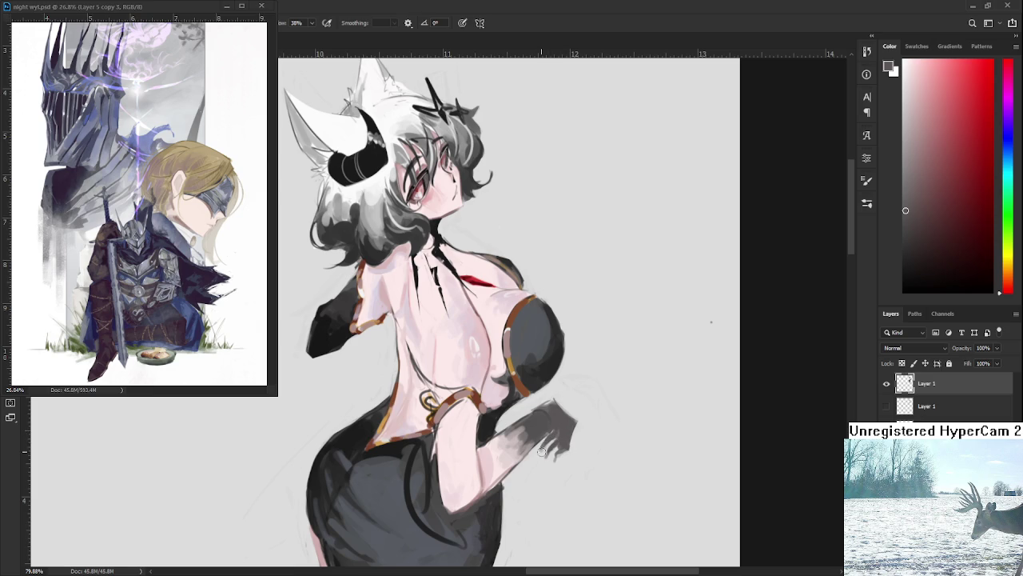
key("e")
key("b")
key("e")
key("b")
scroll(601, 406, "down", 3)
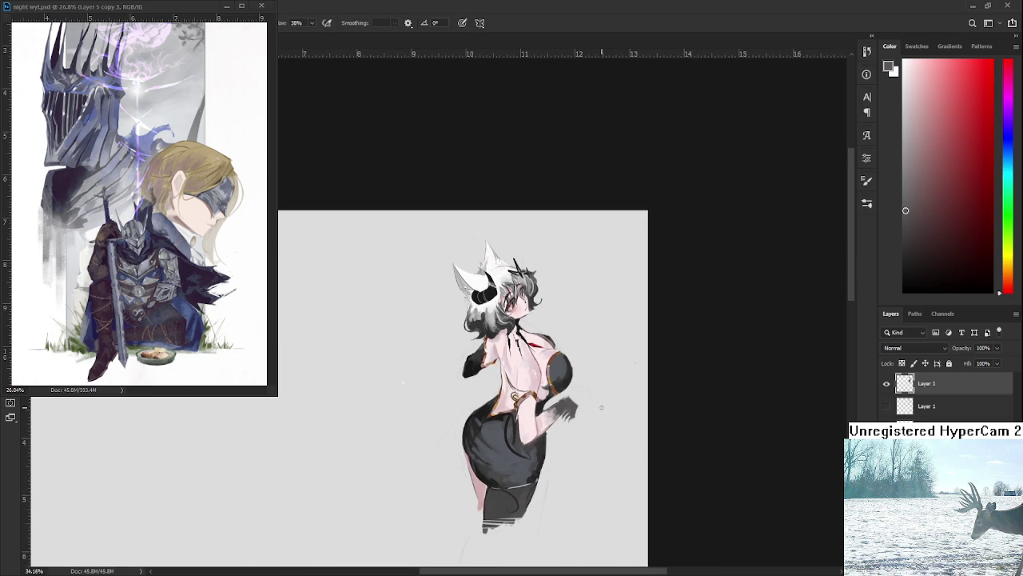
Erase the old drawn fingers from the grey gloved hand.
scroll(583, 407, "up", 2)
scroll(572, 407, "up", 2)
key("e")
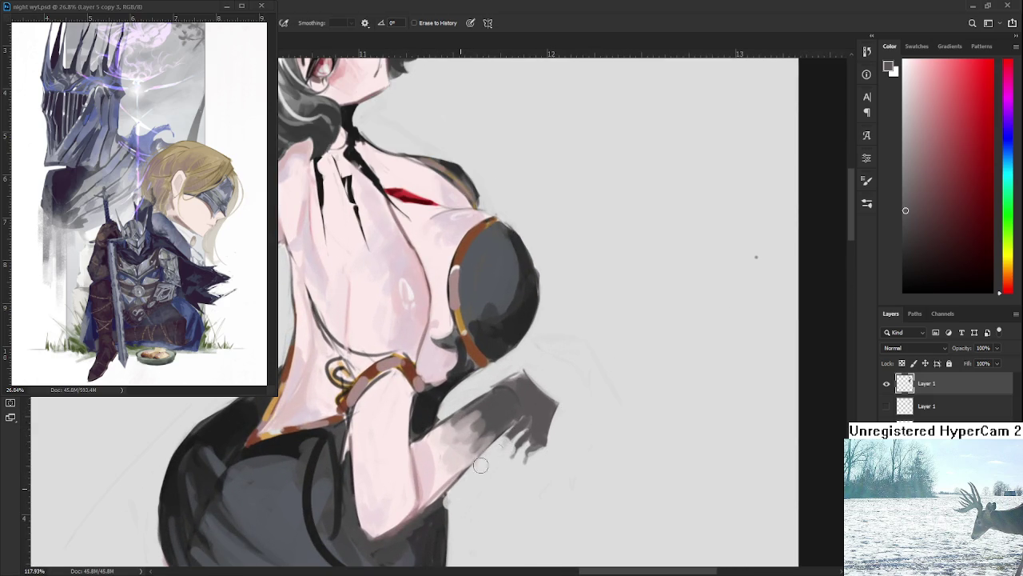
mouse_move(520, 429)
left_mouse_down()
mouse_move(533, 469)
mouse_move(548, 414)
mouse_move(537, 428)
left_mouse_up()
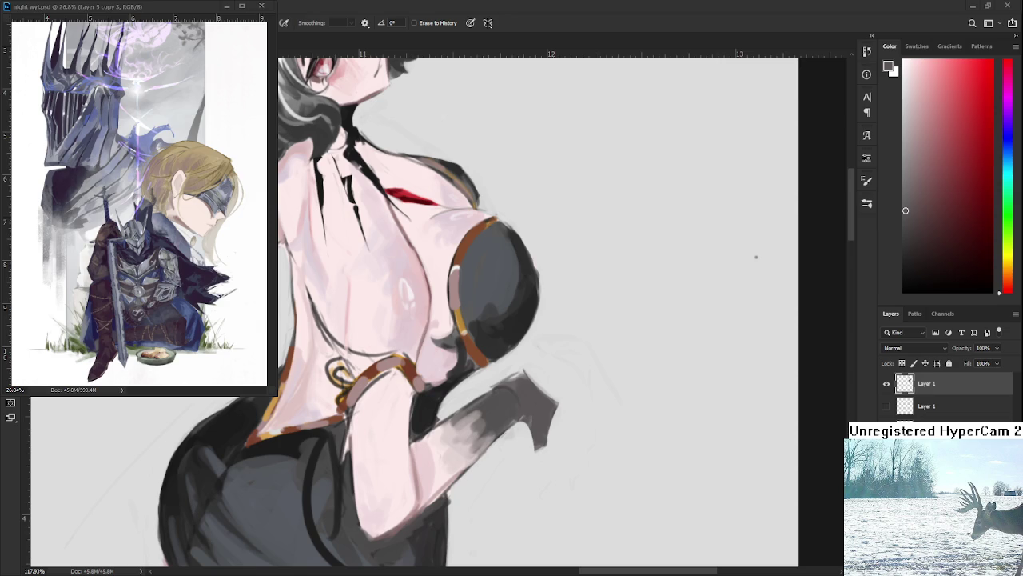
scroll(520, 392, "down", 1)
scroll(521, 391, "down", 3)
scroll(523, 387, "down", 1)
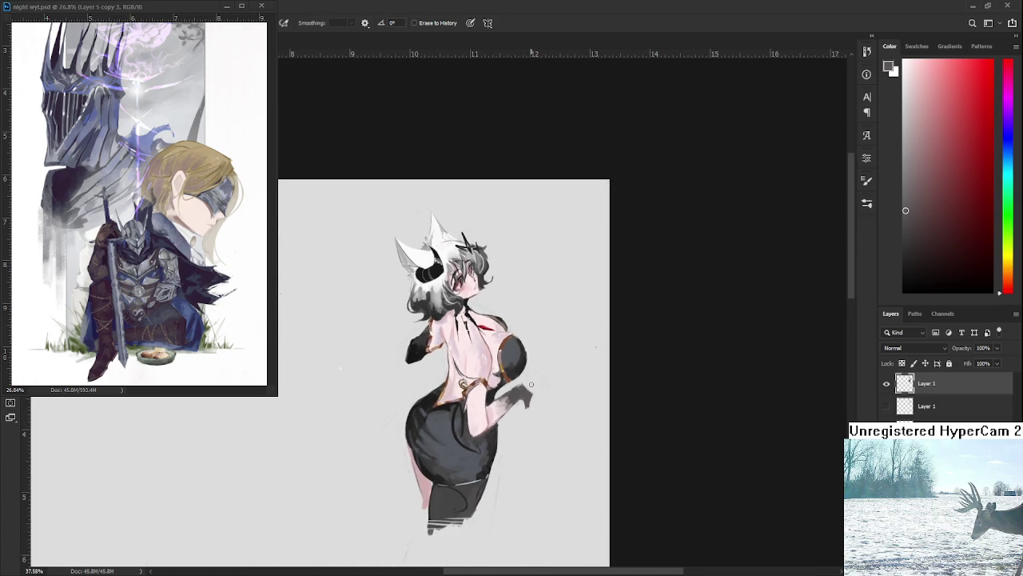
scroll(531, 383, "up", 2)
scroll(532, 384, "up", 2)
Repaint the fingers with a grey sampled from the canvas, undoing a stray curve below the hand.
key("b")
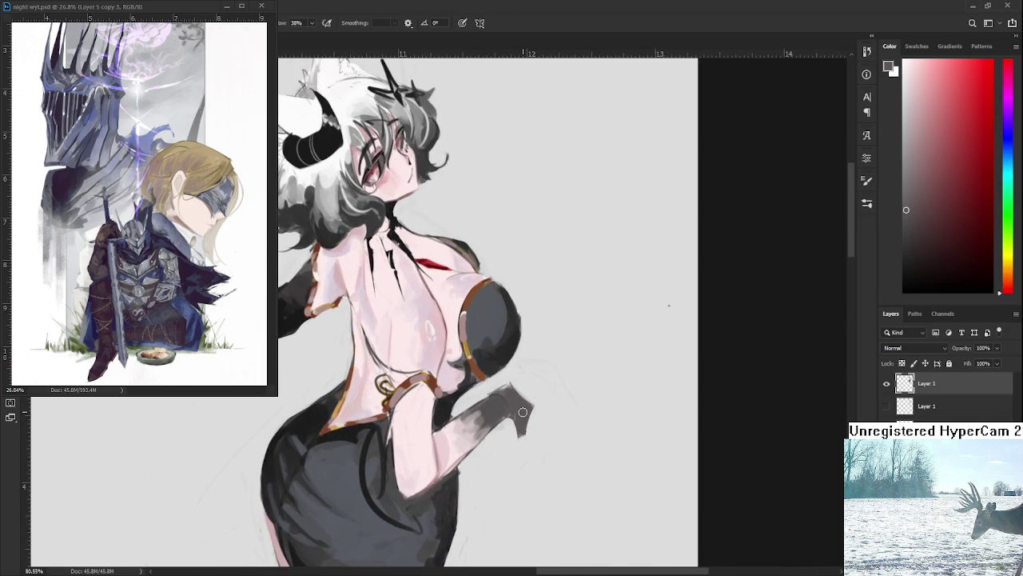
left_click_drag(506, 444, 519, 434)
key("ctrl+z")
key("e")
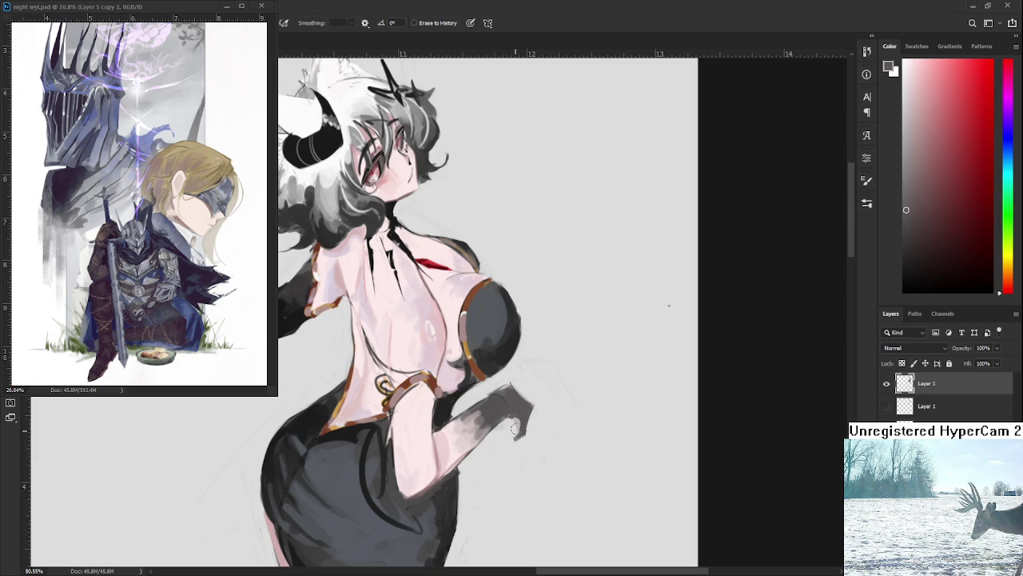
key("b")
left_click(513, 422, "alt")
key("e")
key("b")
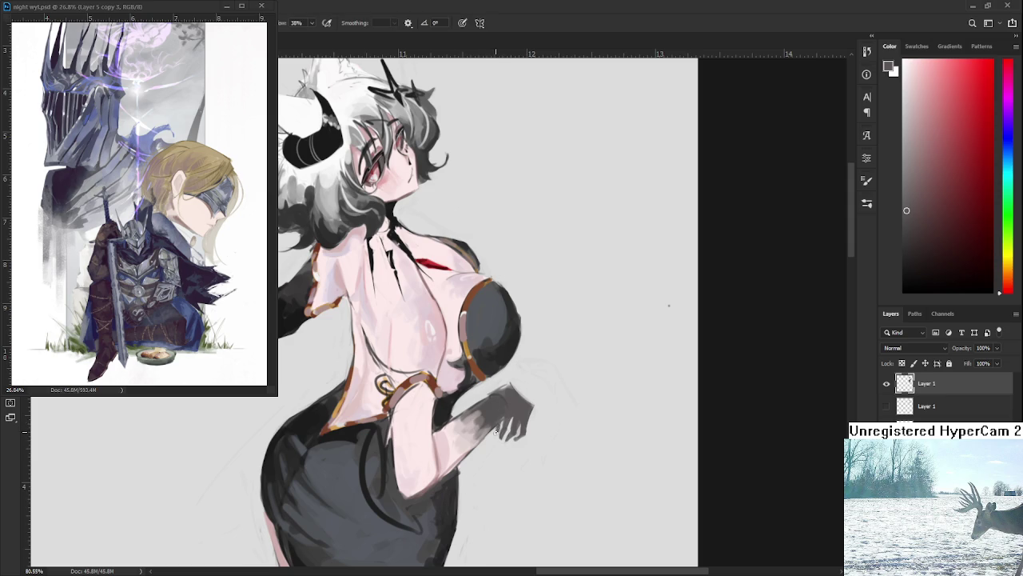
scroll(540, 391, "down", 2)
scroll(541, 392, "down", 2)
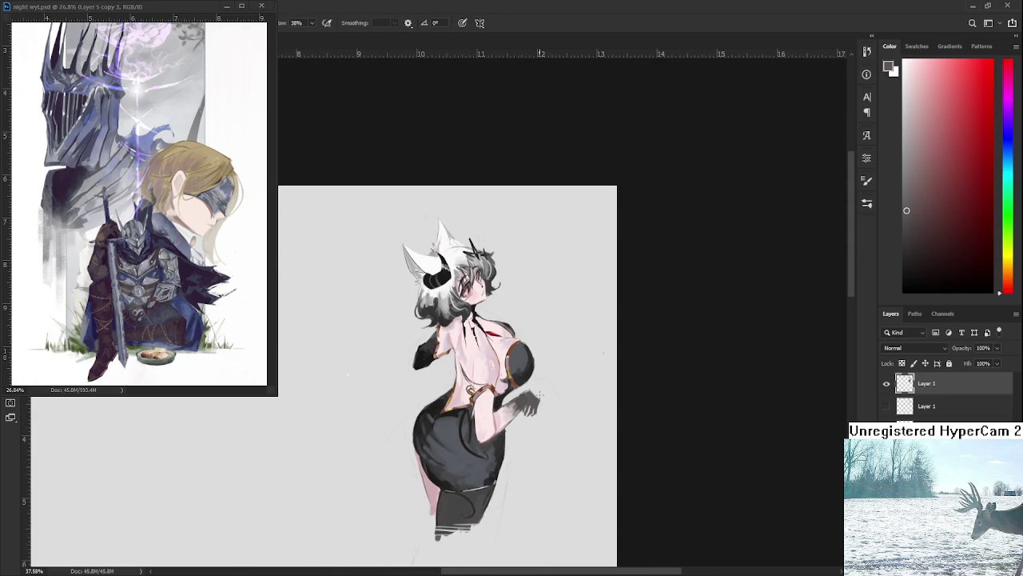
Lasso-select the gloved hand and transform it slightly lower beside the dress.
scroll(540, 391, "up", 3)
scroll(541, 392, "up", 2)
key("e")
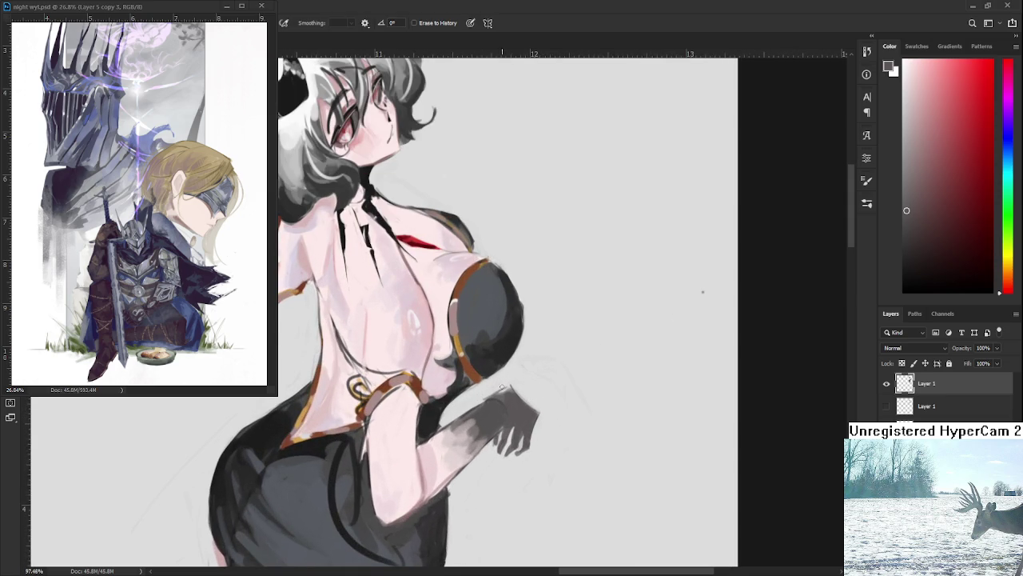
key("l")
mouse_move(504, 436)
left_mouse_down()
mouse_move(494, 460)
mouse_move(490, 441)
mouse_move(518, 445)
left_mouse_up()
key("ctrl+t")
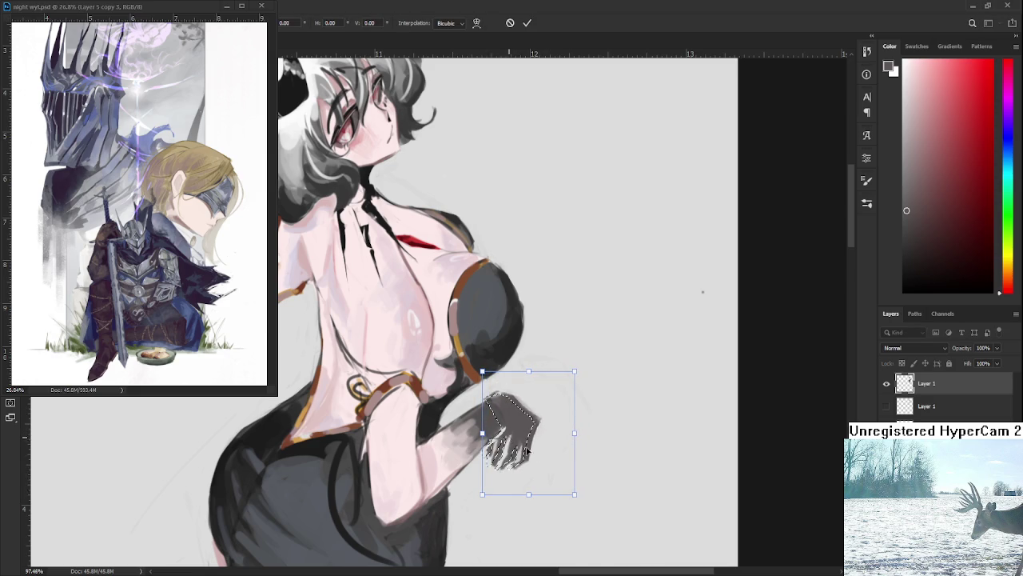
key("Return")
Try erasing the hand's right edge, then undo the erasure.
key("b")
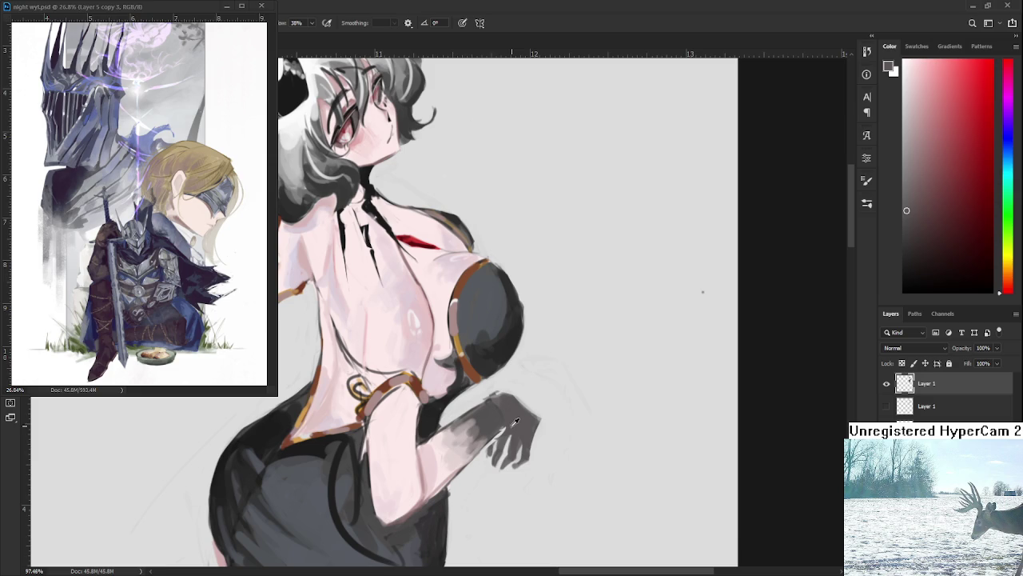
key("e")
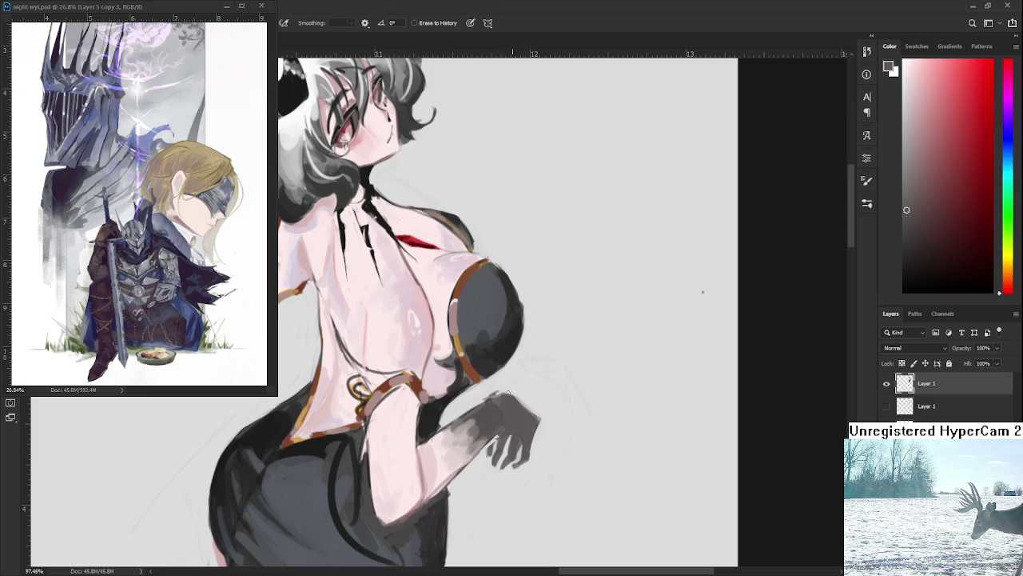
mouse_move(542, 406)
left_mouse_down()
mouse_move(533, 446)
mouse_move(534, 419)
mouse_move(532, 430)
left_mouse_up()
key("ctrl+z")
key("ctrl+z")
key("ctrl+z")
scroll(645, 332, "down", 2)
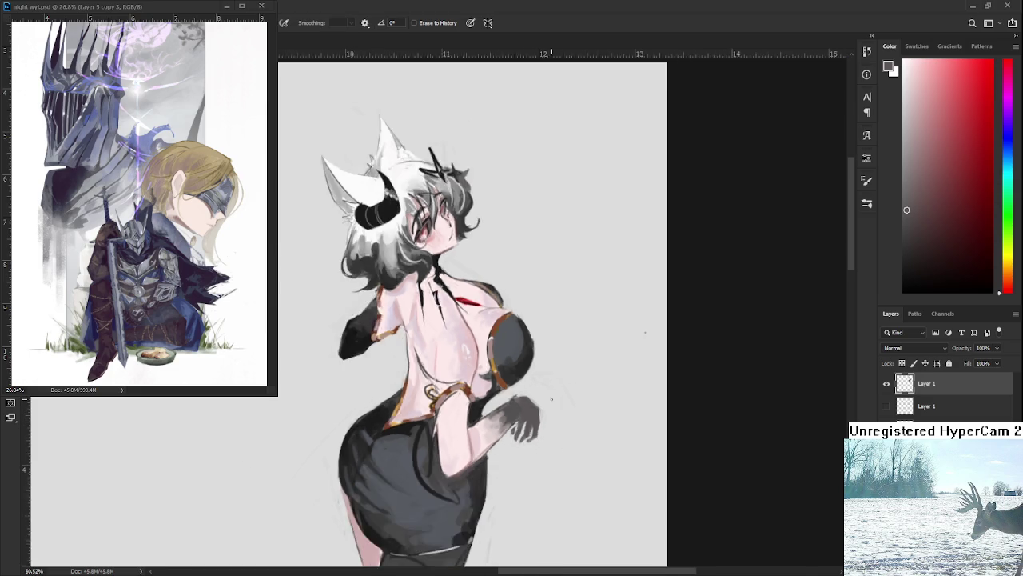
scroll(551, 398, "down", 3)
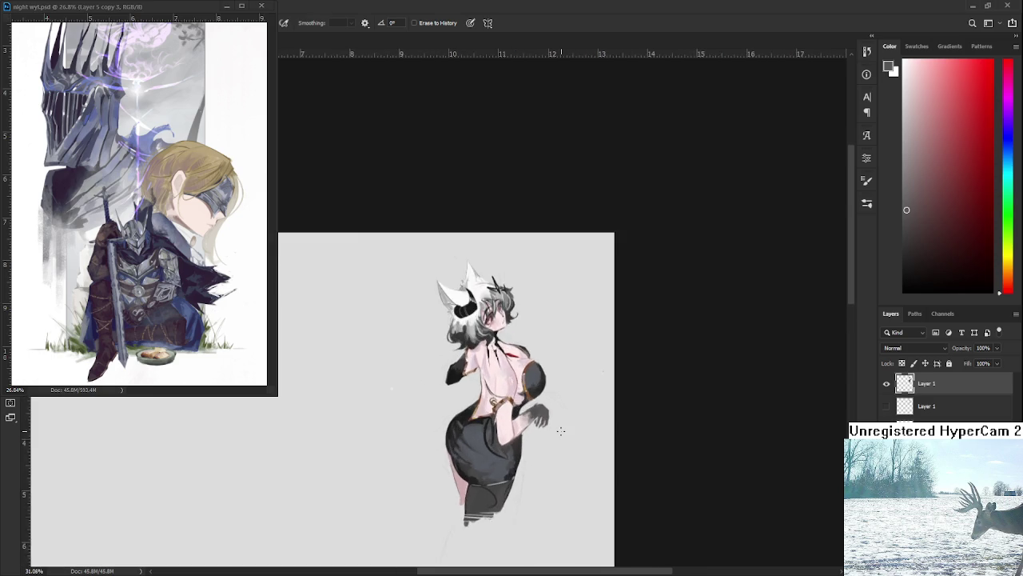
Erase part of the gloved hand's fingers.
scroll(559, 428, "up", 3, "alt")
scroll(551, 416, "up", 3, "alt")
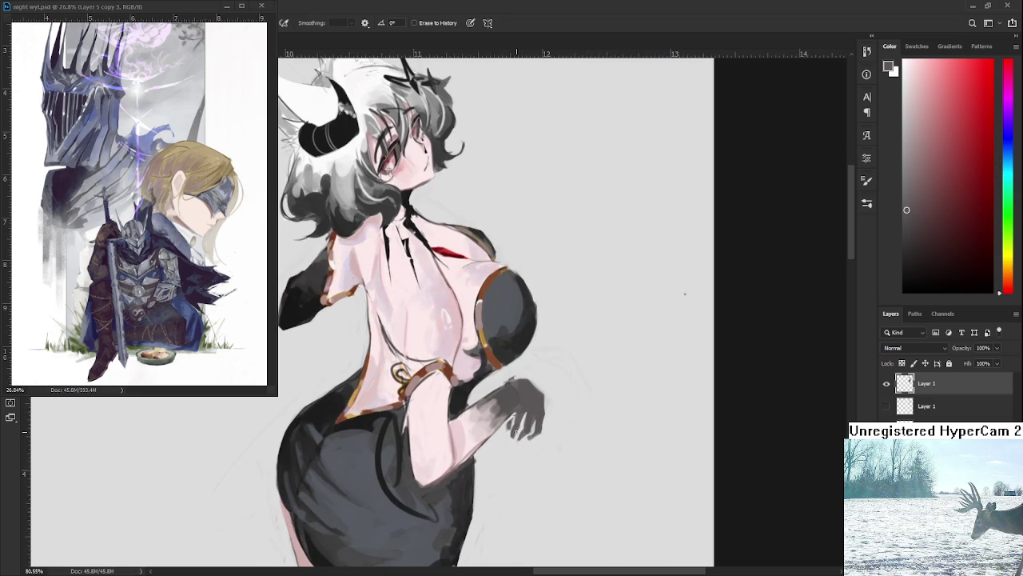
mouse_move(540, 401)
left_mouse_down()
mouse_move(515, 431)
mouse_move(552, 383)
mouse_move(518, 457)
left_mouse_up()
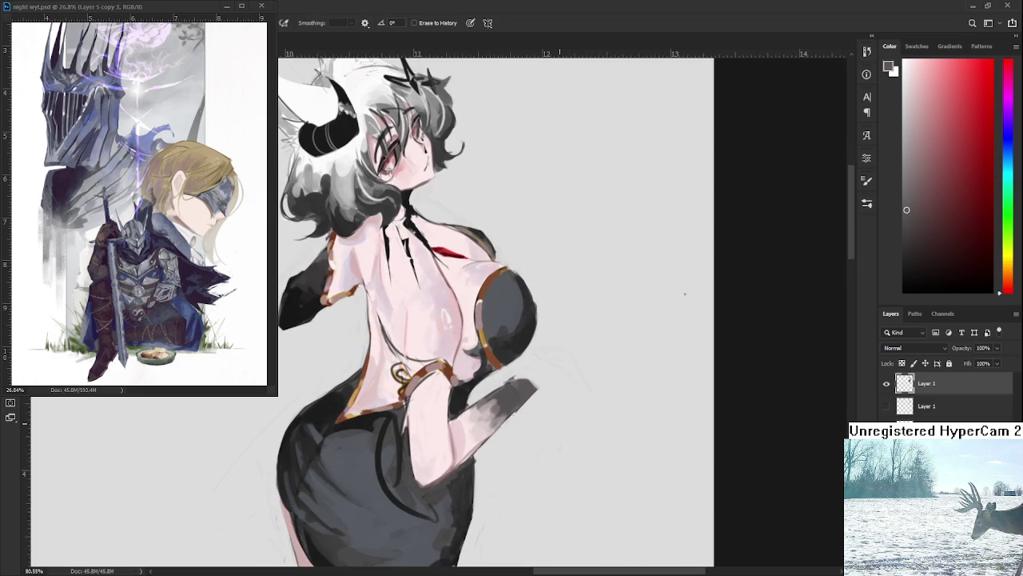
scroll(554, 407, "down", 2, "alt")
scroll(555, 407, "down", 2, "alt")
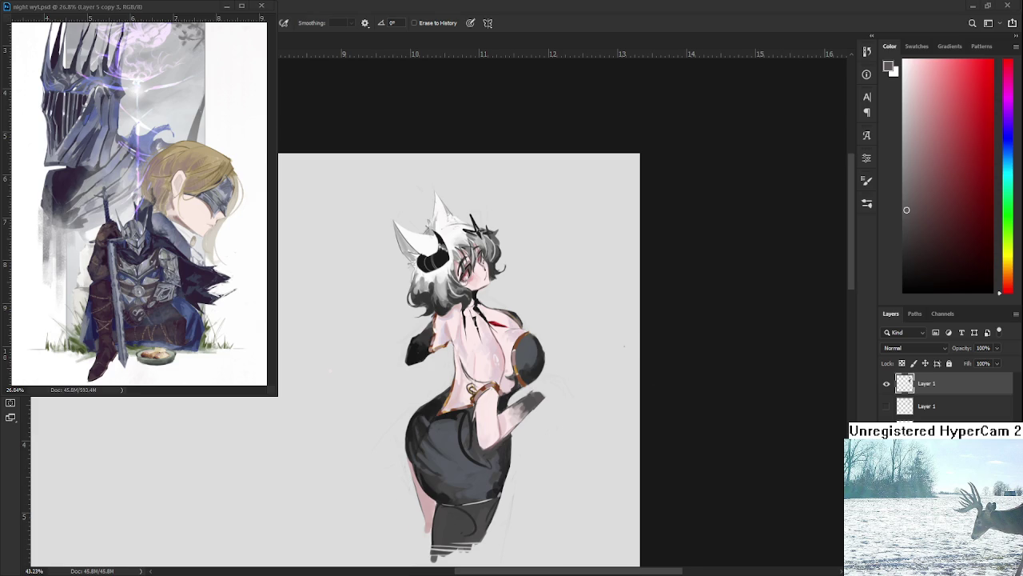
scroll(529, 398, "up", 1)
scroll(529, 398, "down", 1)
scroll(529, 398, "down", 1)
scroll(529, 398, "up", 2)
scroll(529, 398, "up", 2)
Sample a colour from the canvas and paint dark, sharp claw-like finger strokes.
key("b")
left_click(471, 487, "alt")
left_click_drag(471, 487, 479, 491)
left_click_drag(520, 397, 531, 393)
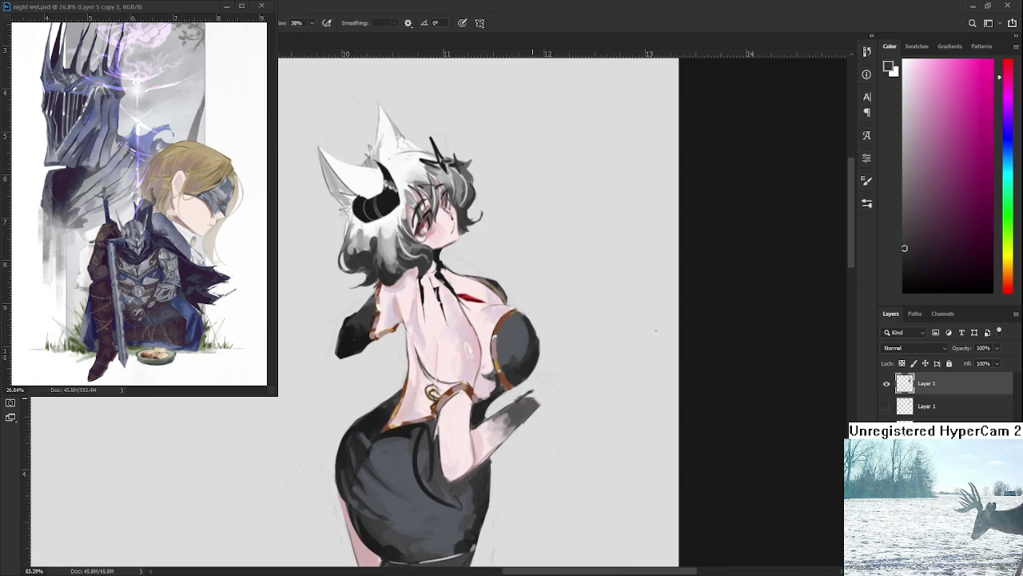
mouse_move(529, 390)
left_mouse_down()
mouse_move(547, 430)
mouse_move(534, 430)
mouse_move(540, 414)
mouse_move(537, 449)
mouse_move(524, 447)
mouse_move(534, 451)
mouse_move(540, 435)
mouse_move(521, 444)
left_mouse_up()
key("e")
Alternate between brush and eraser to touch up the gloved fingertip.
key("b")
key("e")
key("b")
key("e")
key("b")
key("e")
key("b")
key("e")
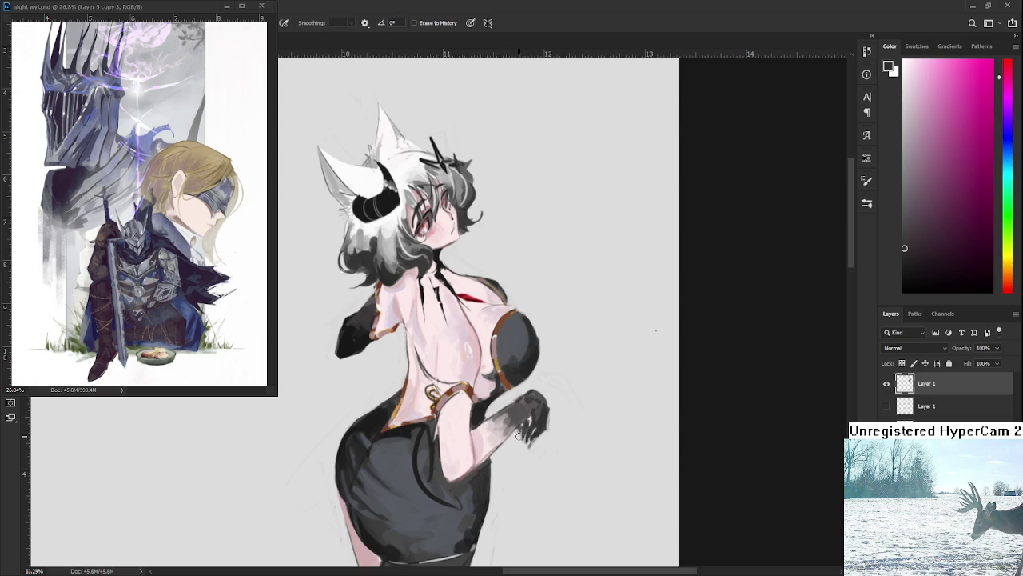
Paint dark red finger strokes on the hand, then erase part of them.
scroll(533, 366, "down", 3)
scroll(532, 366, "down", 2)
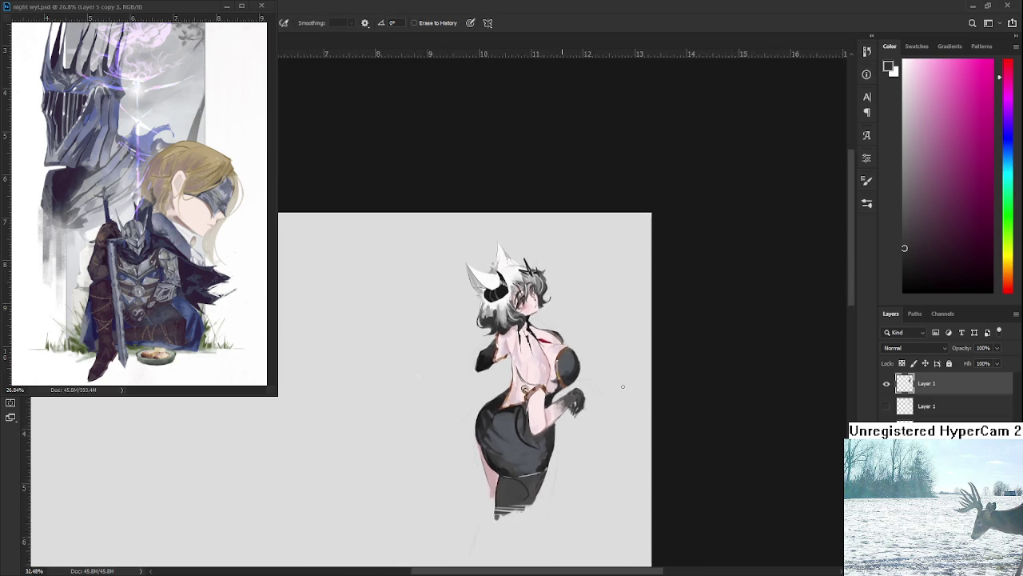
scroll(533, 366, "up", 5)
key("b")
left_click(525, 409, "alt")
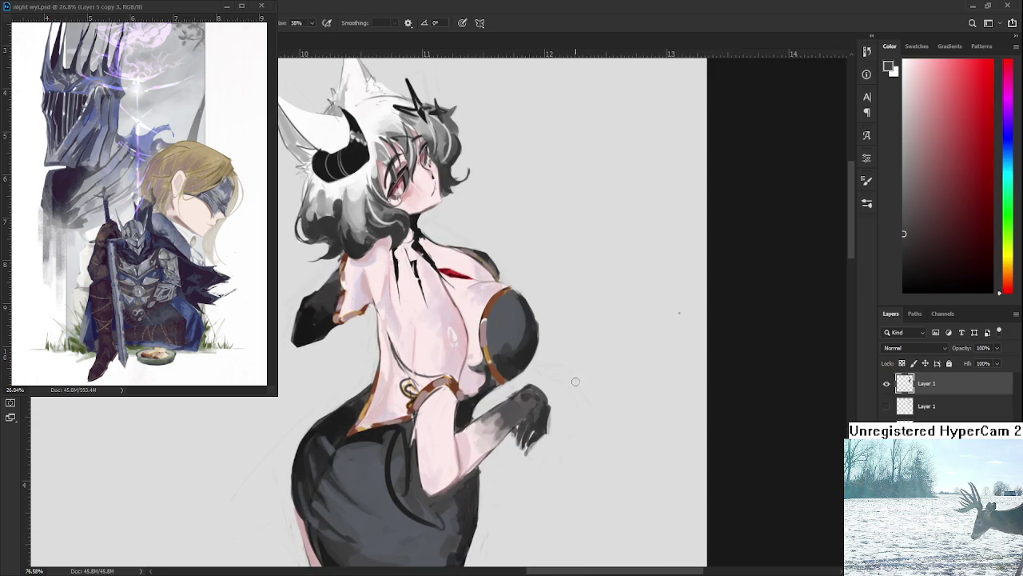
left_click_drag(526, 441, 524, 449)
key("e")
left_click_drag(526, 439, 534, 450)
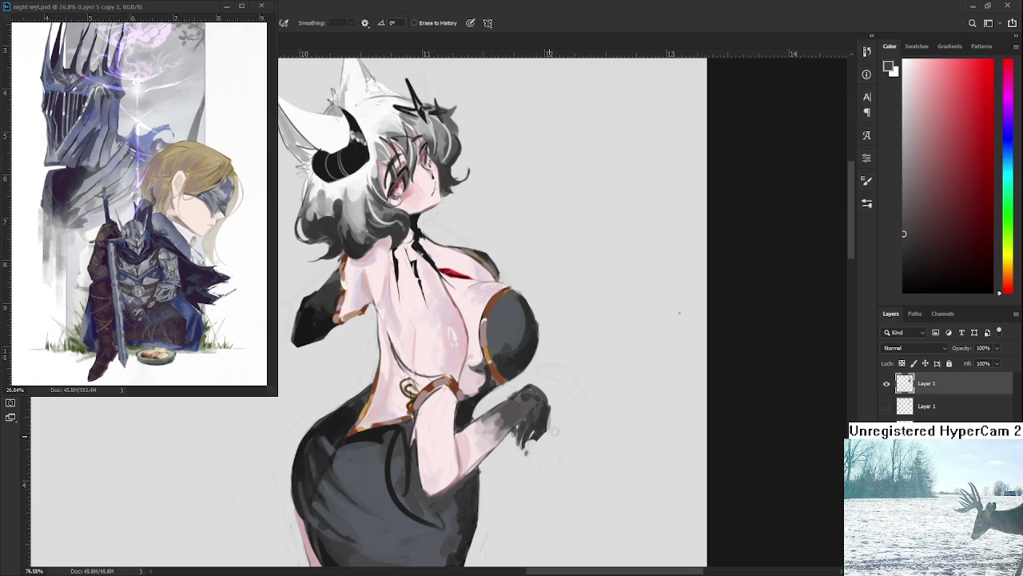
Finish cleaning the claw-like fingertips and save the painting.
key("b")
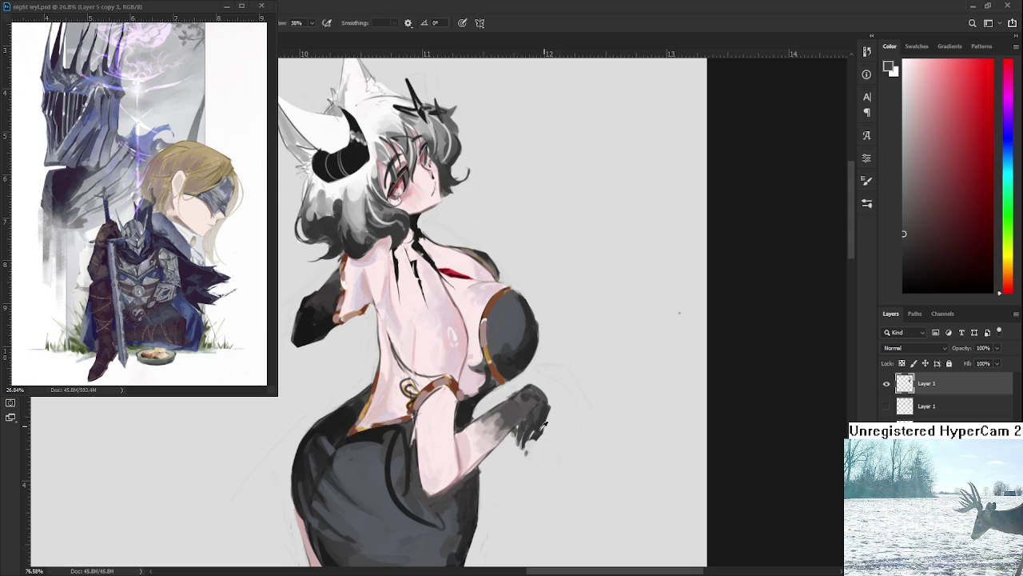
key("e")
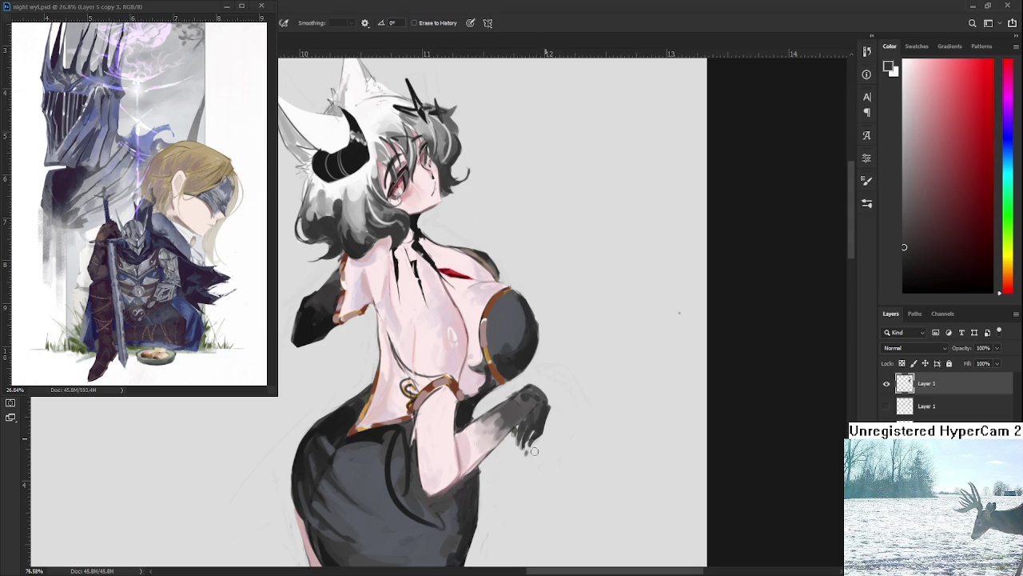
key("b")
key("e")
key("ctrl+s")
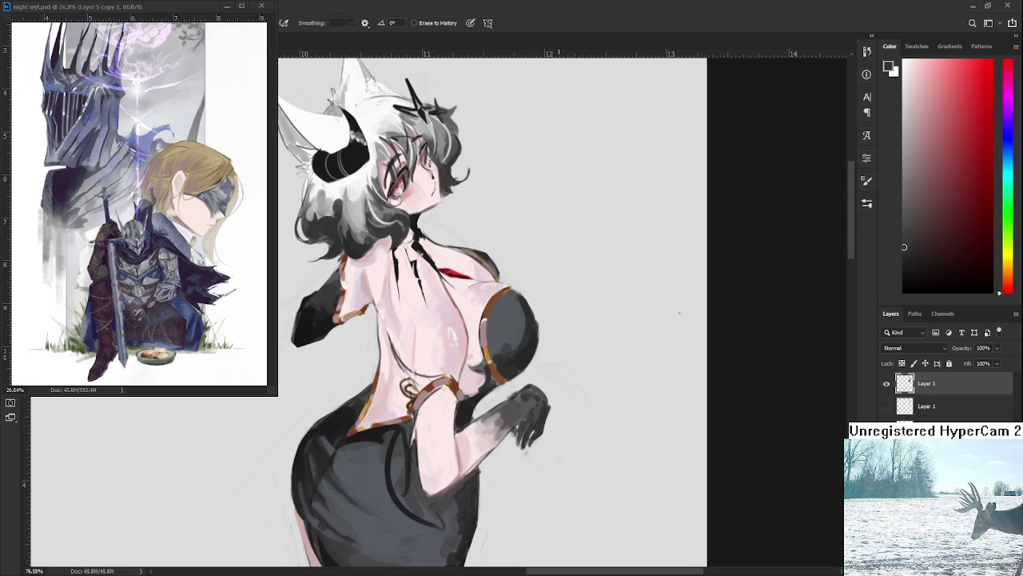